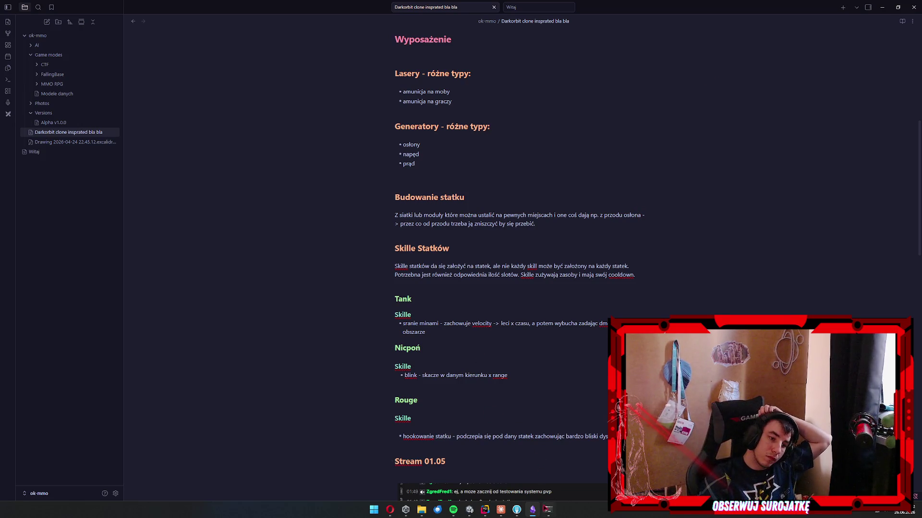
# Hide the PowerShell window and bring the Claude app up over the Obsidian notes.
pyautogui.click(547, 510)
pyautogui.click(547, 510)
pyautogui.click(502, 510)
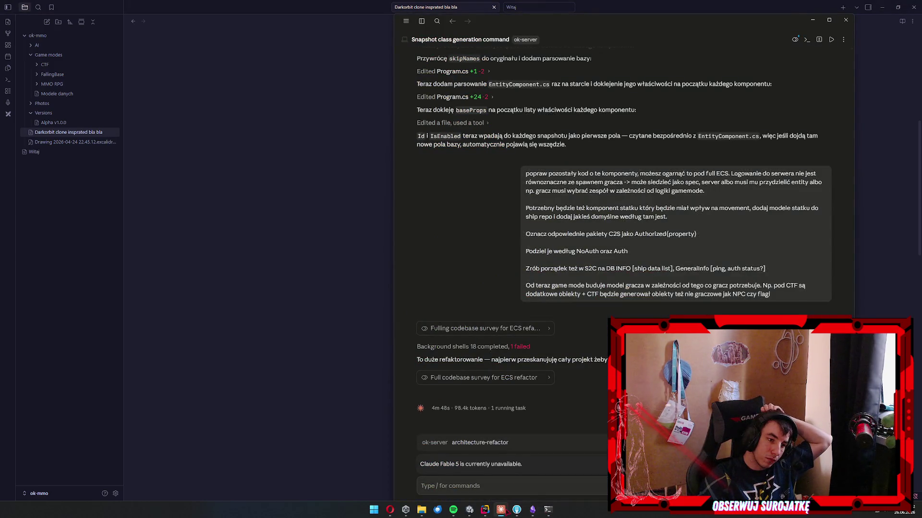
# Return to the Obsidian design note and scroll down to the Skille Statków section.
pyautogui.click(309, 362)
pyautogui.scroll(-5, 533, 325)
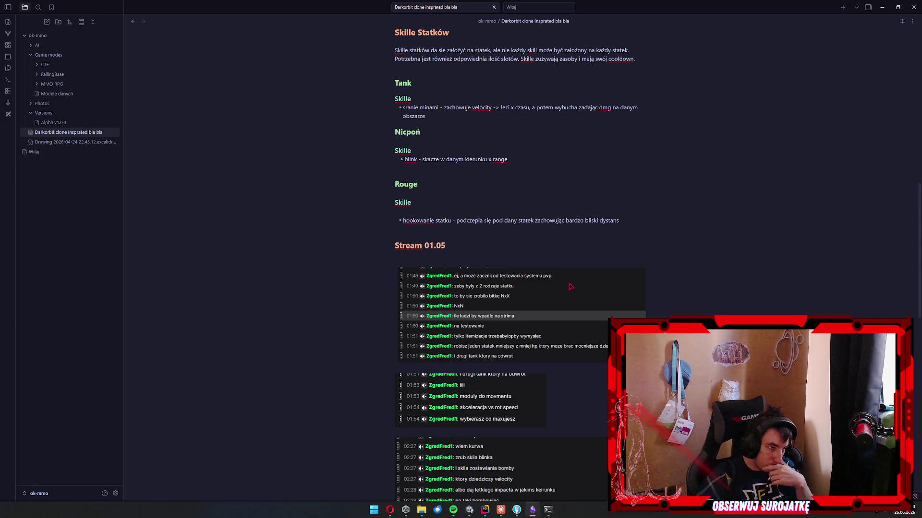
pyautogui.scroll(5, 552, 304)
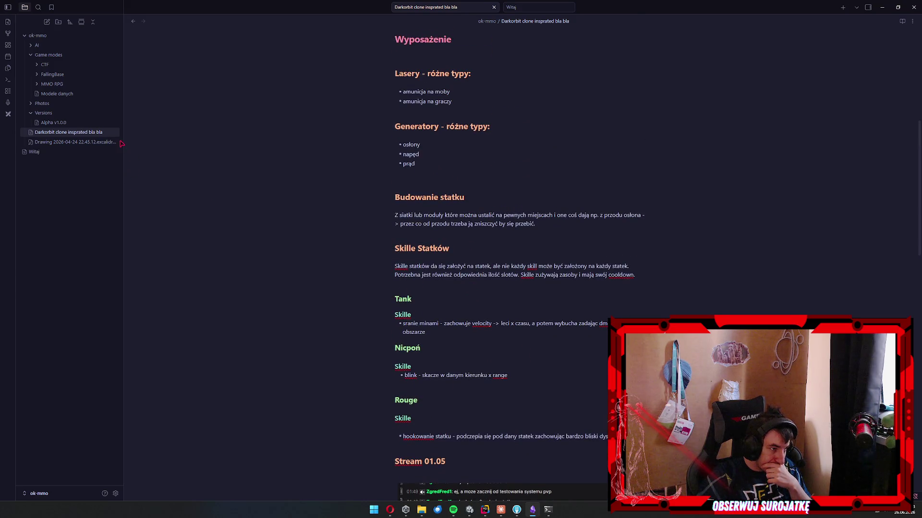
pyautogui.scroll(2, 344, 246)
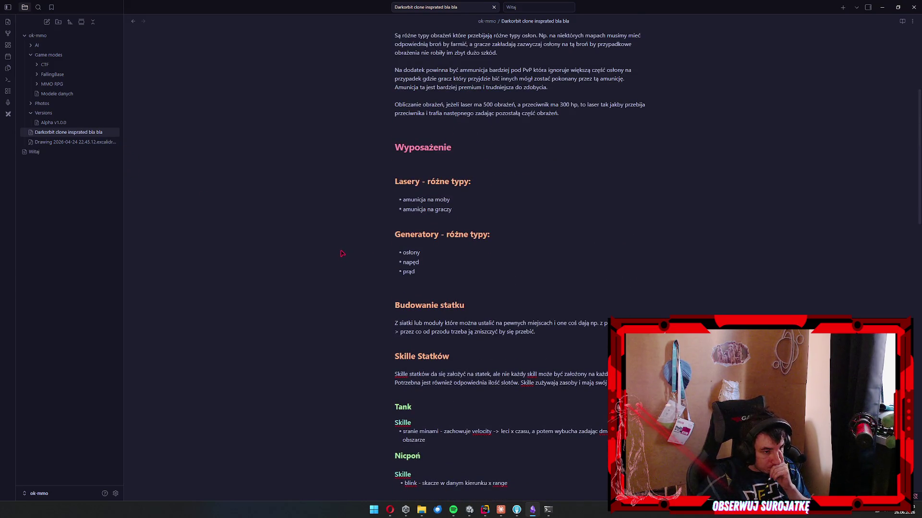
pyautogui.scroll(5, 344, 254)
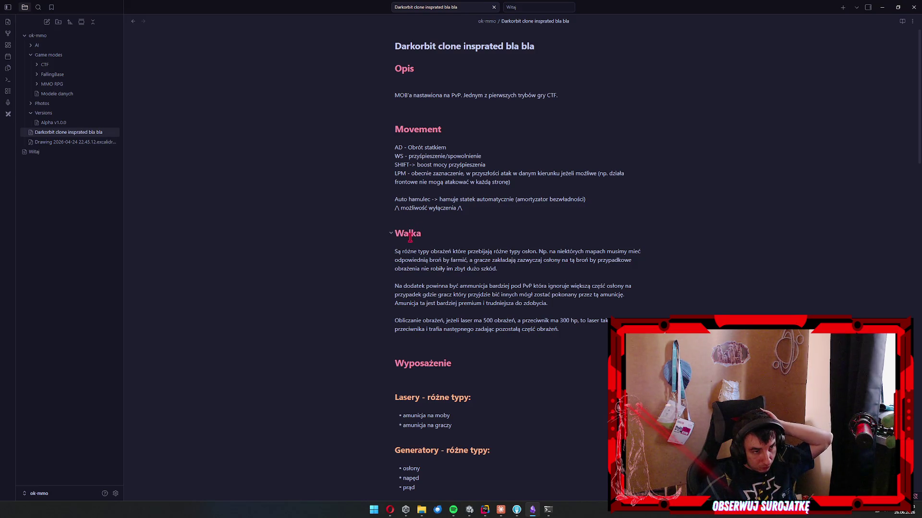
# Create a new note named Statki in the ok-mmo vault root.
pyautogui.click(53, 55)
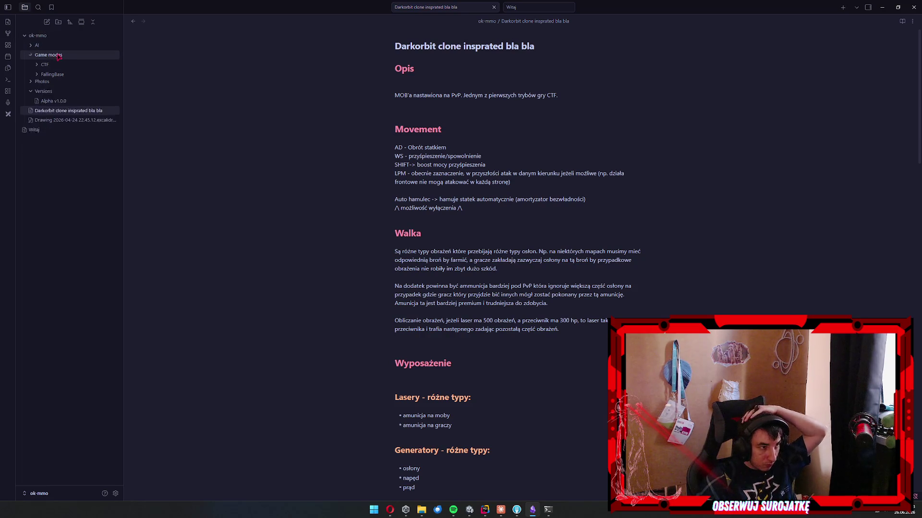
pyautogui.rightClick(52, 37)
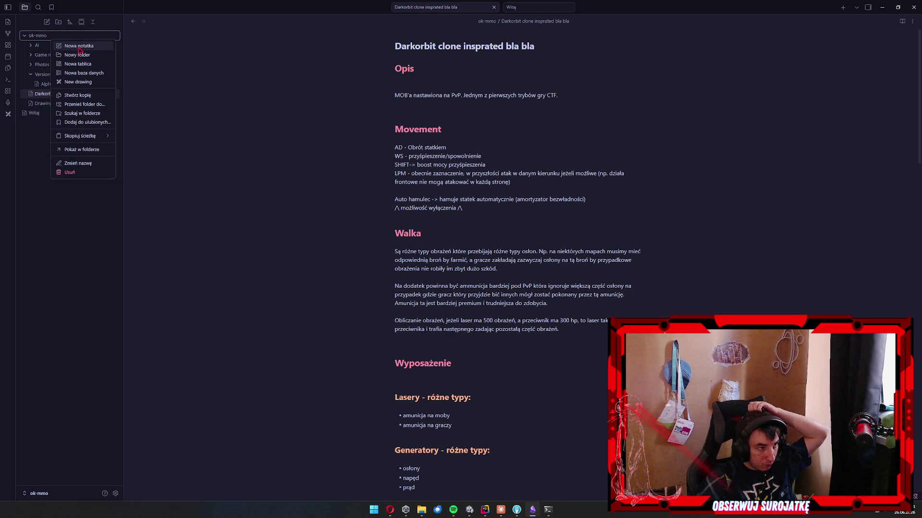
pyautogui.click(72, 46)
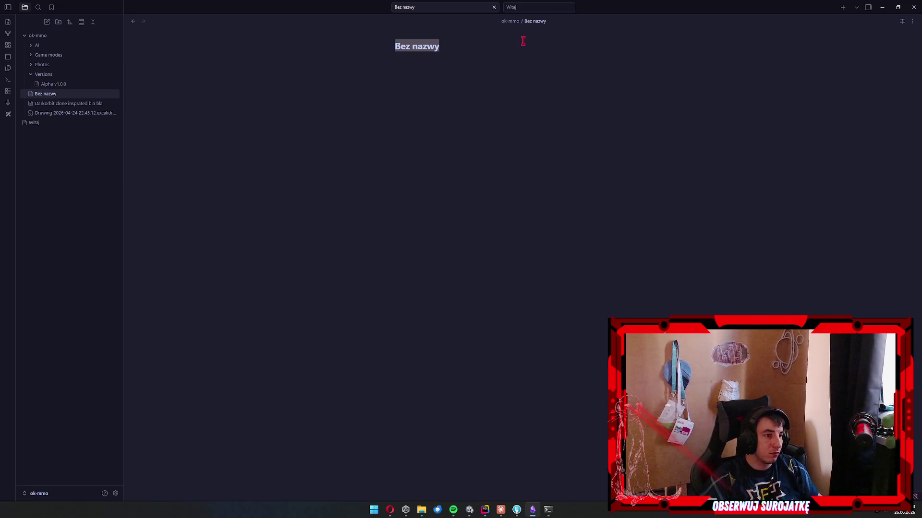
pyautogui.write('STatki')
pyautogui.hotkey('ctrl', 'a')
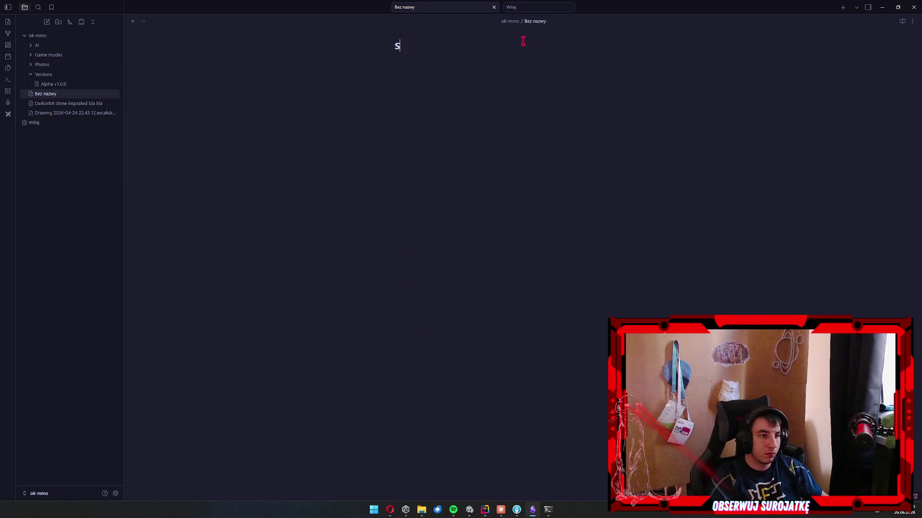
pyautogui.write('Statki')
pyautogui.click(77, 99)
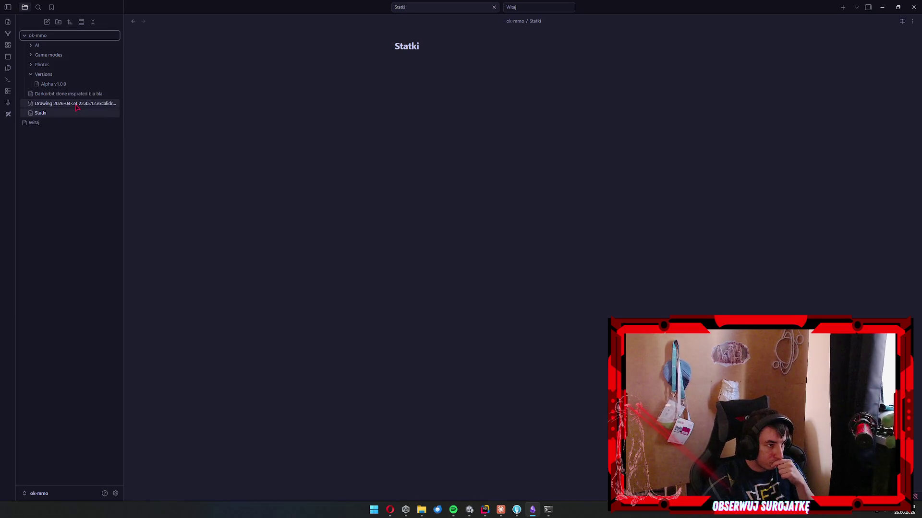
# Copy the Skille Statków section with Tank, Nicpoń and Rouge skills into Statki.
pyautogui.click(69, 94)
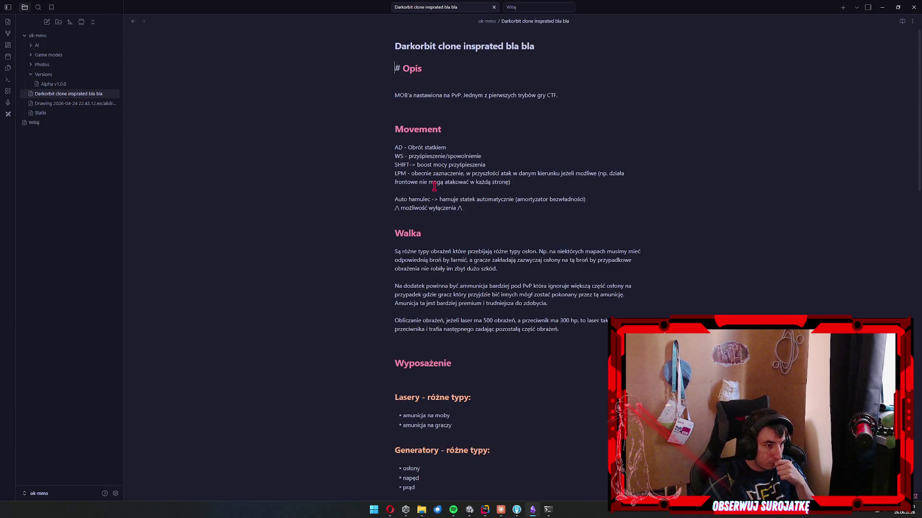
pyautogui.scroll(-10, 695, 283)
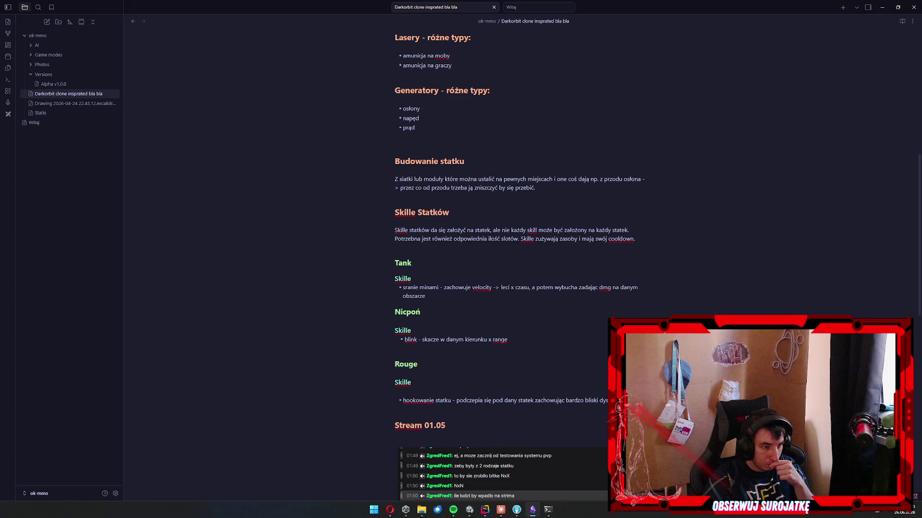
pyautogui.moveTo(596, 409)
pyautogui.mouseDown()
pyautogui.moveTo(441, 288)
pyautogui.moveTo(366, 250)
pyautogui.mouseUp()
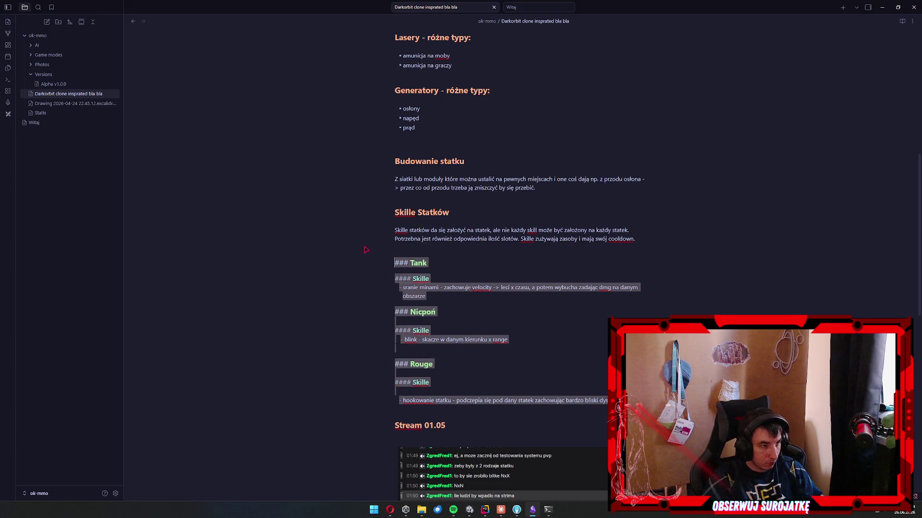
pyautogui.moveTo(600, 401); pyautogui.dragTo(391, 211)
pyautogui.hotkey('ctrl', 'c')
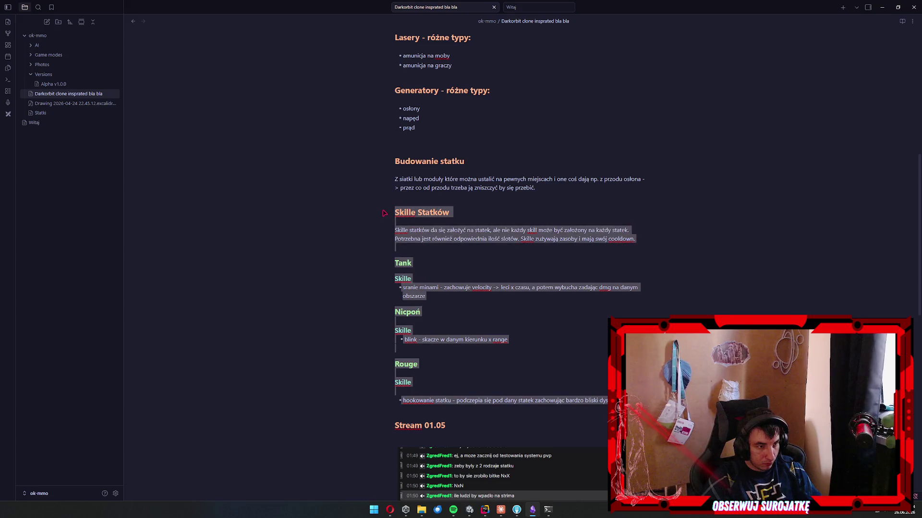
pyautogui.click(42, 113)
pyautogui.hotkey('ctrl', 'v')
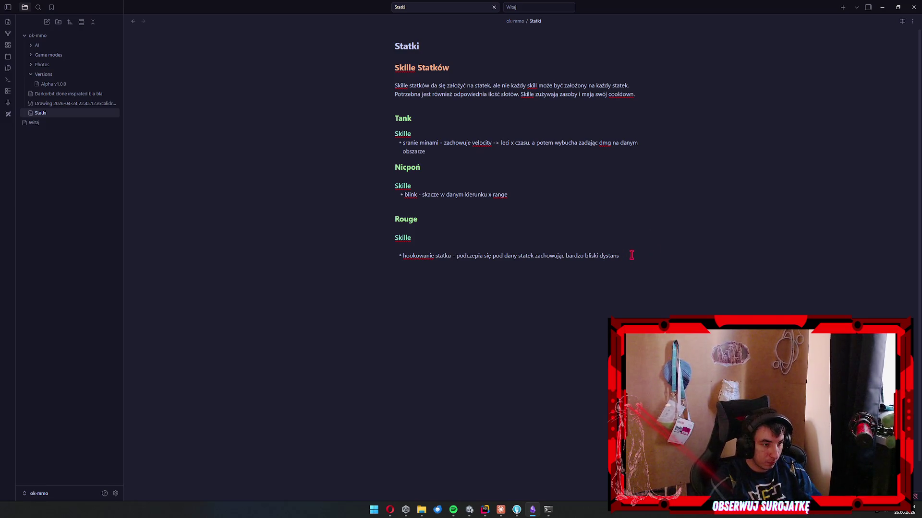
# Add a '# Skile' heading and move the skills paragraph under it.
pyautogui.write('##')
pyautogui.press('BackSpace')
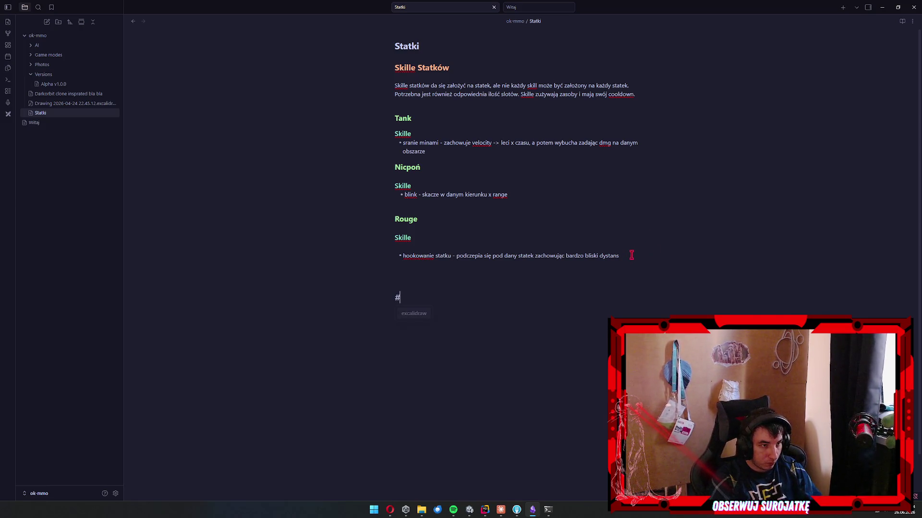
pyautogui.write(' Skile')
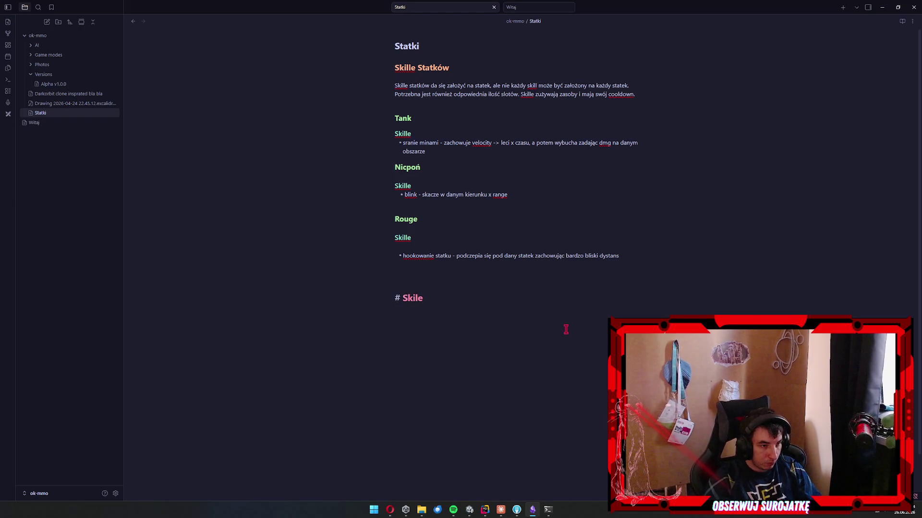
pyautogui.moveTo(638, 94); pyautogui.dragTo(372, 86)
pyautogui.hotkey('ctrl', 'c')
pyautogui.press('BackSpace')
pyautogui.click(478, 292)
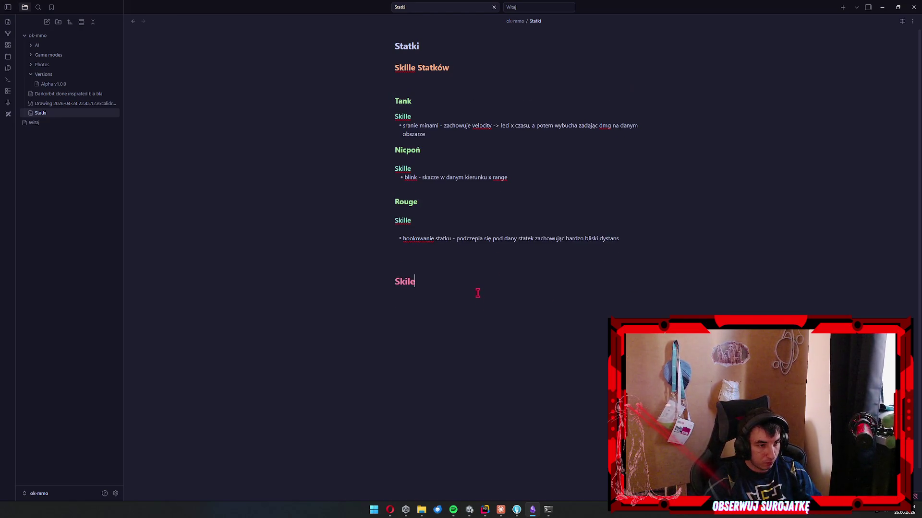
pyautogui.press('Return')
pyautogui.hotkey('ctrl', 'v')
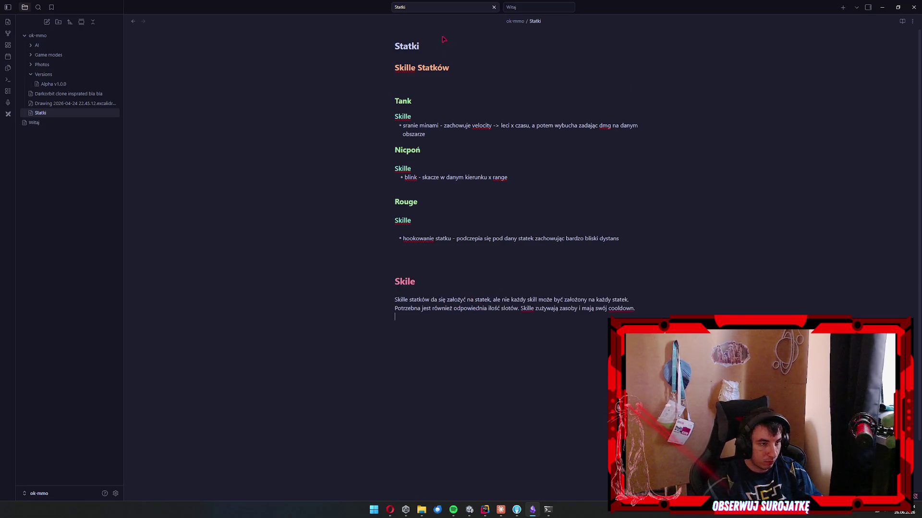
# Replace the Skille Statków heading with a '# Statki' heading above Tank.
pyautogui.click(480, 77)
pyautogui.press('Return')
pyautogui.write('# Statki')
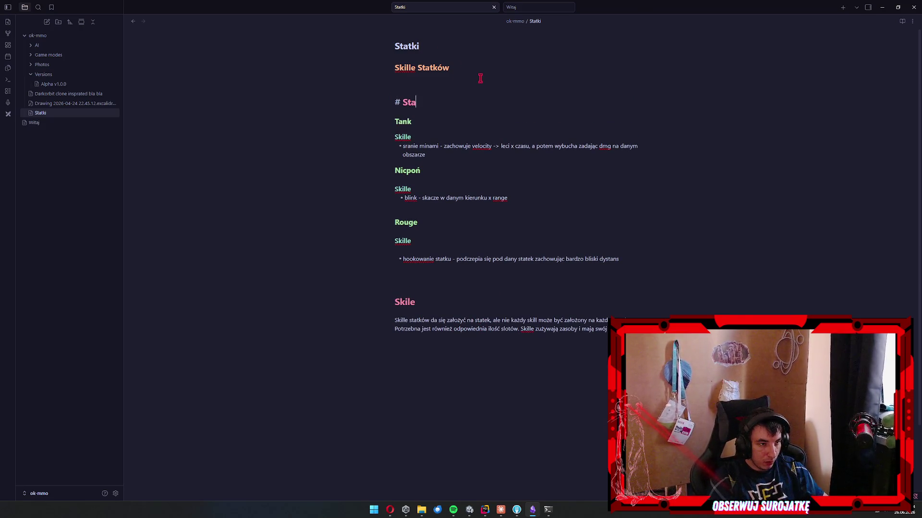
pyautogui.moveTo(473, 69); pyautogui.dragTo(365, 56)
pyautogui.press('BackSpace')
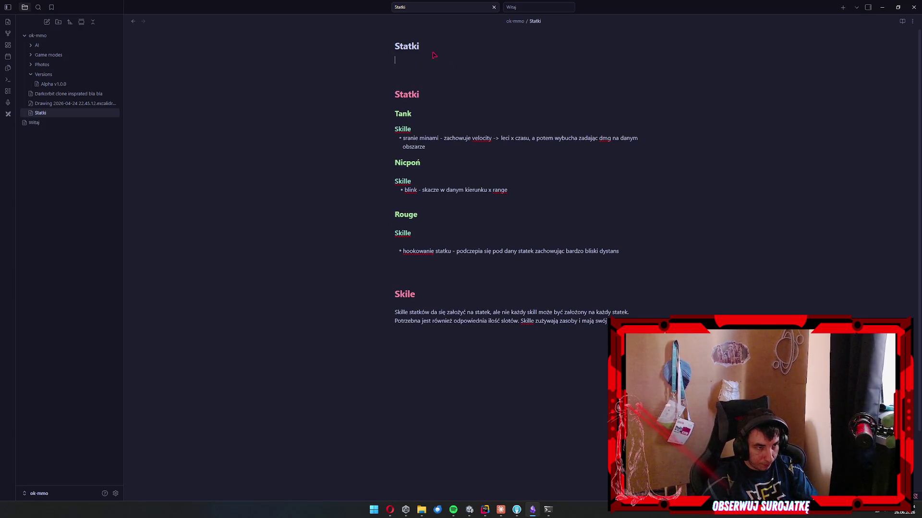
# Retitle the note from Statki to 'Statki & Skille'.
pyautogui.click(426, 42)
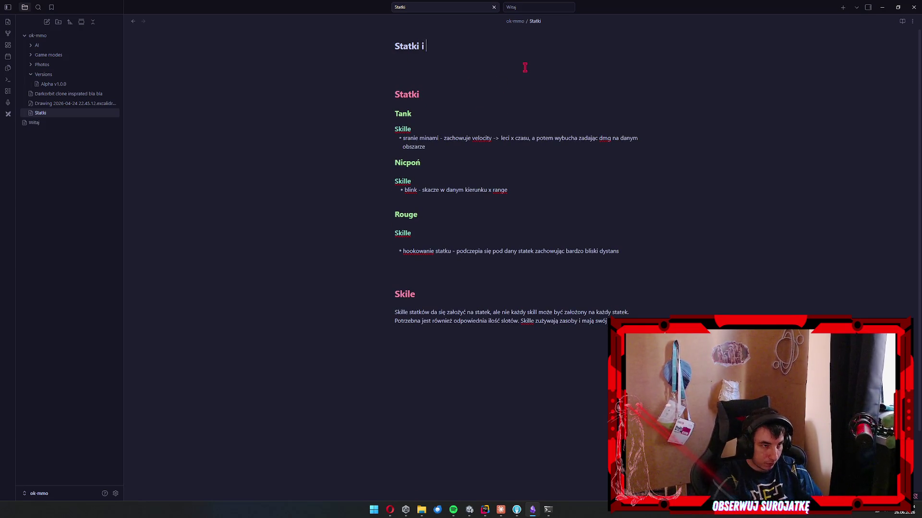
pyautogui.press('BackSpace')
pyautogui.write('&')
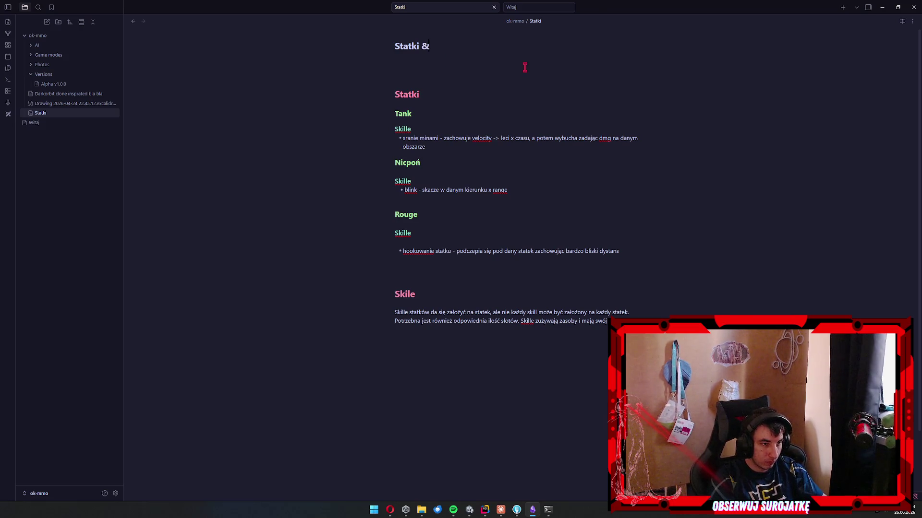
pyautogui.write(' Skille')
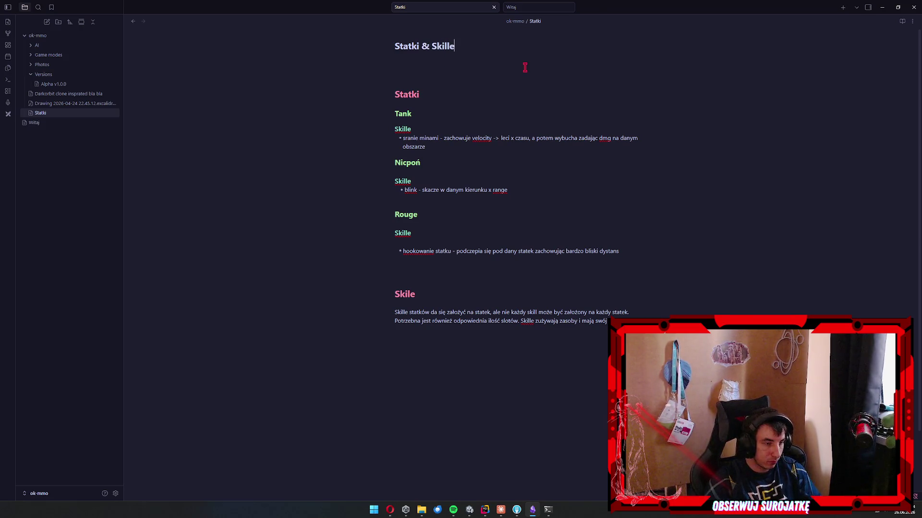
pyautogui.click(485, 110)
# Check the heading levels of the Statki, Tank and Nicpoń sections.
pyautogui.click(441, 91)
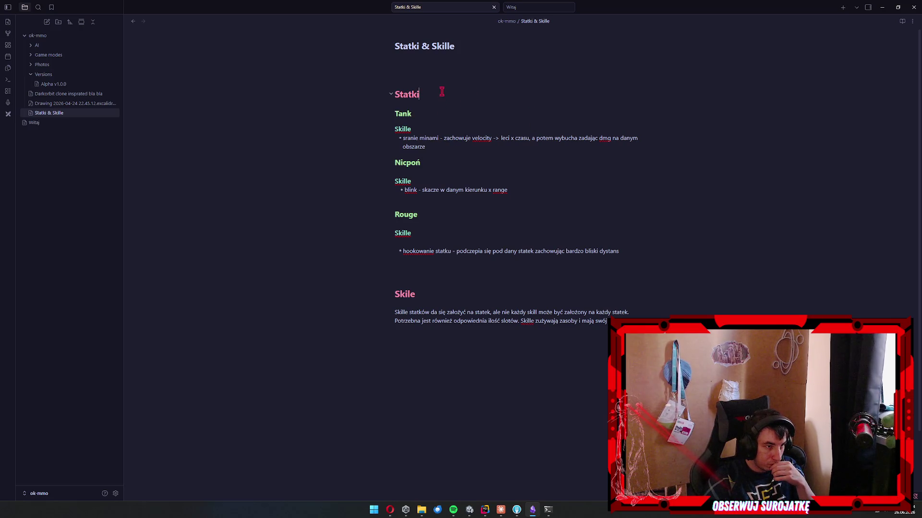
pyautogui.click(442, 110)
pyautogui.click(442, 128)
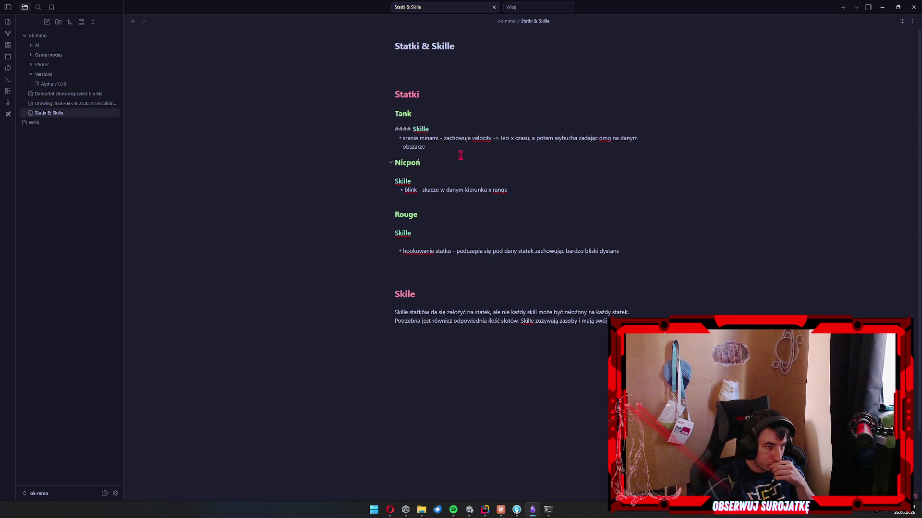
pyautogui.click(489, 164)
pyautogui.click(472, 144)
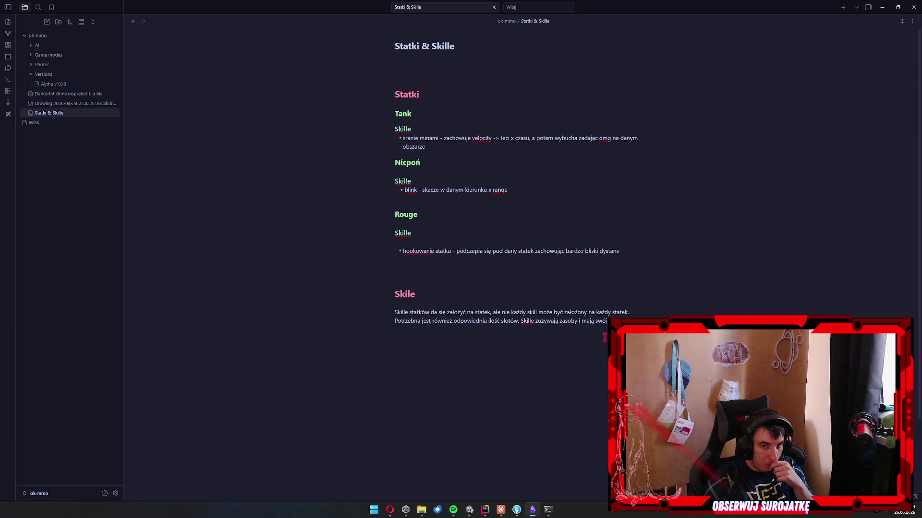
# Insert a three-column table under the skills text with headers Nazwa skilla and Opis.
pyautogui.rightClick(516, 368)
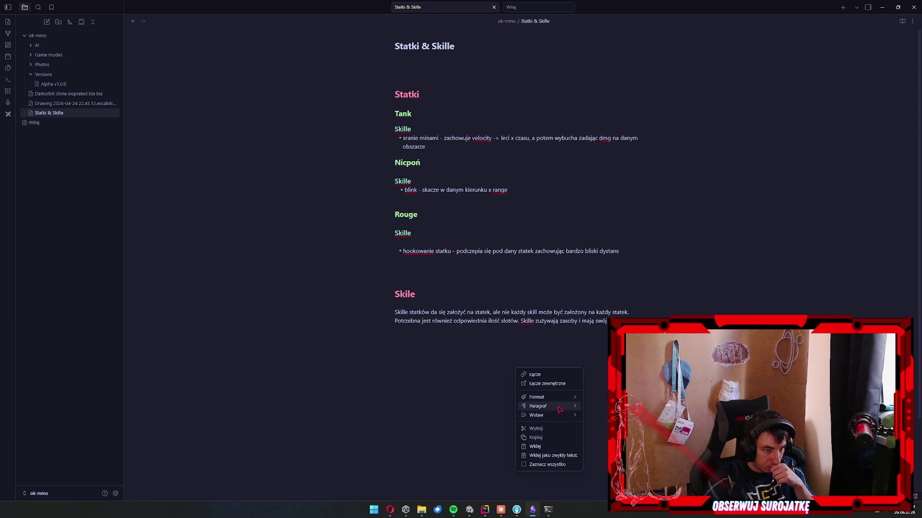
pyautogui.moveTo(563, 416)
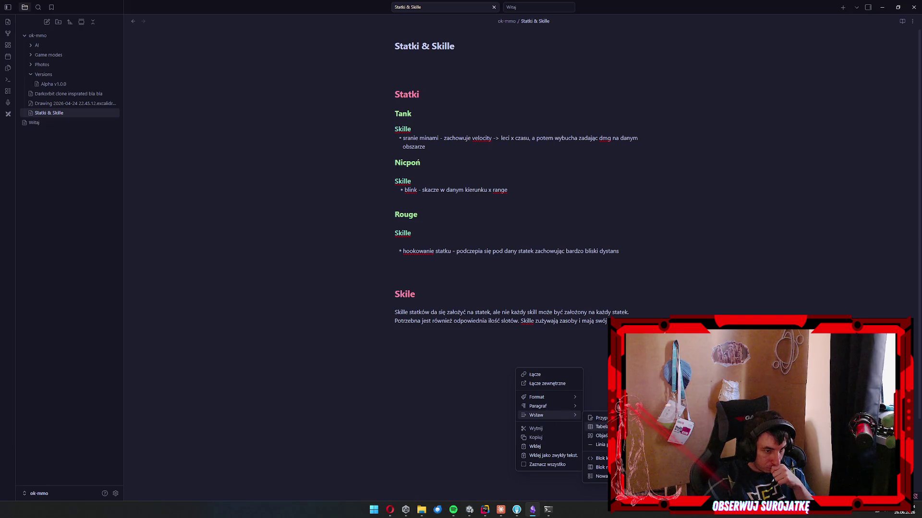
pyautogui.click(600, 427)
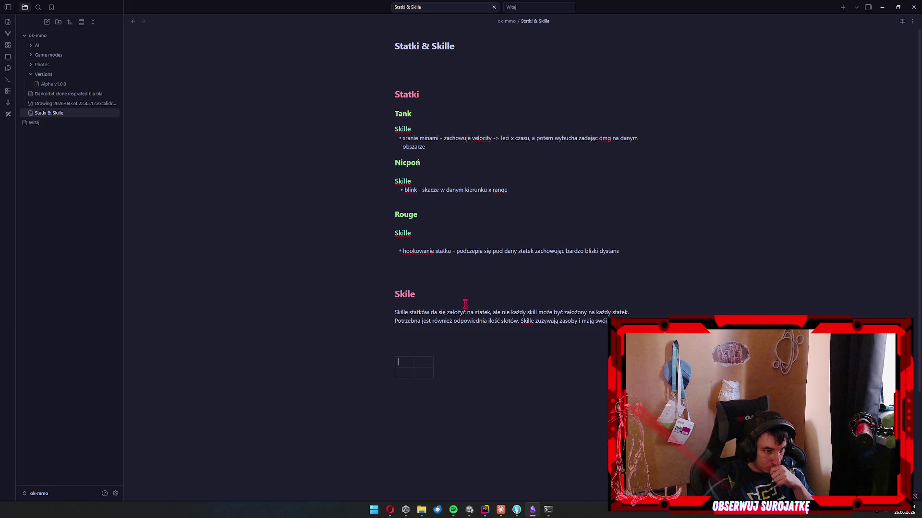
pyautogui.click(436, 366)
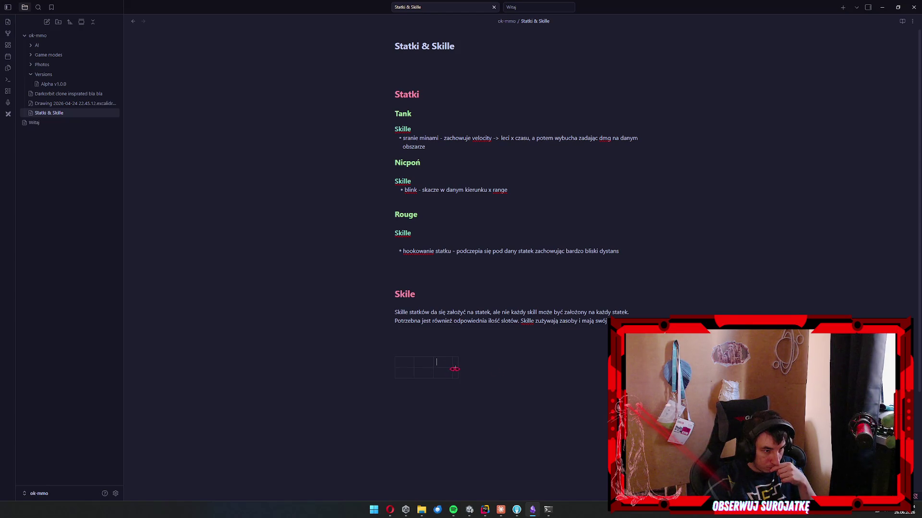
pyautogui.hotkey('shift', 'Tab')
pyautogui.hotkey('shift', 'Tab')
pyautogui.write('test')
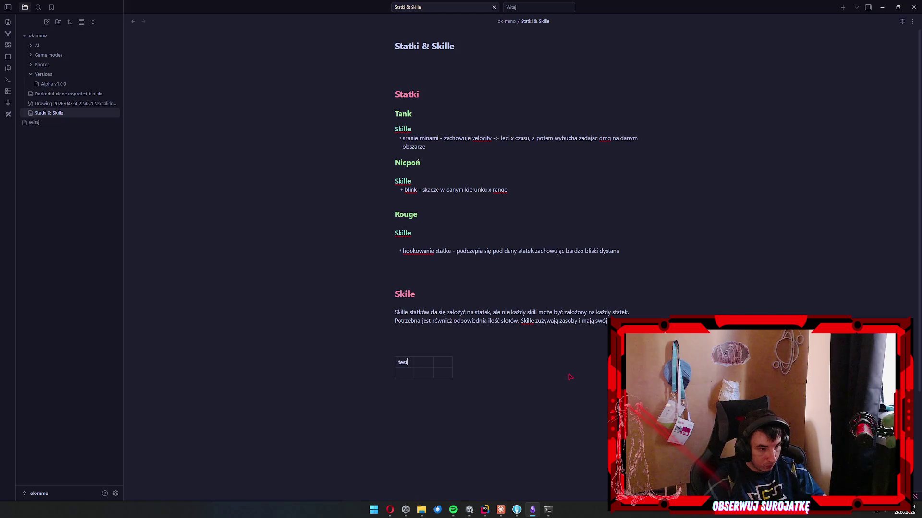
pyautogui.write('testtesttest')
pyautogui.hotkey('ctrl', 'a')
pyautogui.press('BackSpace')
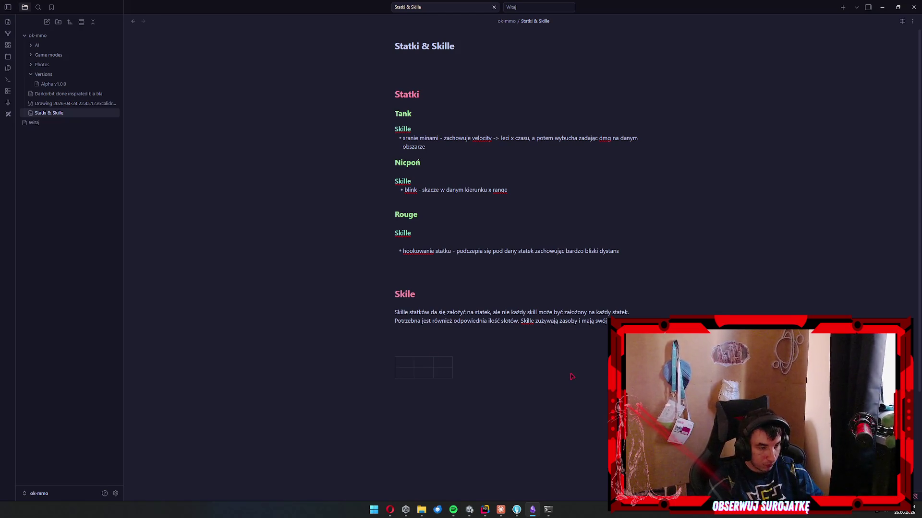
pyautogui.write('Nazwa skilla ')
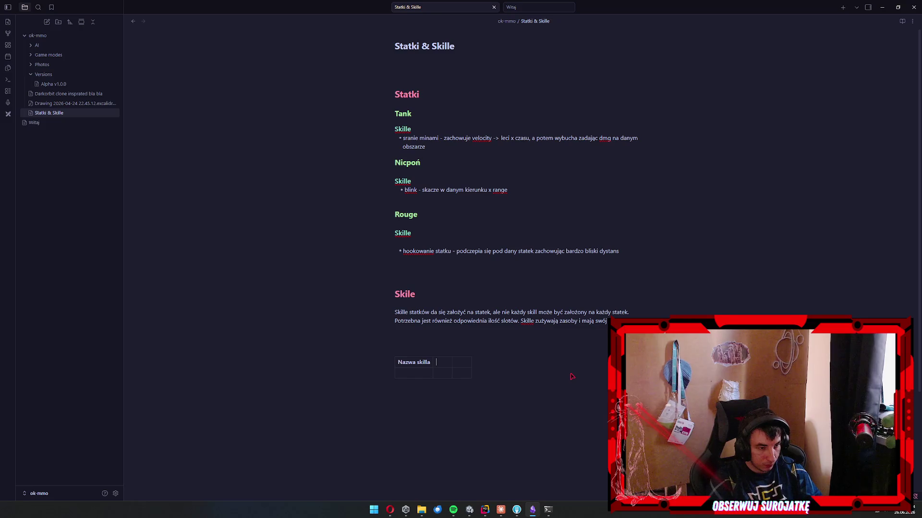
pyautogui.write('Opis')
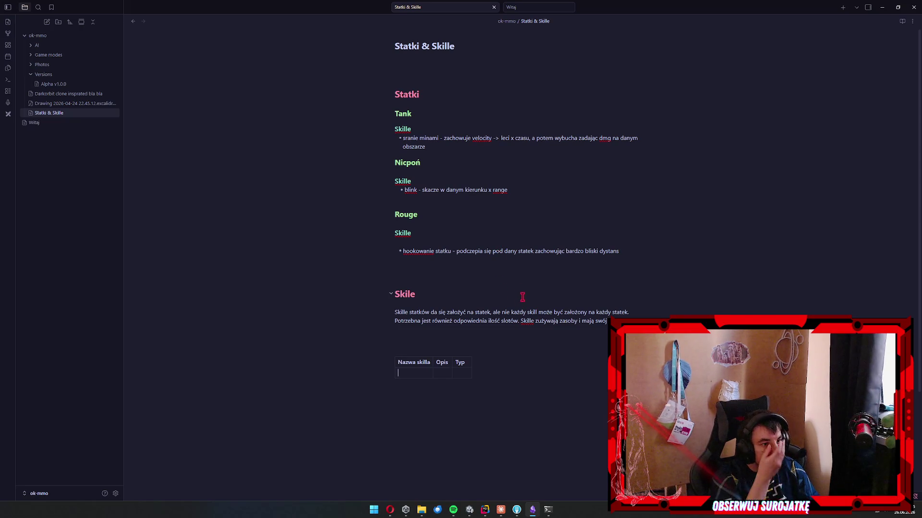
# Describe Sranie minami: a mine that flies for x time, then explodes dealing D AOE.
pyautogui.write('anie minami')
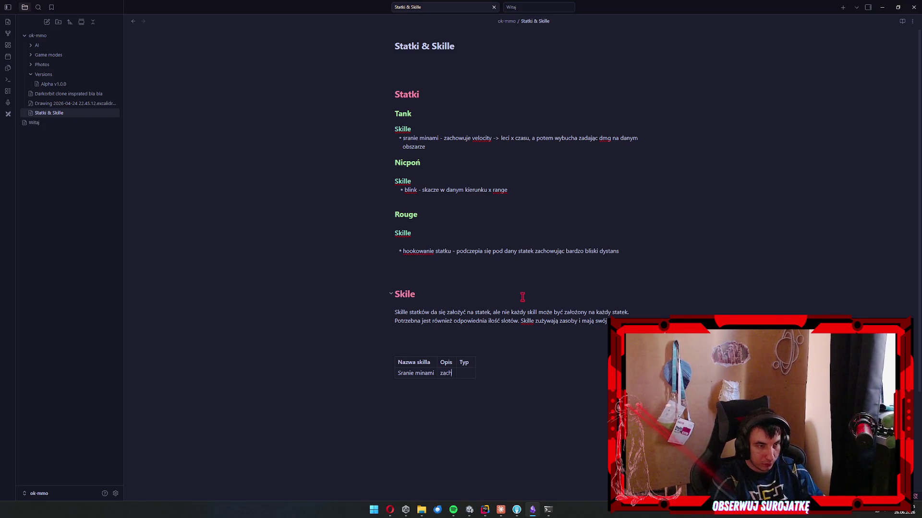
pyautogui.write('owuje velocity statki')
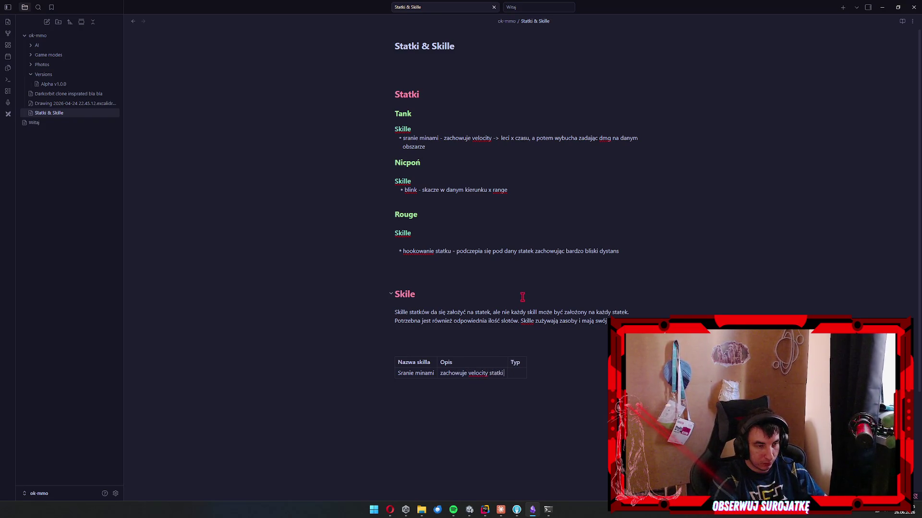
pyautogui.press('BackSpace')
pyautogui.press('BackSpace')
pyautogui.write('ku')
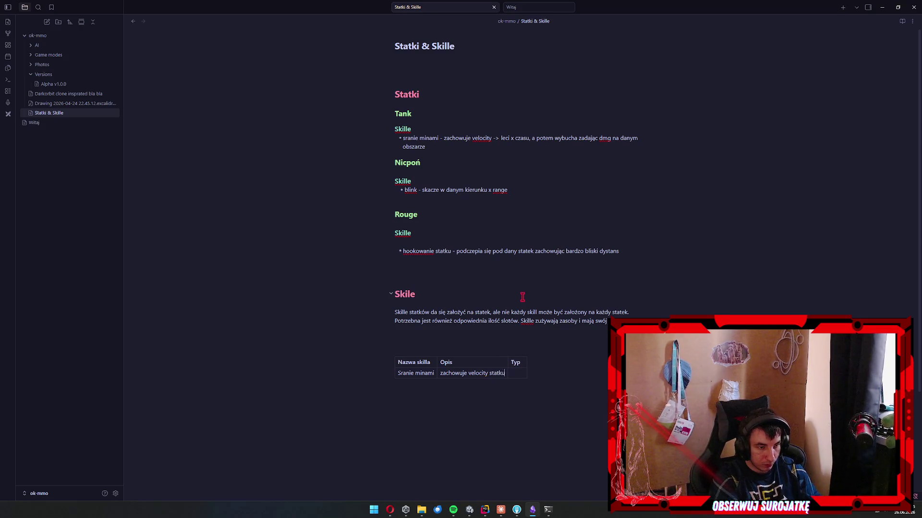
pyautogui.write(' leci x czasu')
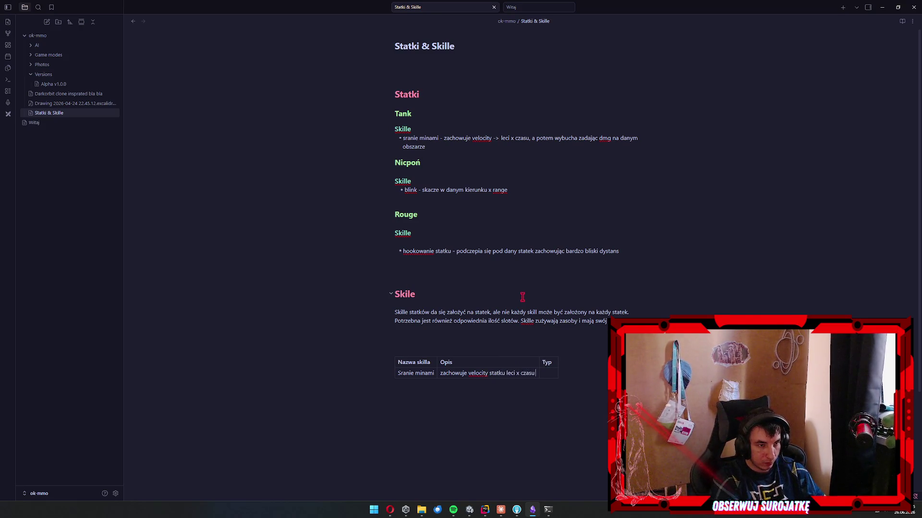
pyautogui.write(' po czym wybucha za')
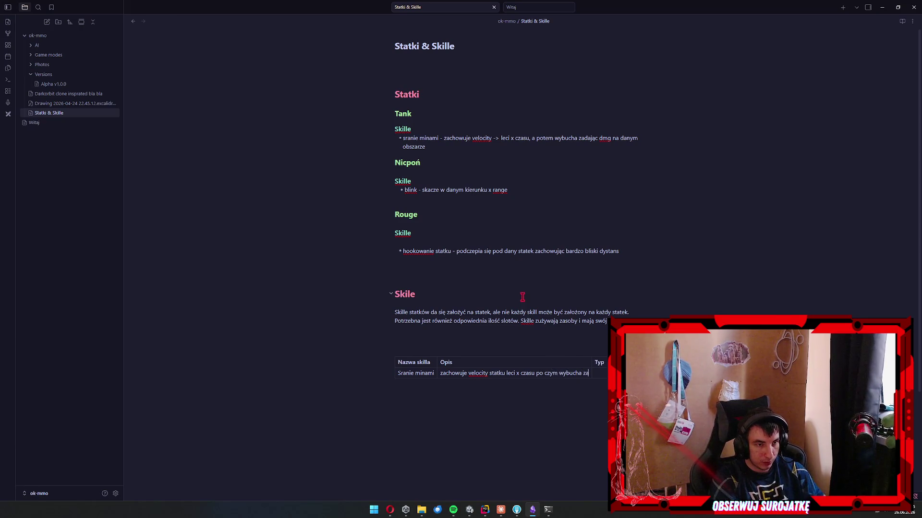
pyautogui.write('dając D AOE')
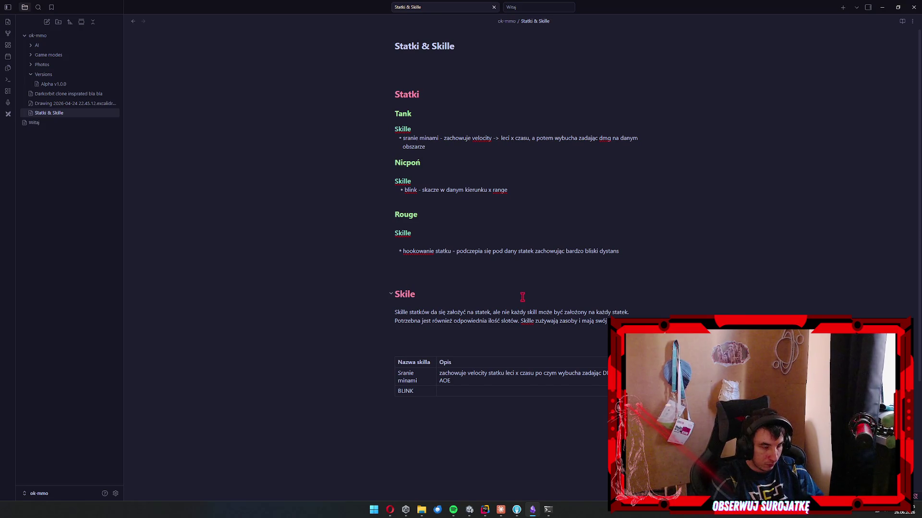
pyautogui.write('BLINK')
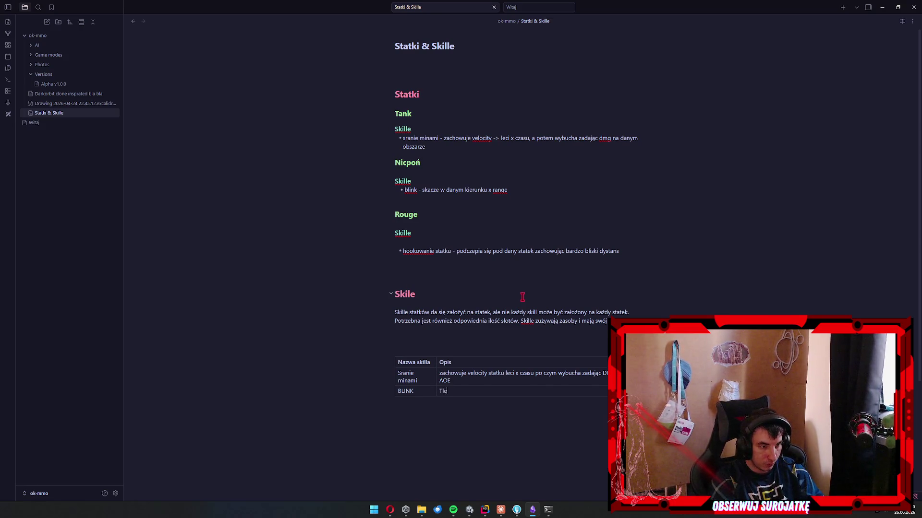
# Describe BLINK as a directional teleport: blink, camera moves to target, reappearance, /disolve.
pyautogui.write('[po')
pyautogui.write('portuje s')
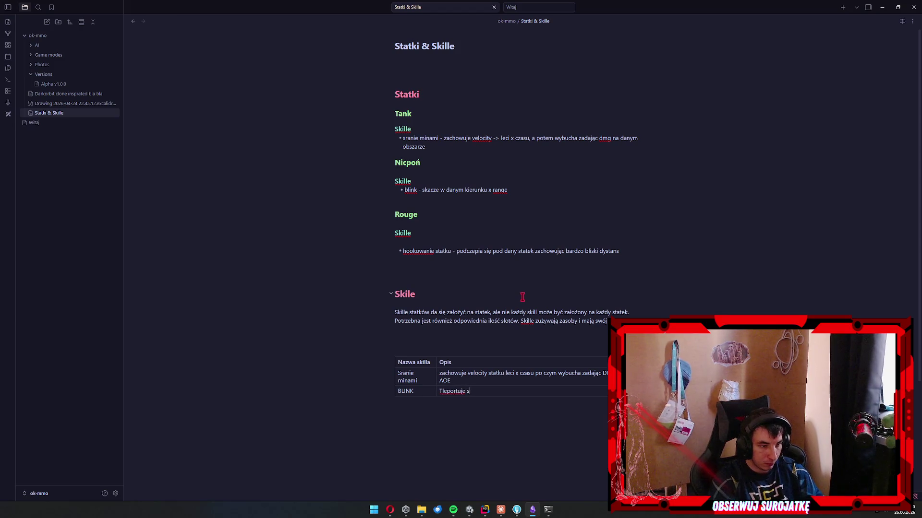
pyautogui.hotkey('ctrl', 'a')
pyautogui.write('Teleport')
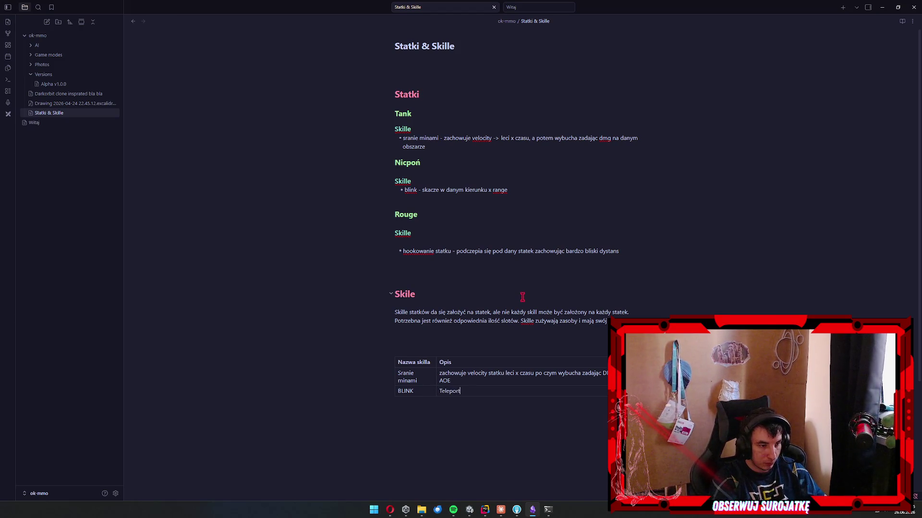
pyautogui.write('uje się w danym k')
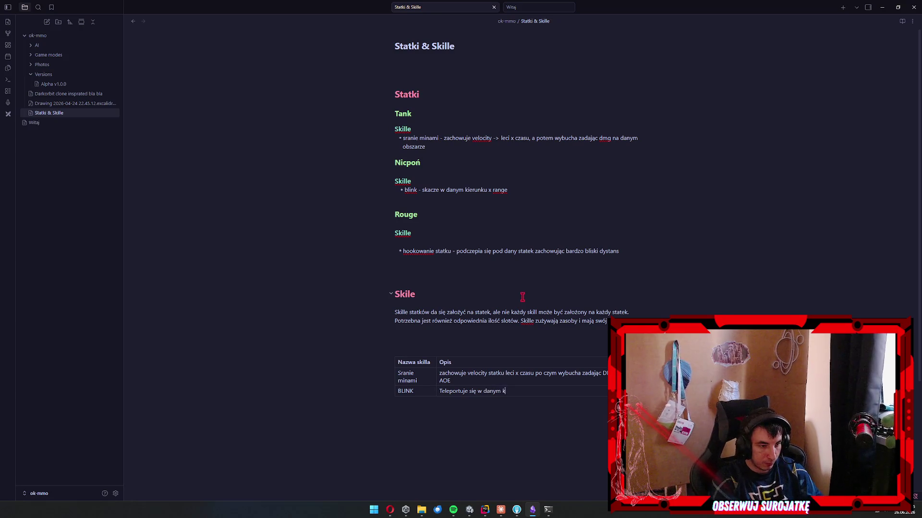
pyautogui.write('ierunku,')
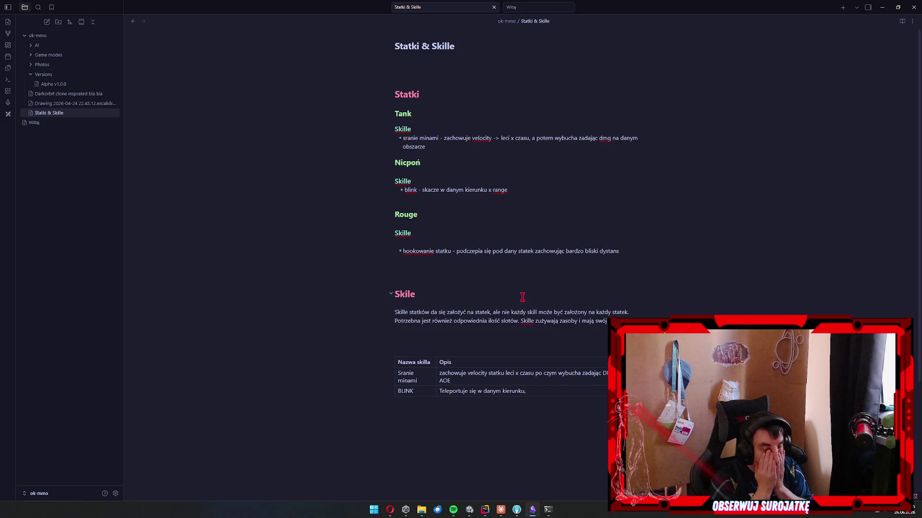
pyautogui.write(' blink (')
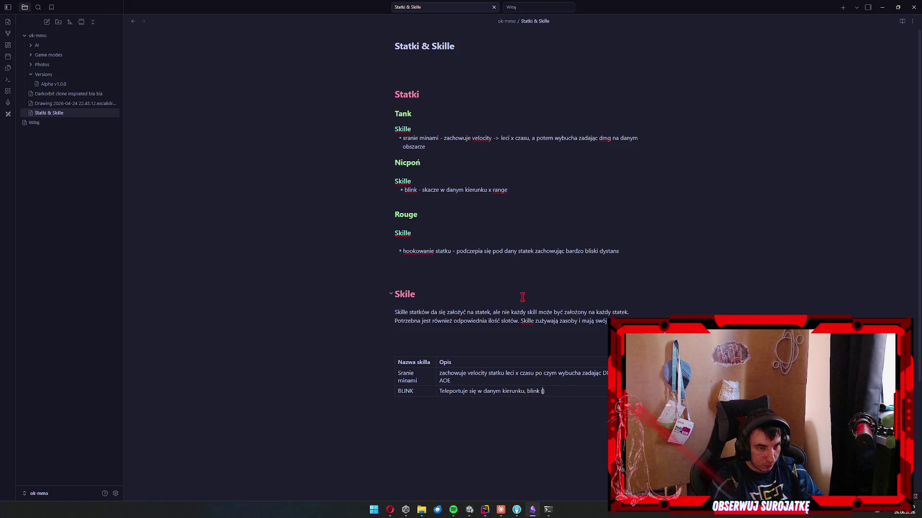
pyautogui.write('zniknięcie')
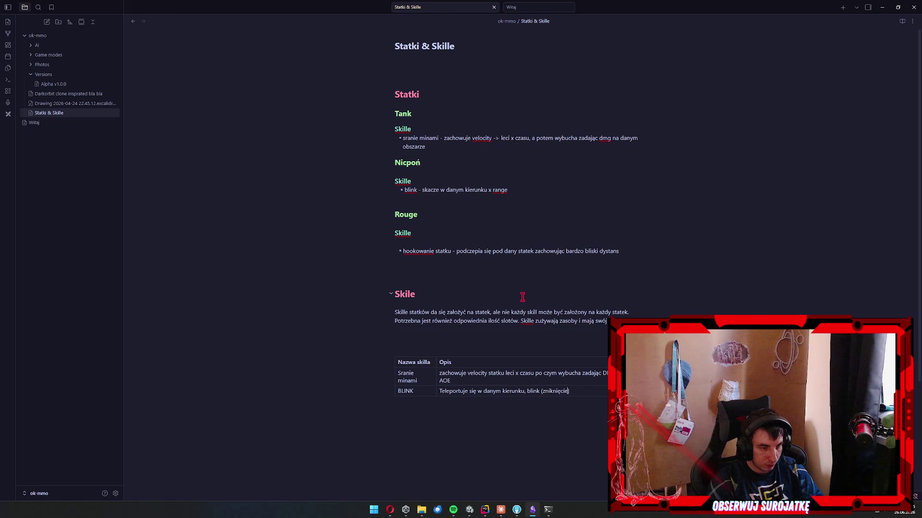
pyautogui.hotkey('ctrl', 'shift', 'Left')
pyautogui.hotkey('ctrl', 'shift', 'Left')
pyautogui.hotkey('ctrl', 'shift', 'Left')
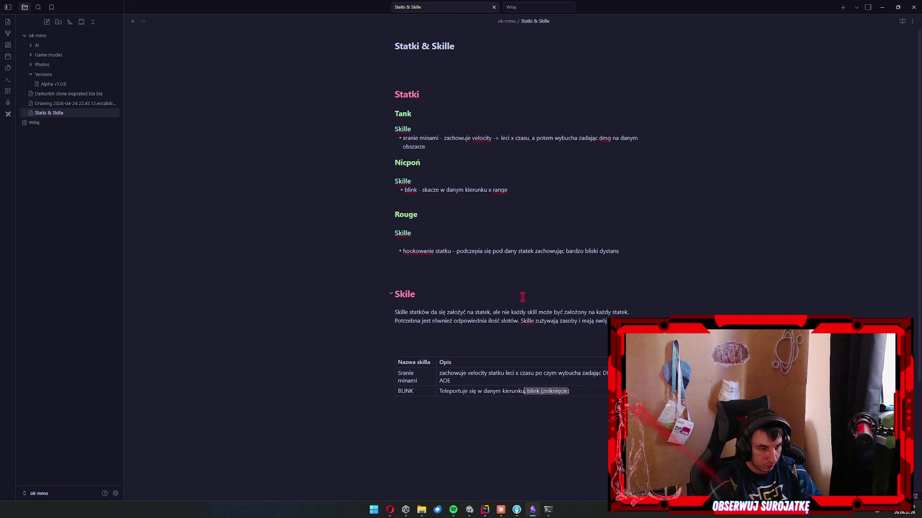
pyautogui.press('Right')
pyautogui.hotkey('ctrl', 'shift', 'Left')
pyautogui.press('Right')
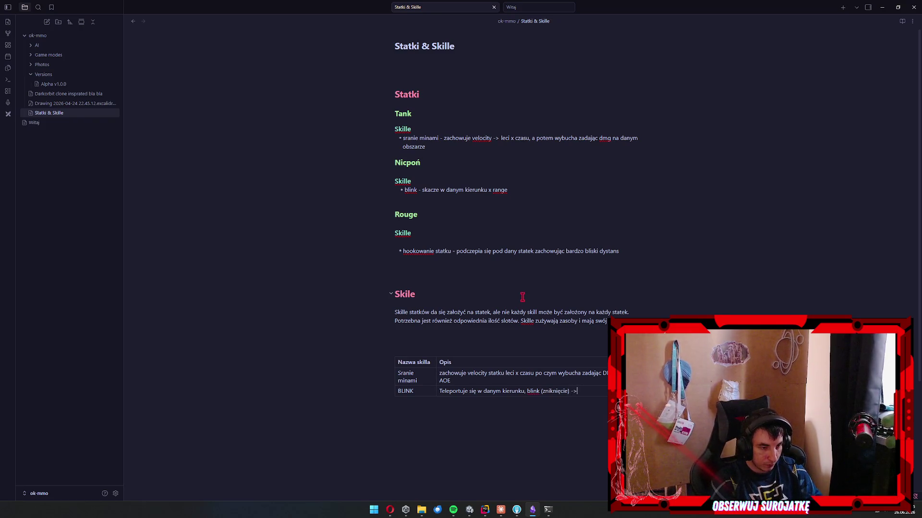
pyautogui.write(' przesuni')
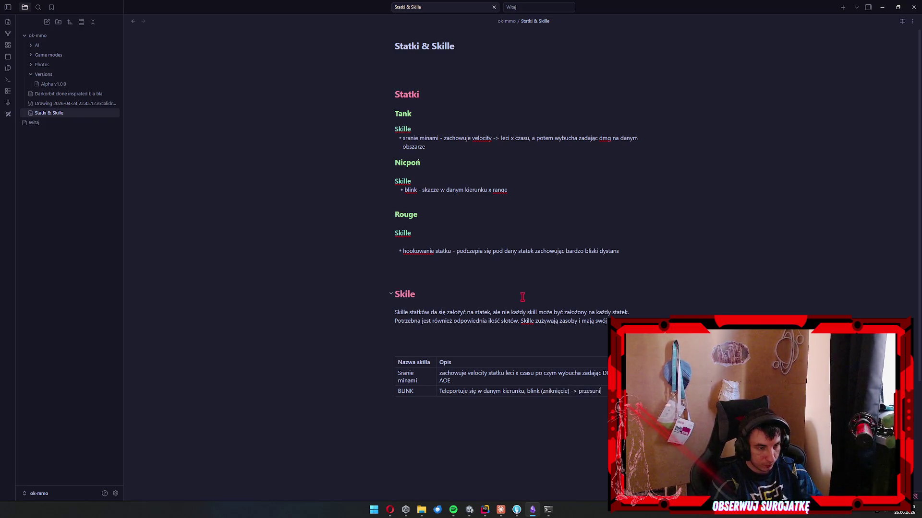
pyautogui.write('ęcie kamery')
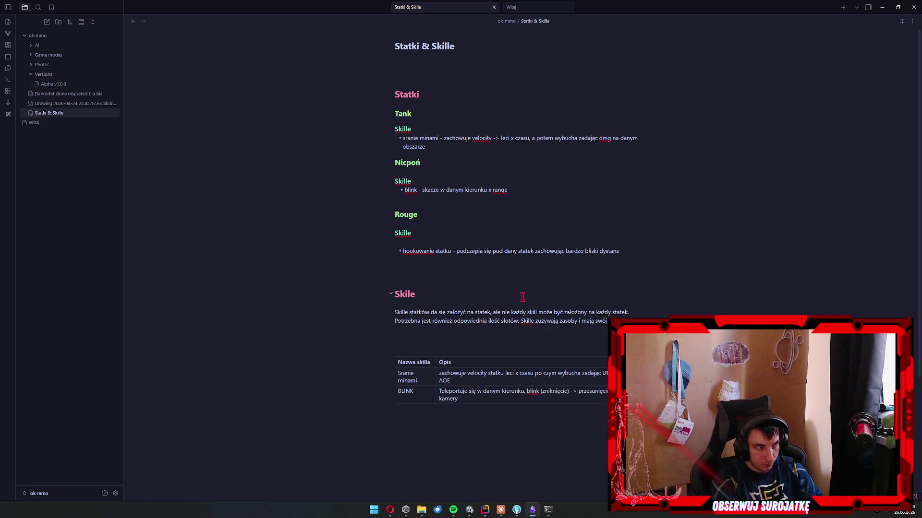
pyautogui.write(' do celu ')
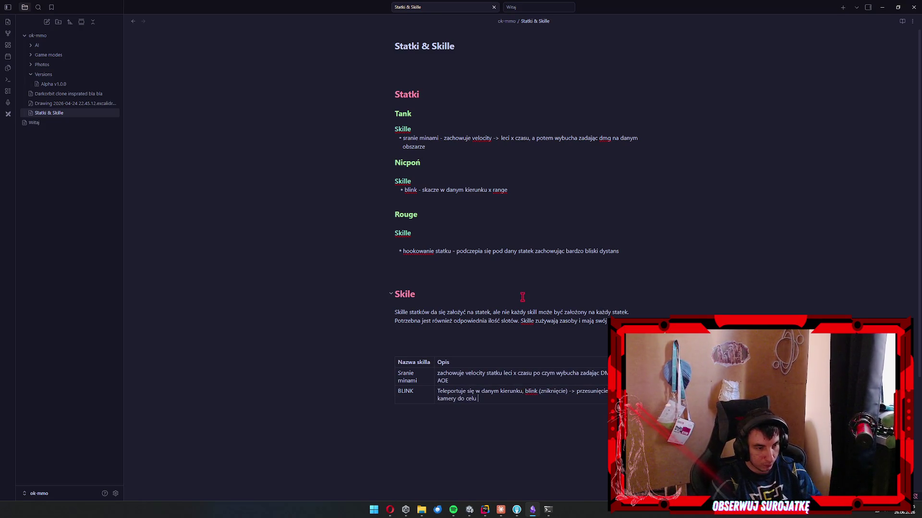
pyautogui.write('-> pojawienie się')
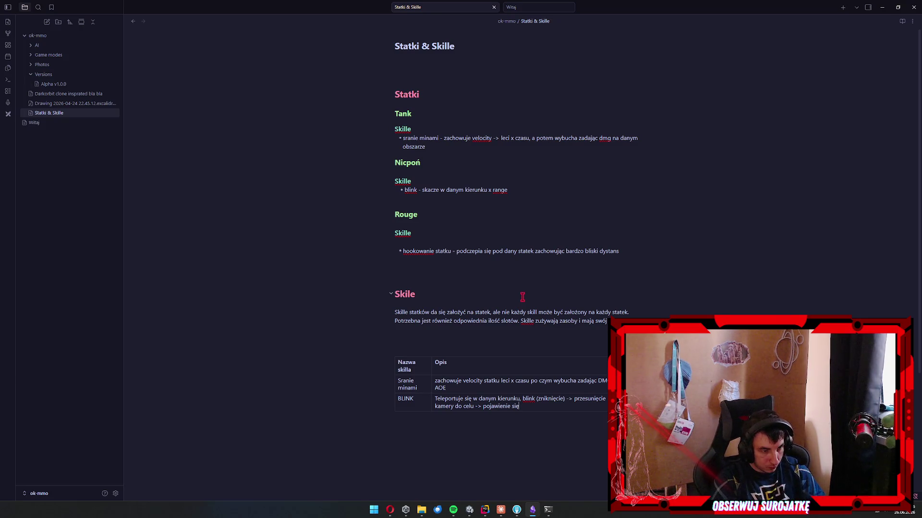
pyautogui.write('/disolve?')
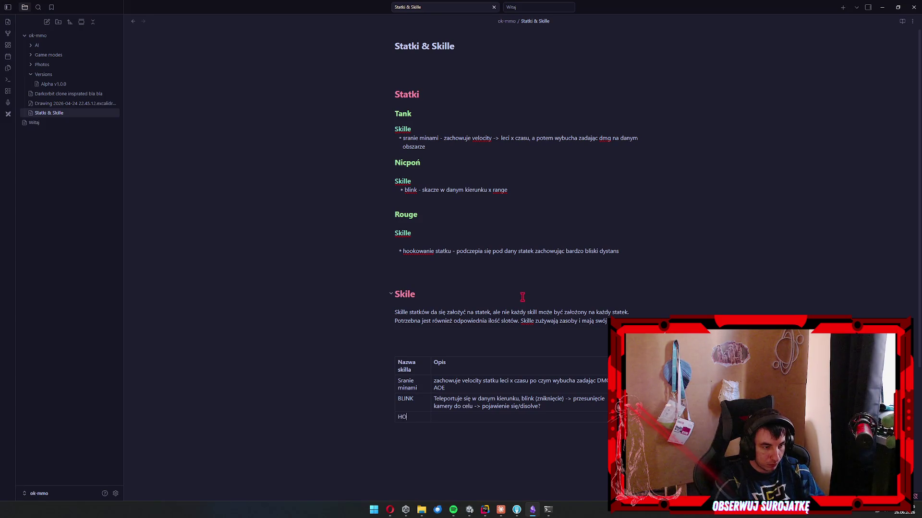
# Add a HOOK row: latches onto a ship at close distance, initially without physics simulation.
pyautogui.press('BackSpace')
pyautogui.write('HOOK')
pyautogui.press('Tab')
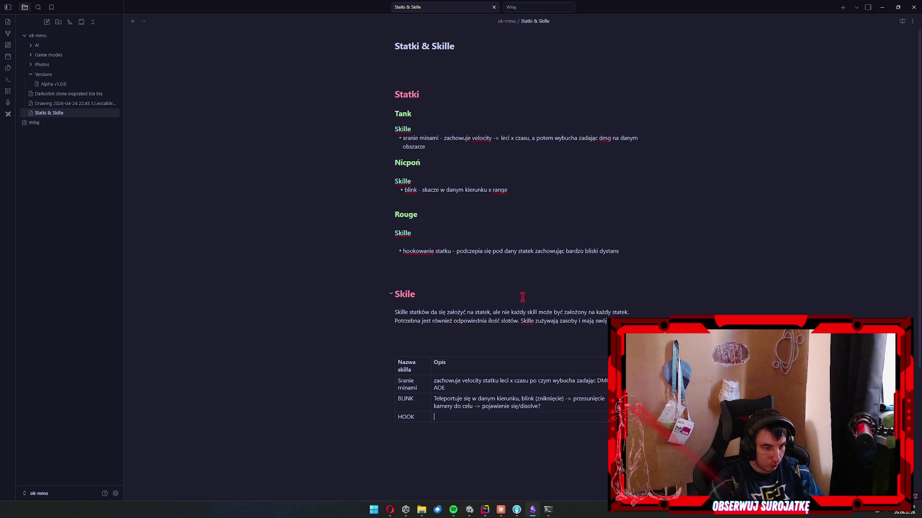
pyautogui.write('Podcze')
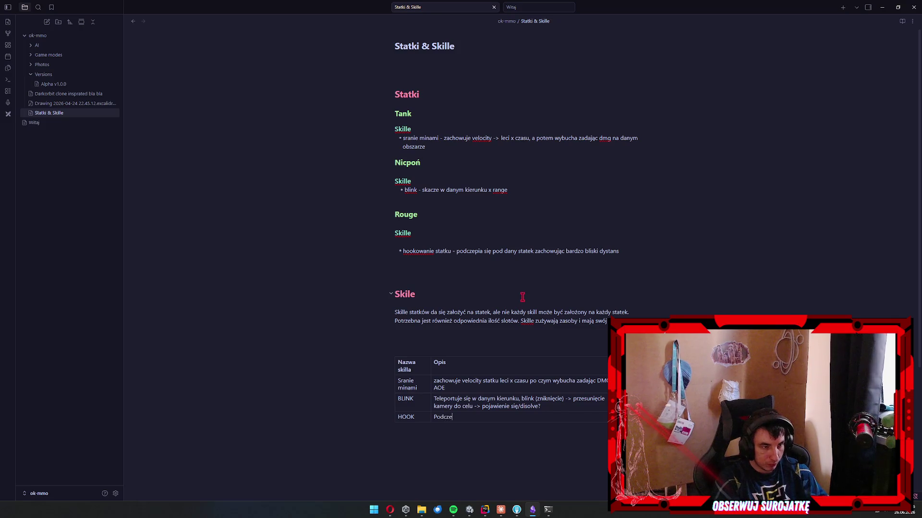
pyautogui.write('pienie się pod statek ')
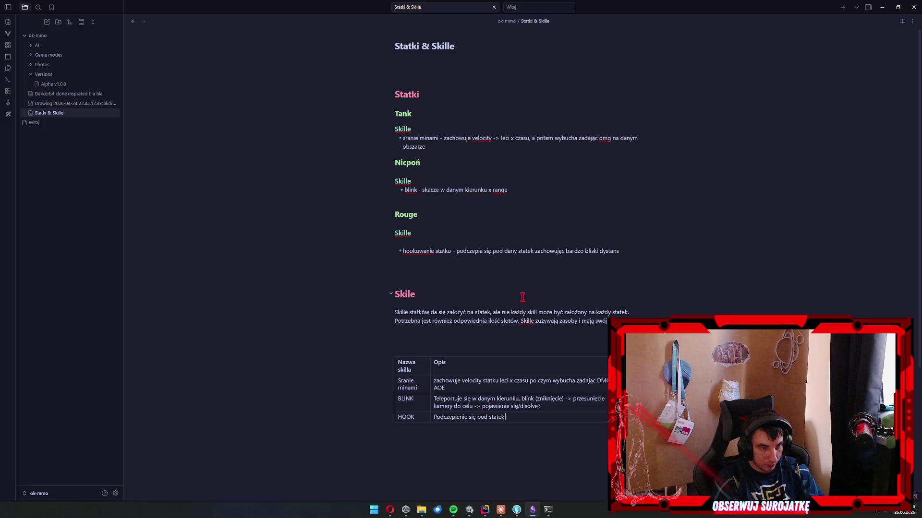
pyautogui.write('zachowu')
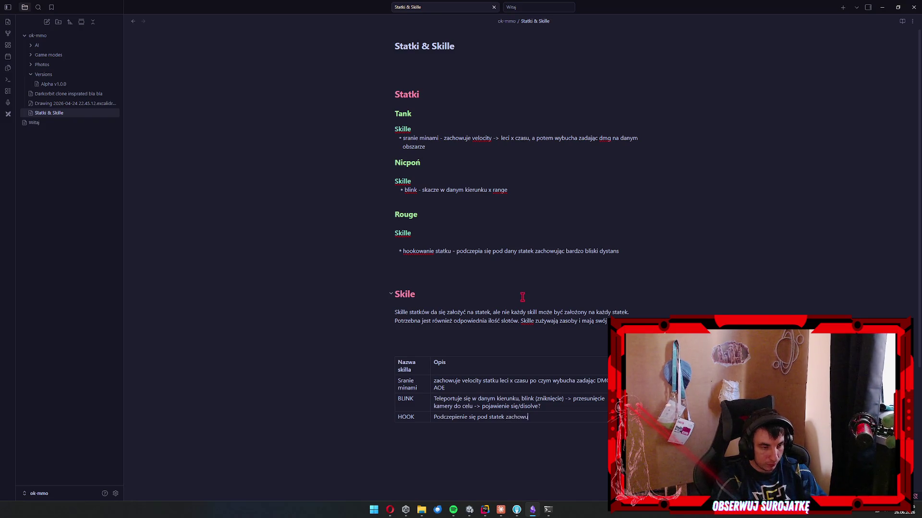
pyautogui.write('je bliski dystans')
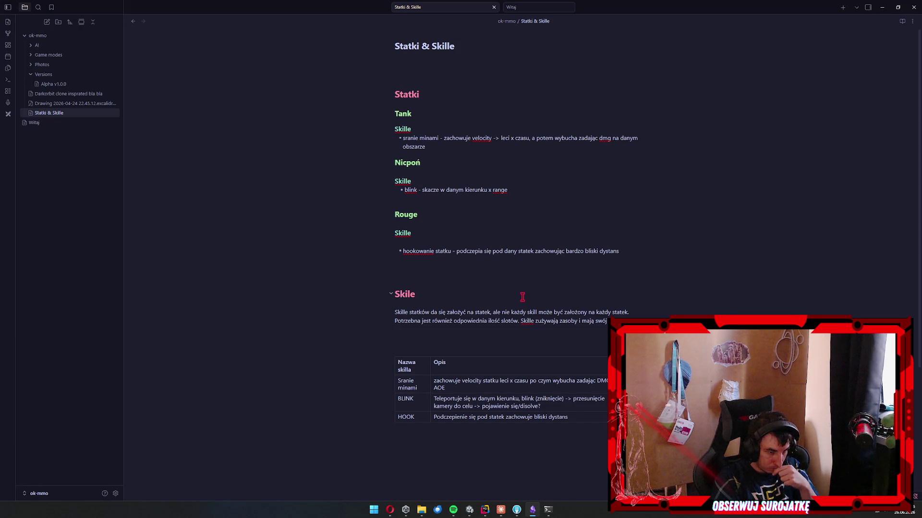
pyautogui.write(', na początek m')
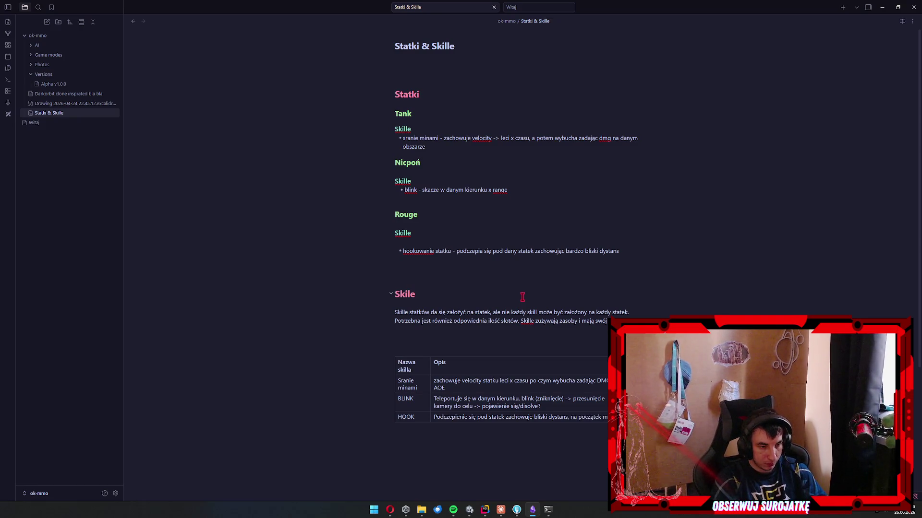
pyautogui.write(' być bez symulacji f')
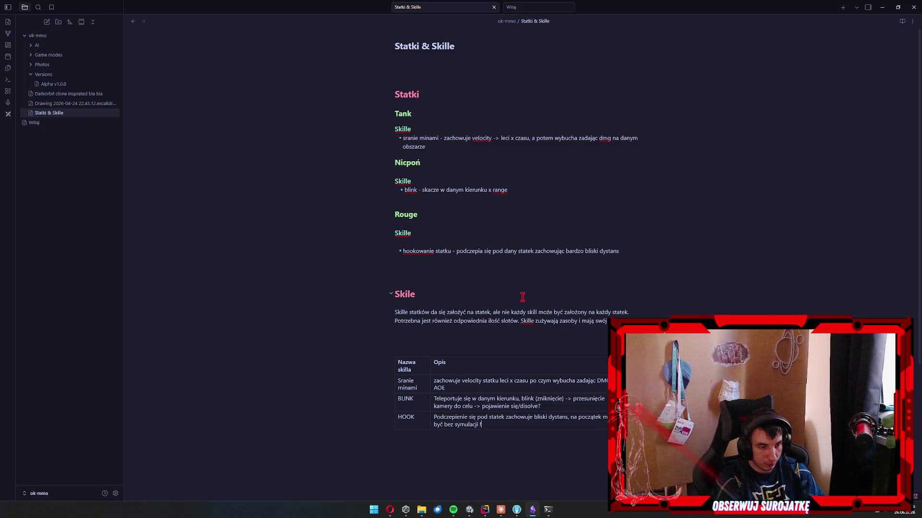
pyautogui.write('izyki by nie utrudniać')
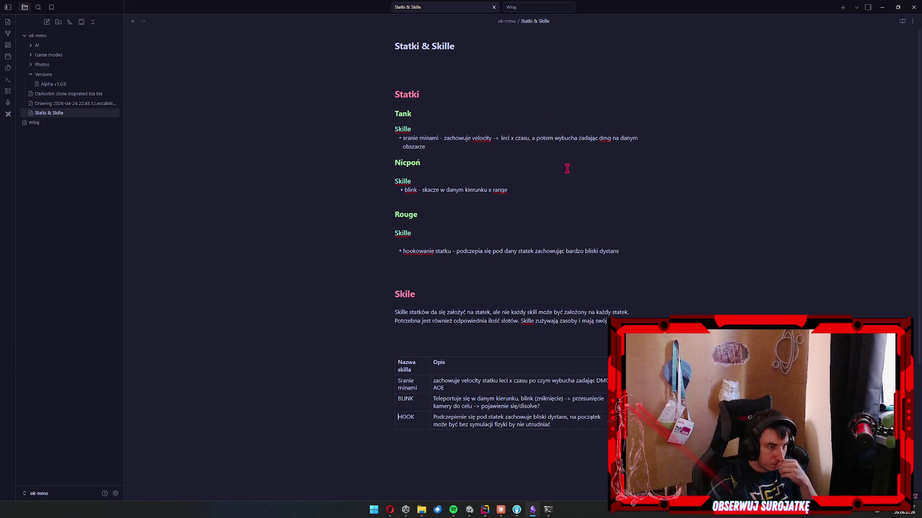
# Move up to the Statki section and place the caret after its heading.
pyautogui.click(512, 162)
pyautogui.moveTo(471, 146); pyautogui.dragTo(392, 131)
pyautogui.click(456, 116)
# Insert a table under Statki with headers Nazwa statku, Opis and Typ.
pyautogui.click(461, 97)
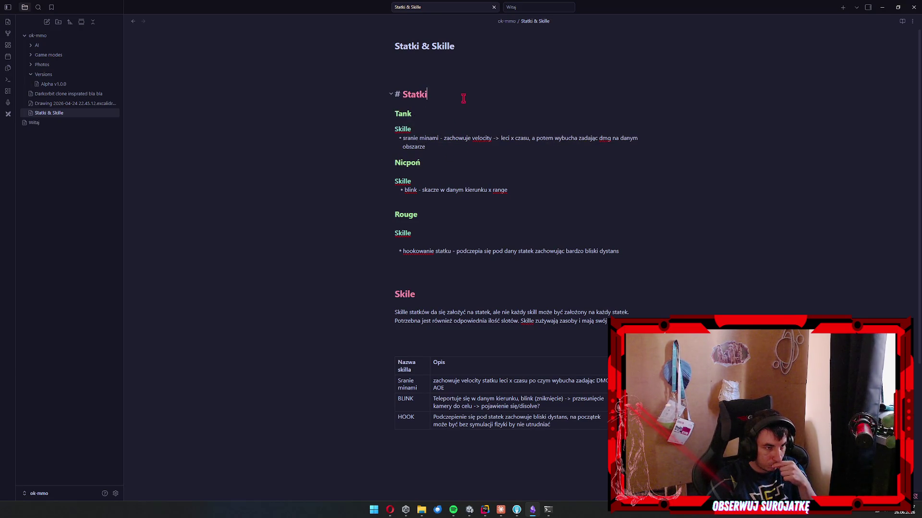
pyautogui.press('Return')
pyautogui.rightClick(417, 122)
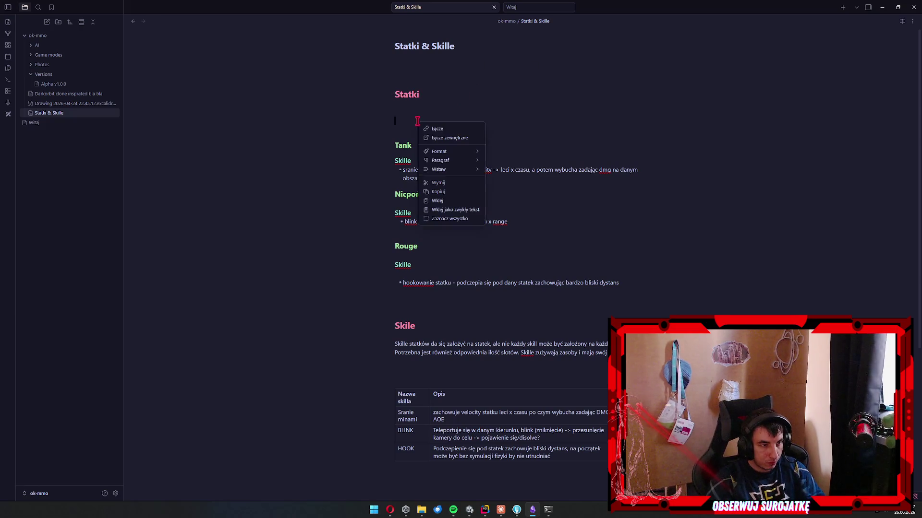
pyautogui.moveTo(455, 169)
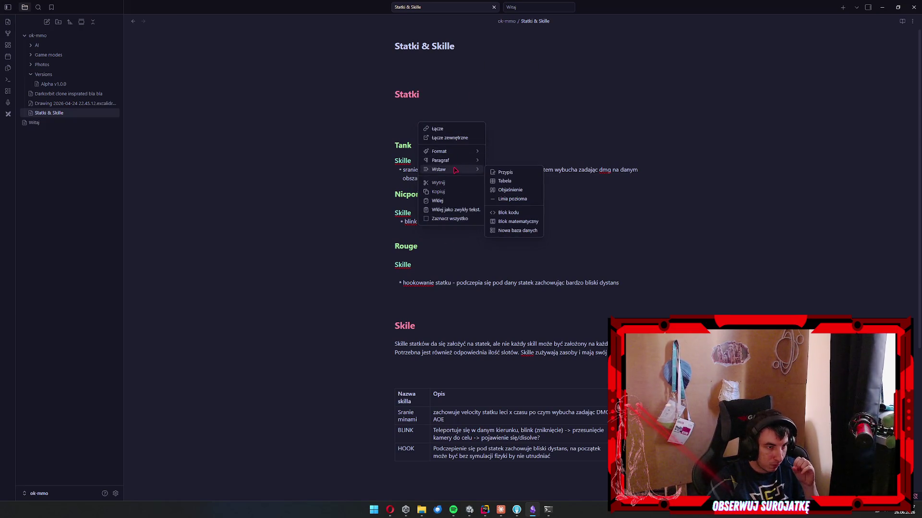
pyautogui.click(518, 182)
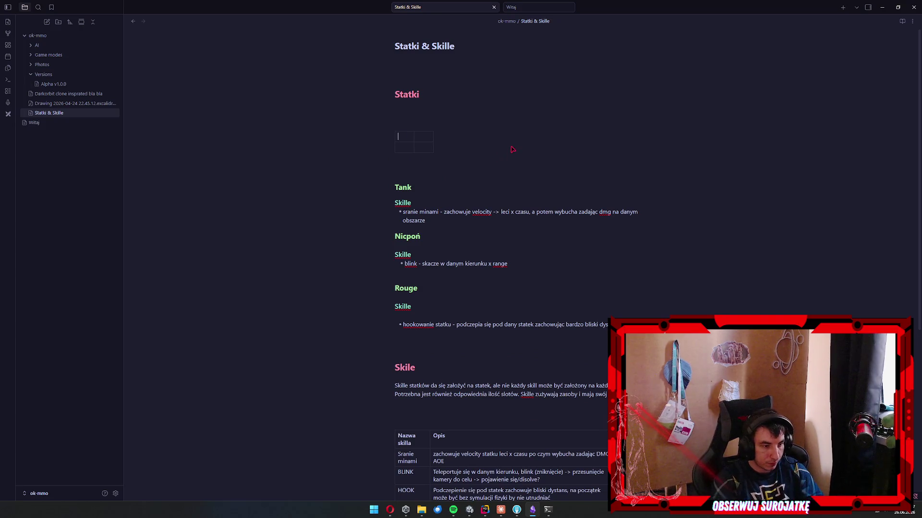
pyautogui.write('Nazwa statku ')
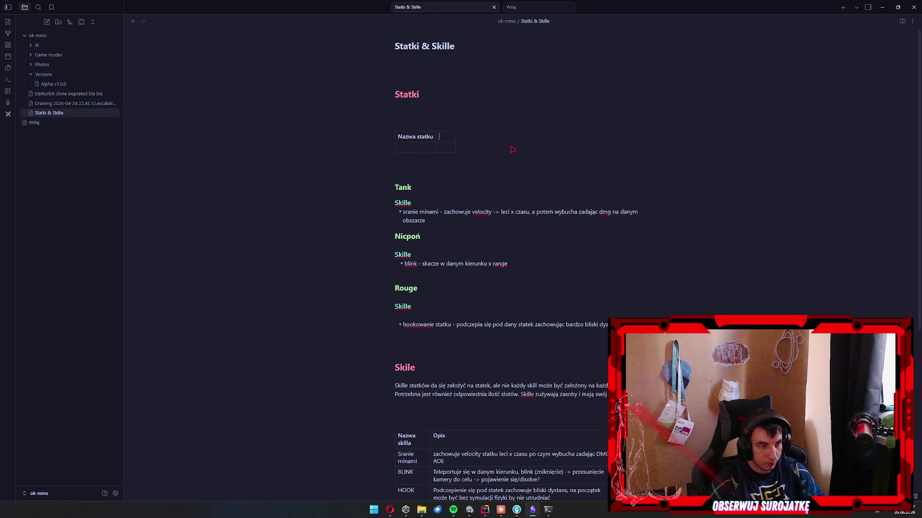
pyautogui.write('Opis')
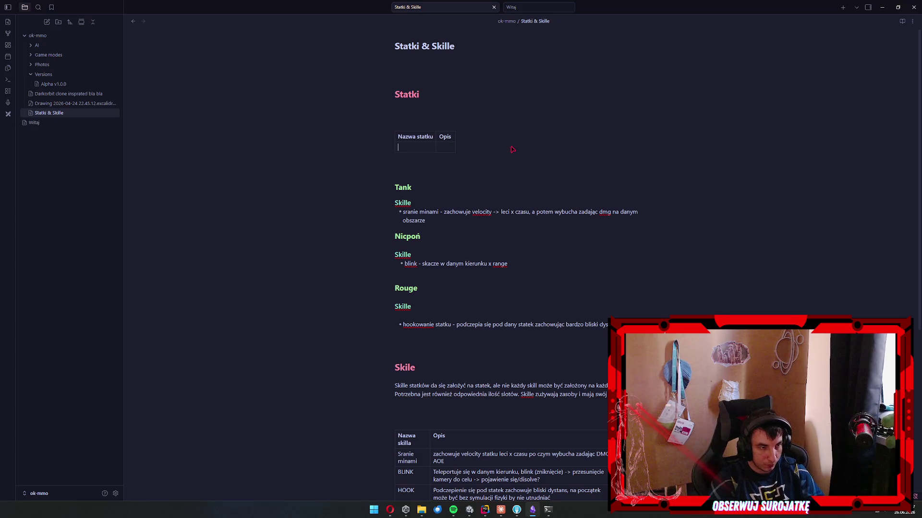
pyautogui.click(463, 138)
pyautogui.write('Typ')
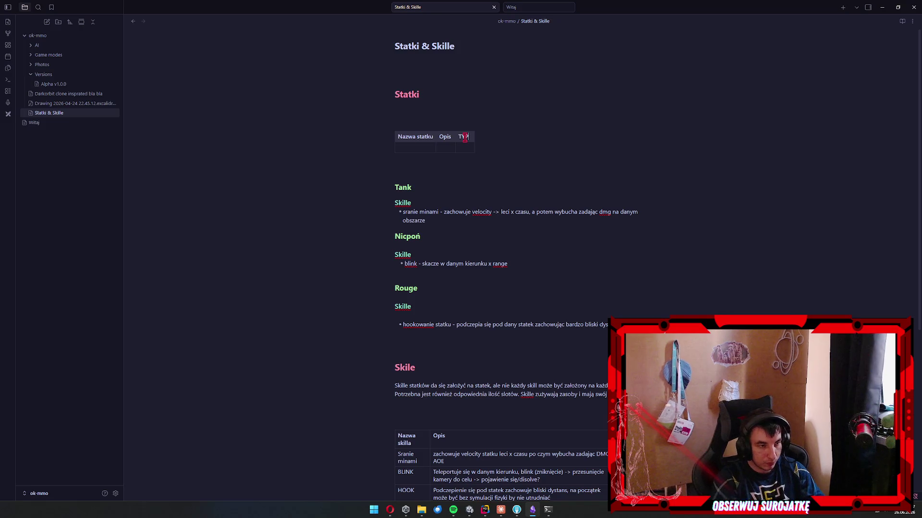
# Fill the ship rows: Tank as Heavy, Nicpoń as Medium, Rouge as Light.
pyautogui.press('Tab')
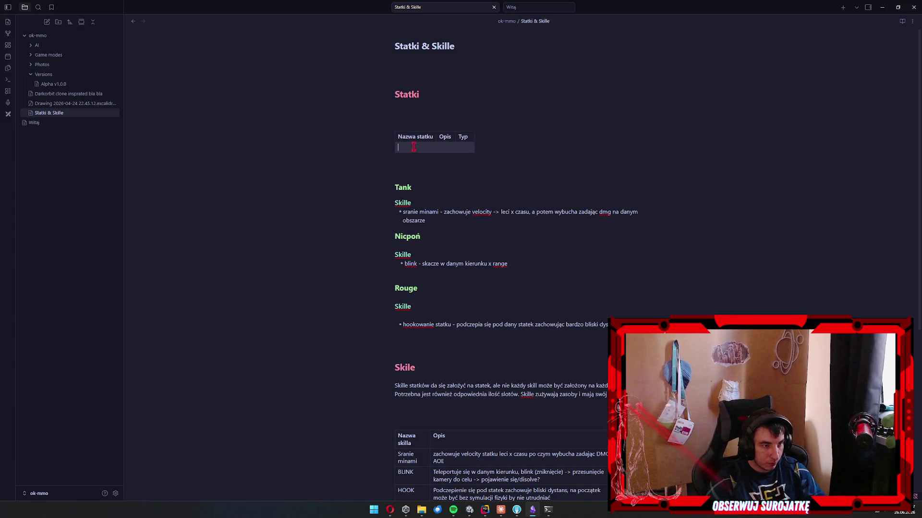
pyautogui.write('Tank')
pyautogui.press('Tab')
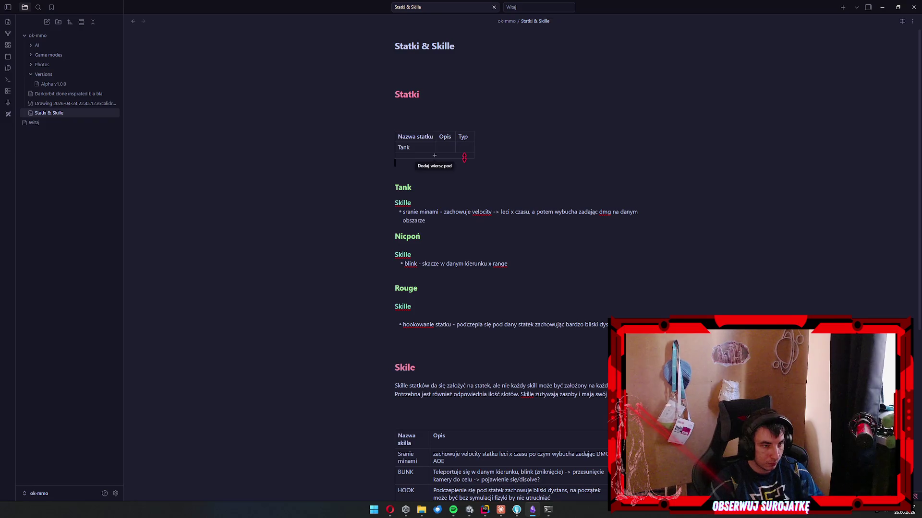
pyautogui.click(463, 158)
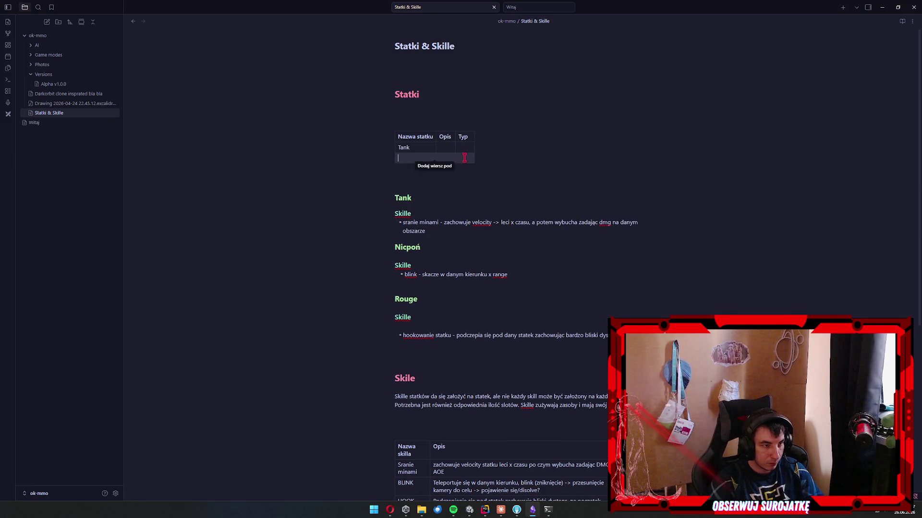
pyautogui.write('Nicpoń')
pyautogui.click(464, 158)
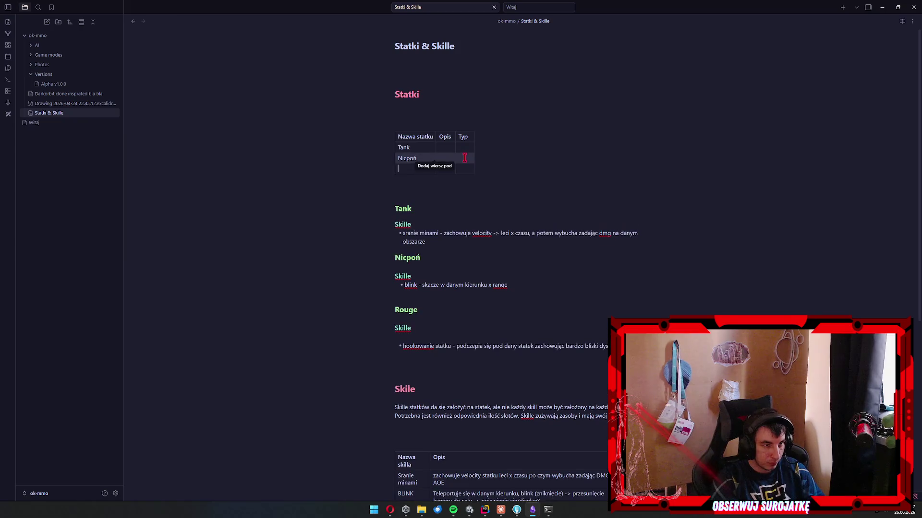
pyautogui.write('Rouge')
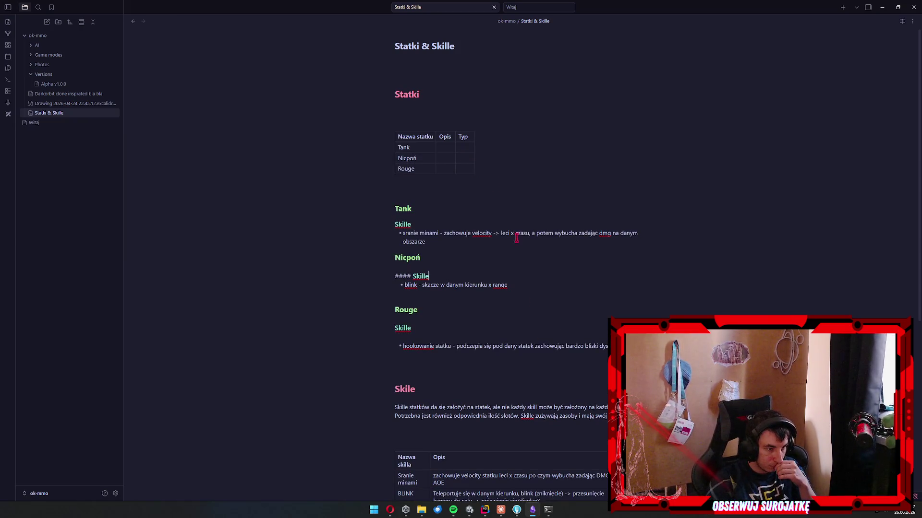
pyautogui.click(468, 147)
pyautogui.write('Heavy ')
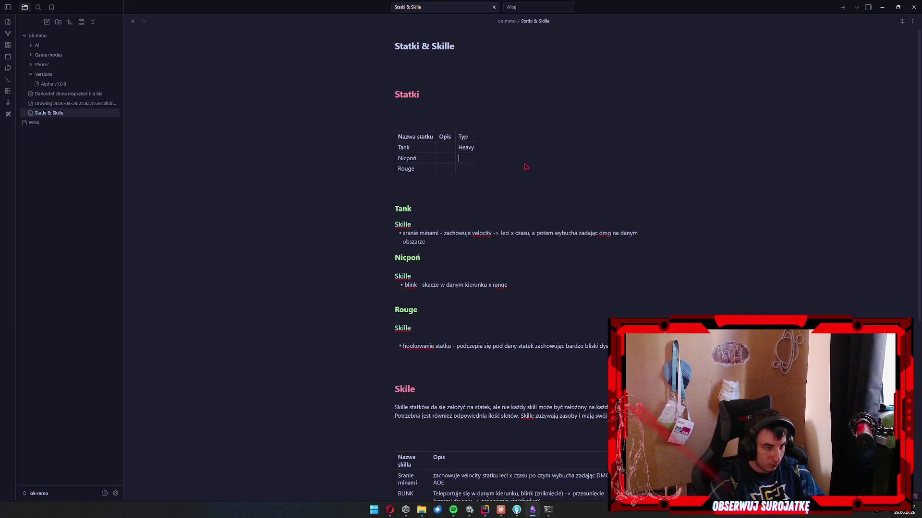
pyautogui.write('Medium L')
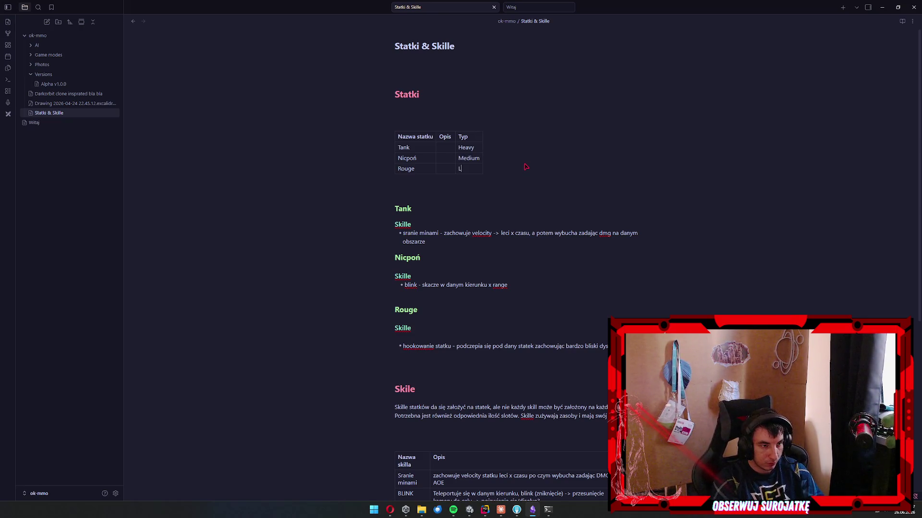
pyautogui.write('ight')
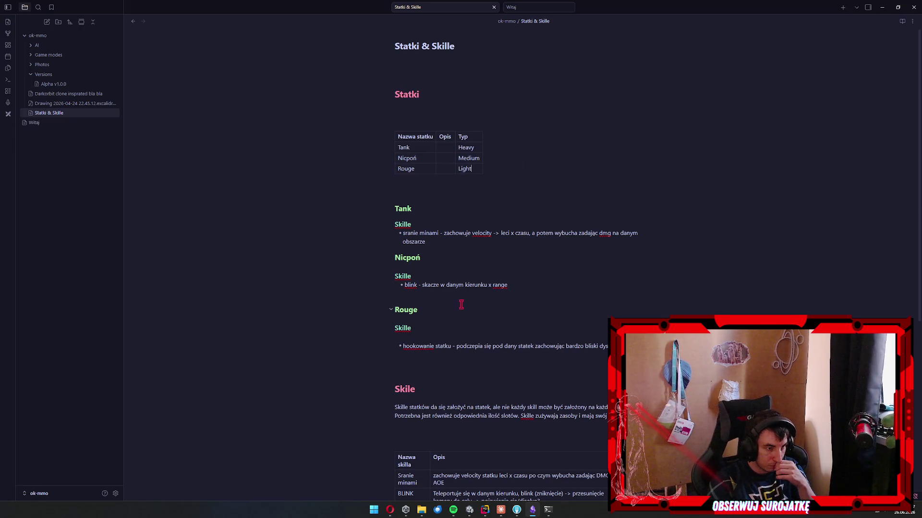
pyautogui.click(460, 305)
# Delete the per-ship skill notes and write a Statki intro about weight, acceleration and equipable elements.
pyautogui.moveTo(606, 344); pyautogui.dragTo(352, 202)
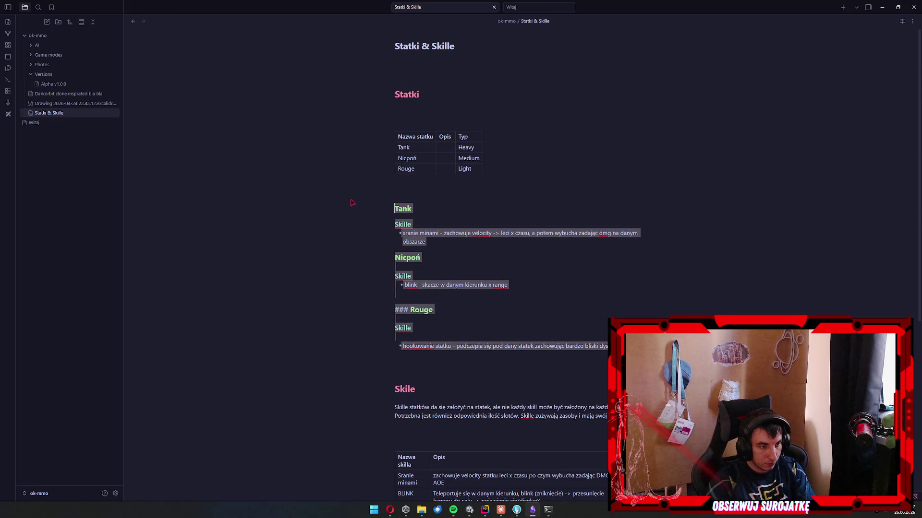
pyautogui.press('BackSpace')
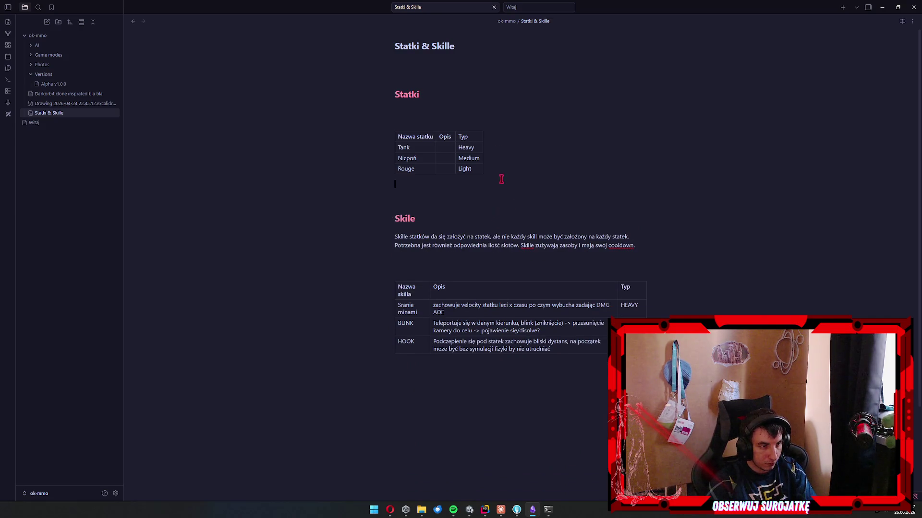
pyautogui.click(439, 111)
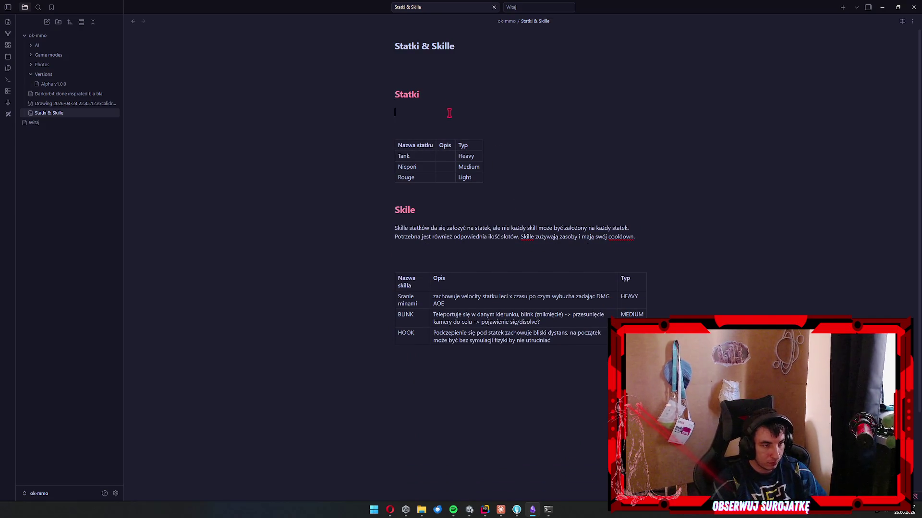
pyautogui.write('Statki mają określo')
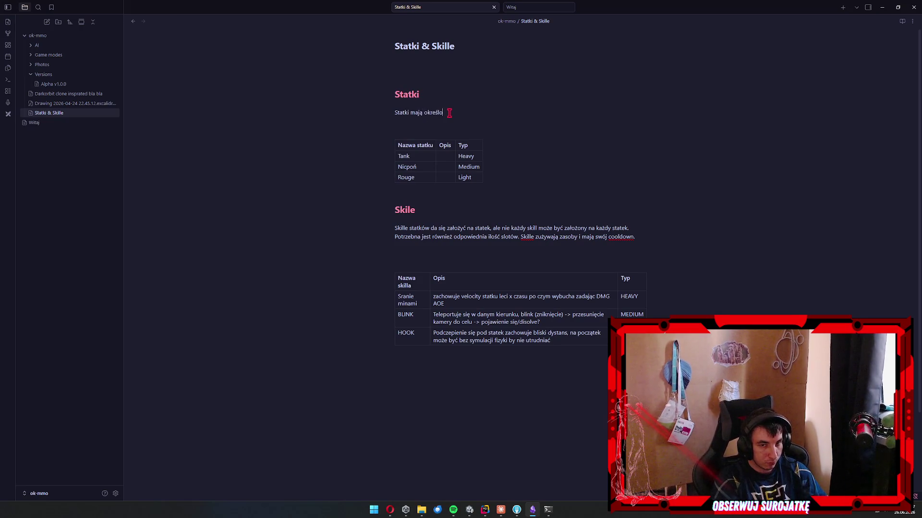
pyautogui.write('ny ciężar wpływaj')
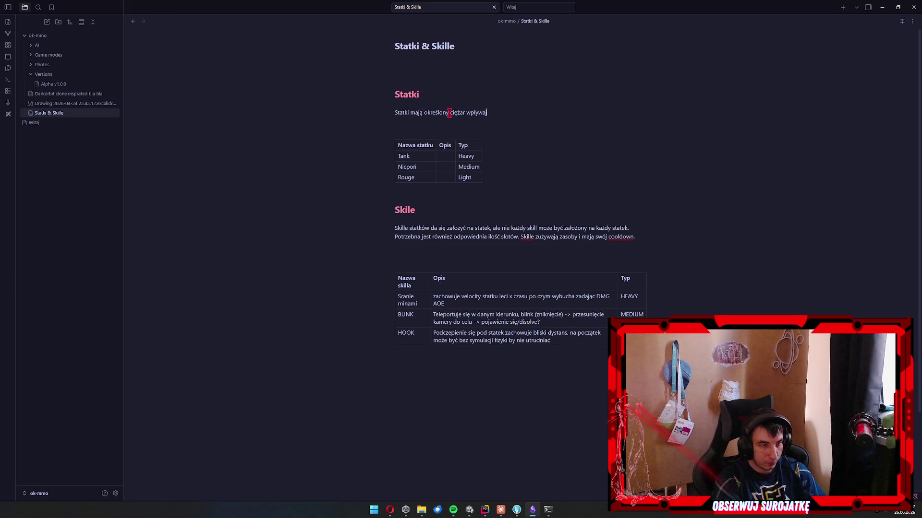
pyautogui.write('ący na ')
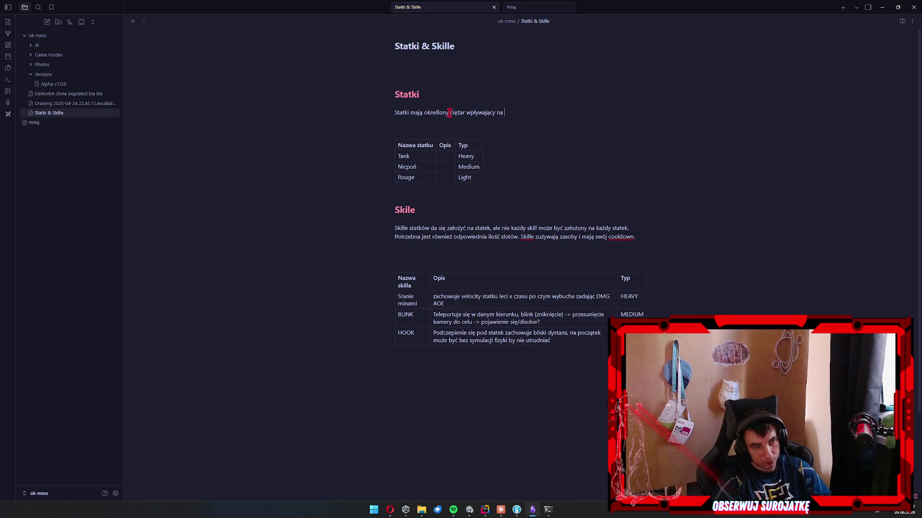
pyautogui.write('ich fizykę, przy')
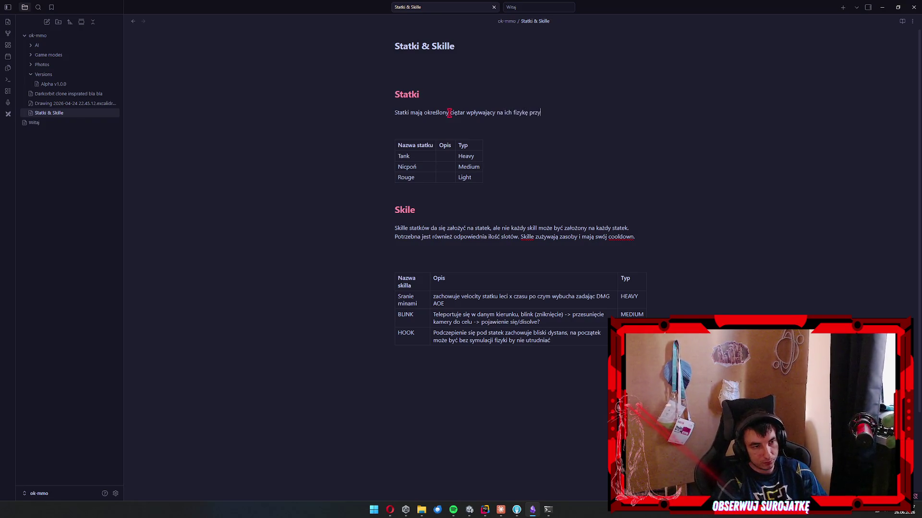
pyautogui.write('śpie')
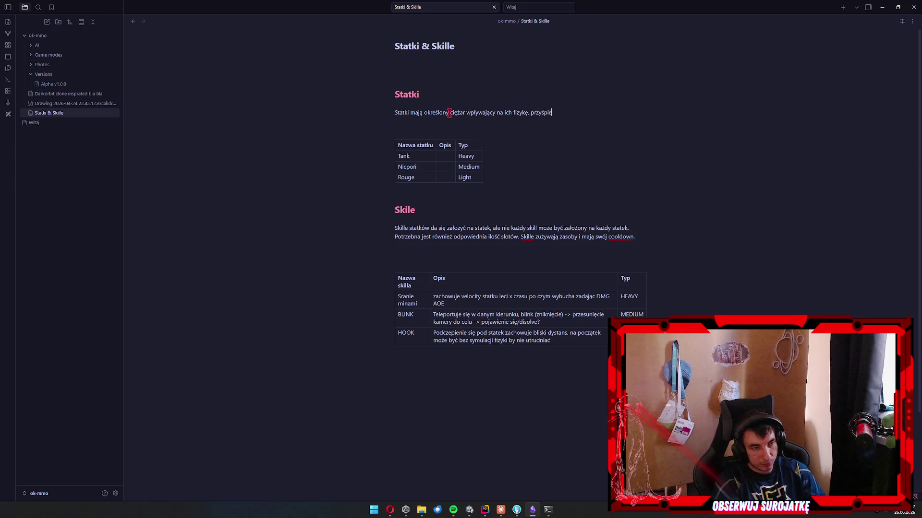
pyautogui.write('szenie oraz elemnty które mogą ns')
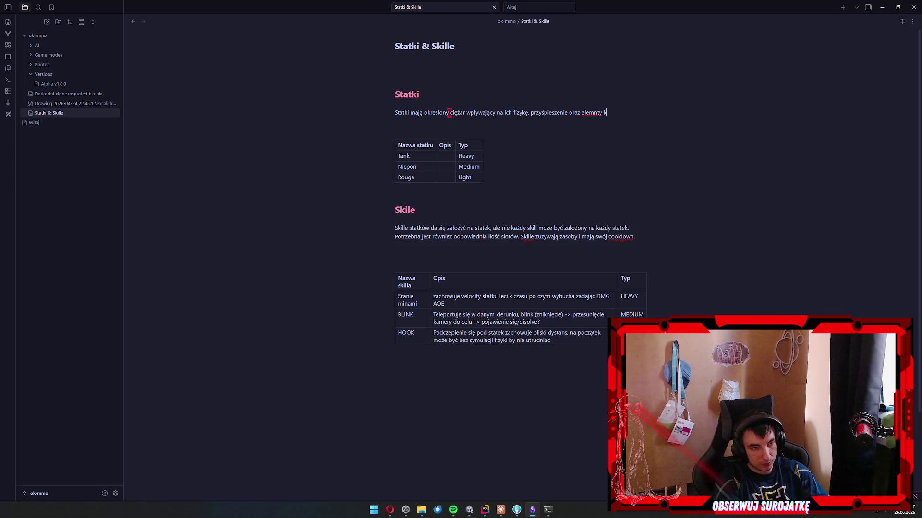
pyautogui.press('BackSpace')
pyautogui.press('BackSpace')
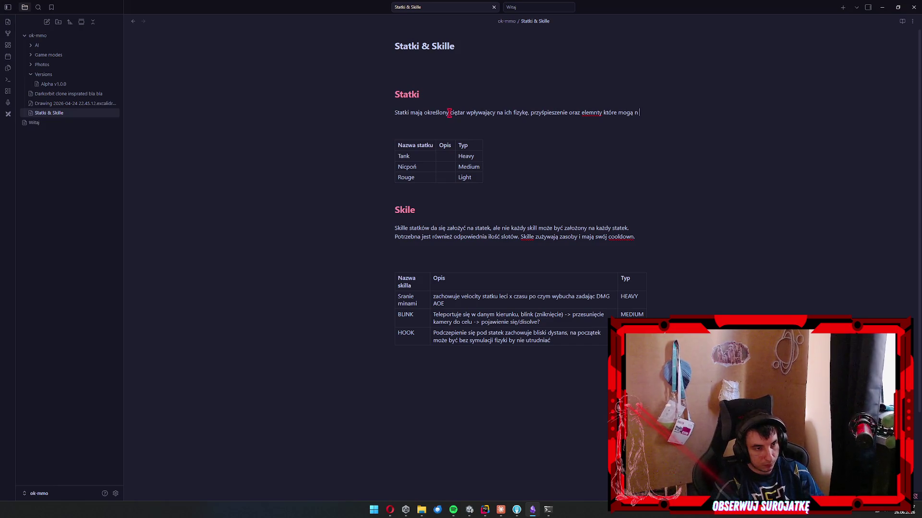
pyautogui.write('a siebie za')
pyautogui.write('łożyć')
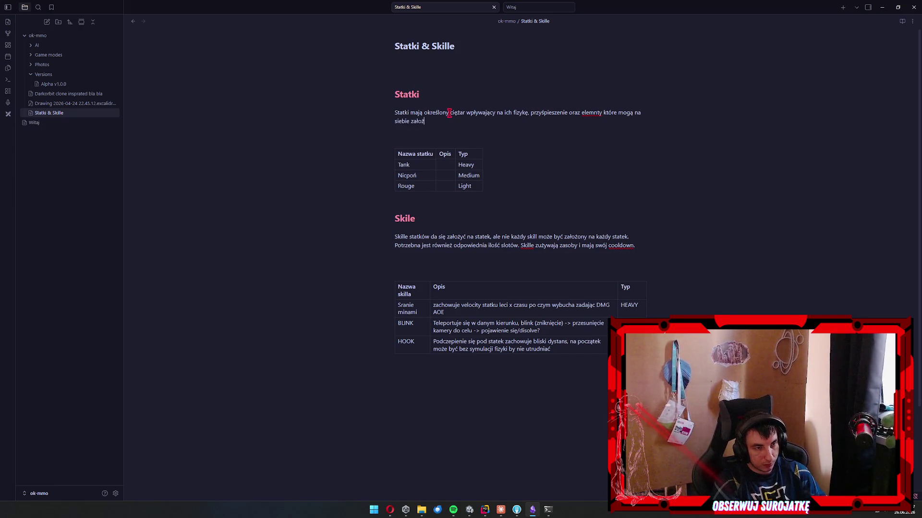
# Correct 'elemnty' to 'elementy' and add a new empty column to the ships table.
pyautogui.rightClick(588, 112)
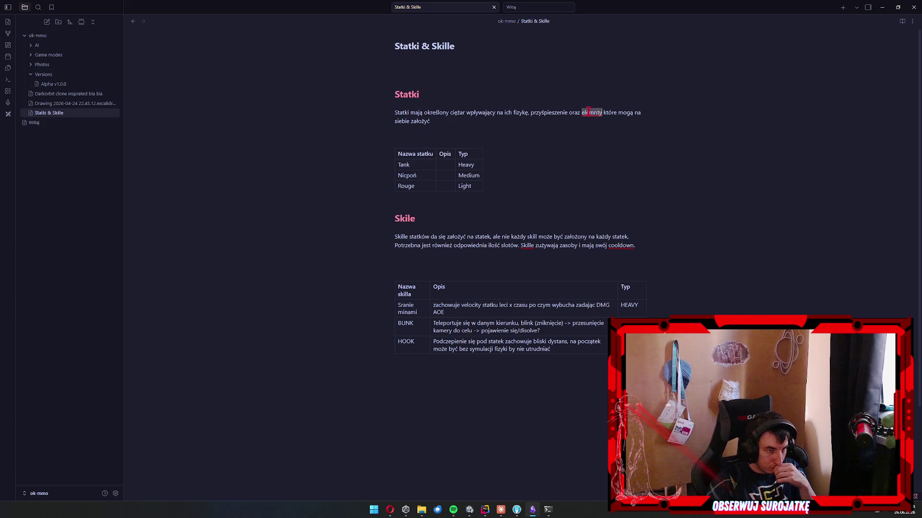
pyautogui.click(619, 120)
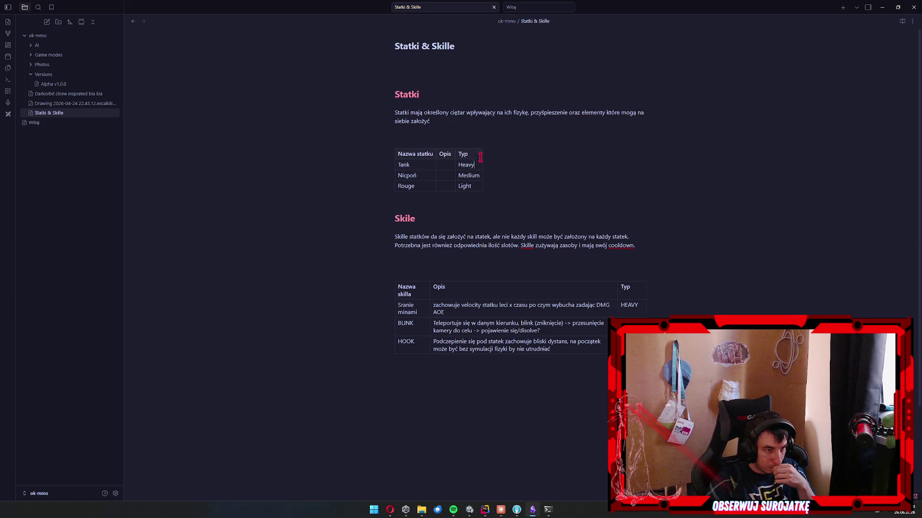
pyautogui.click(480, 154)
pyautogui.click(485, 167)
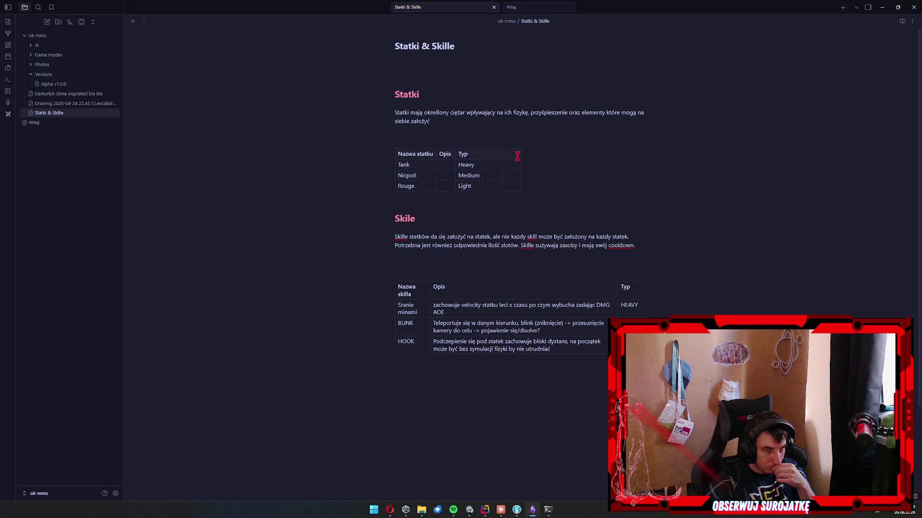
pyautogui.rightClick(512, 159)
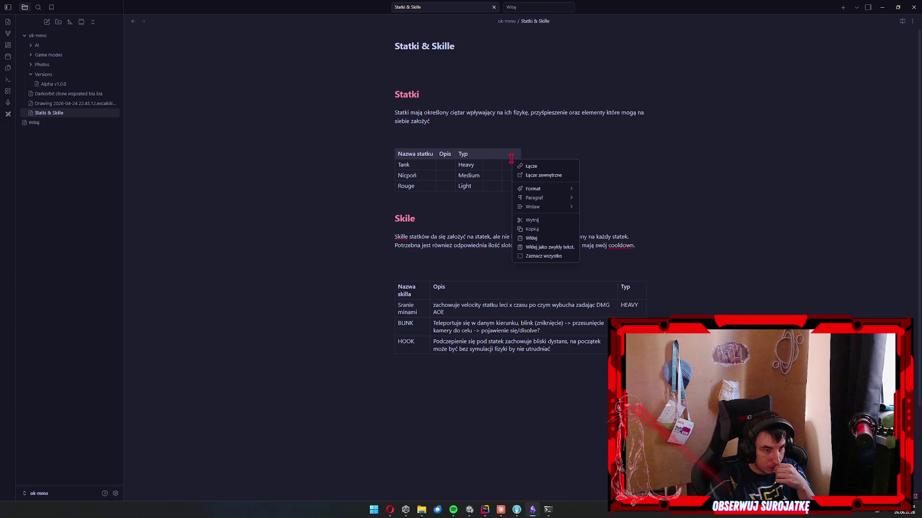
pyautogui.click(510, 156)
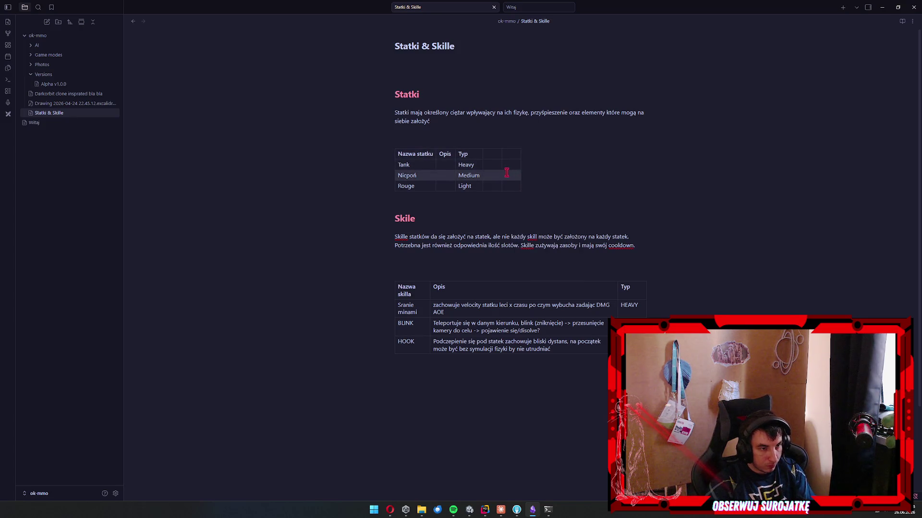
pyautogui.rightClick(507, 167)
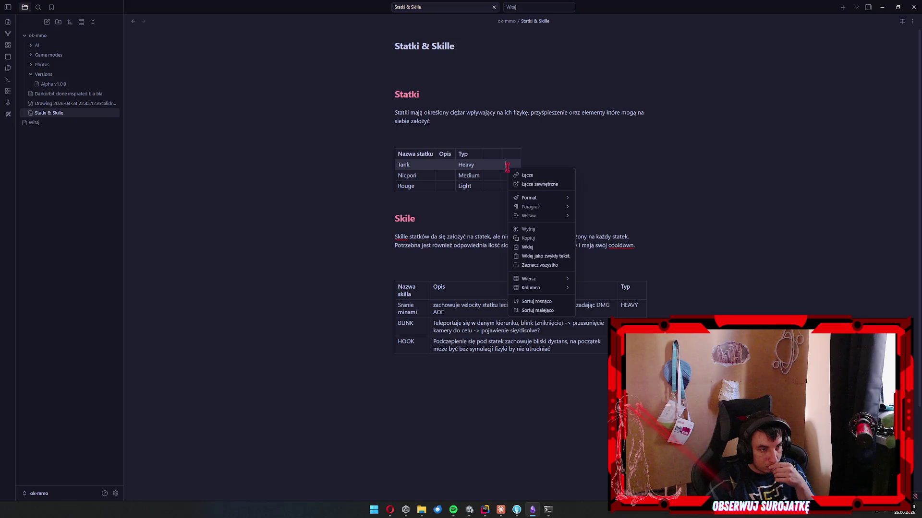
pyautogui.click(506, 167)
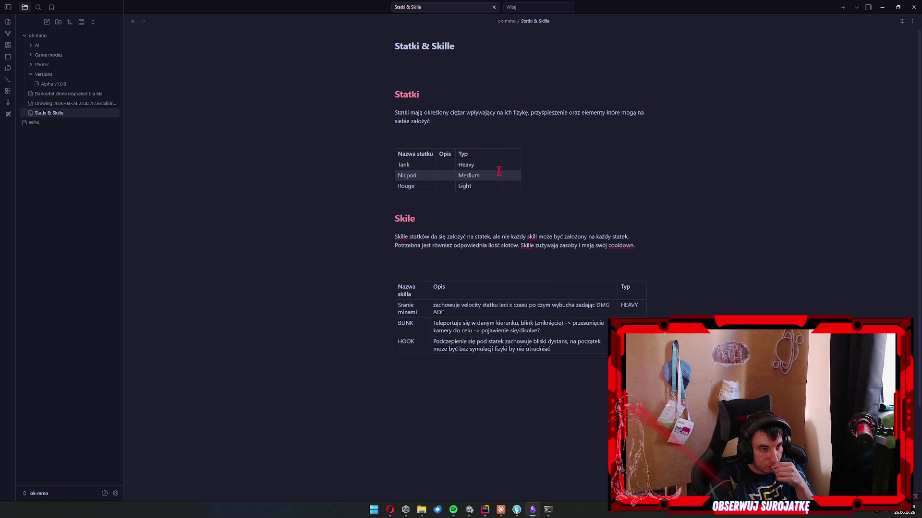
# Look through the ships table's row and column options at the fourth header.
pyautogui.click(518, 165)
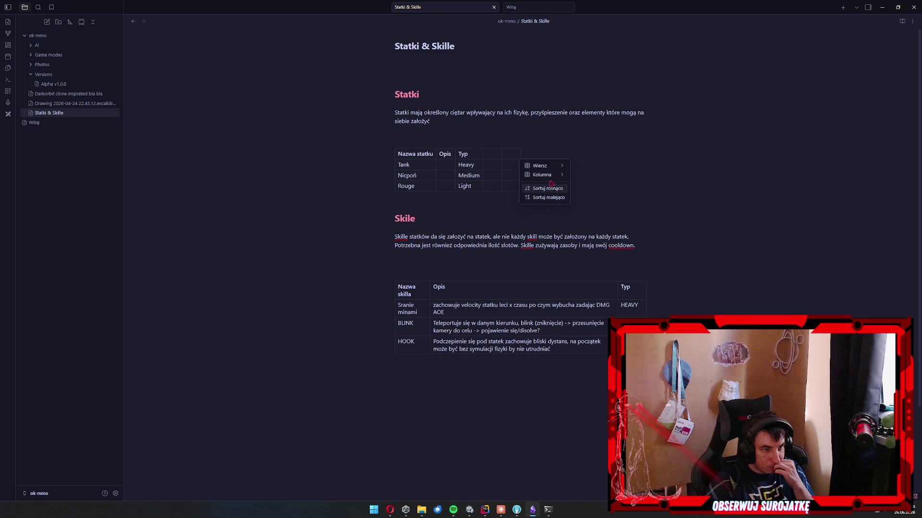
pyautogui.moveTo(555, 171)
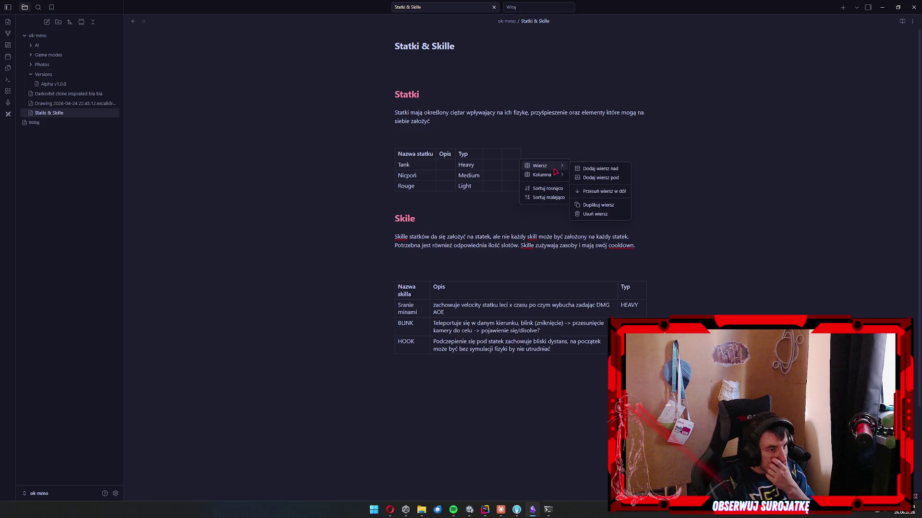
pyautogui.click(503, 161)
pyautogui.click(495, 158)
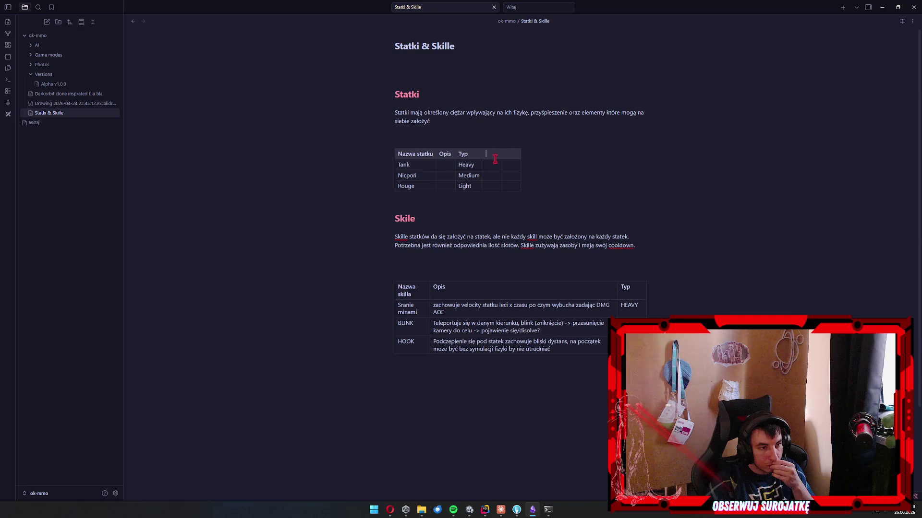
pyautogui.click(489, 208)
pyautogui.click(549, 226)
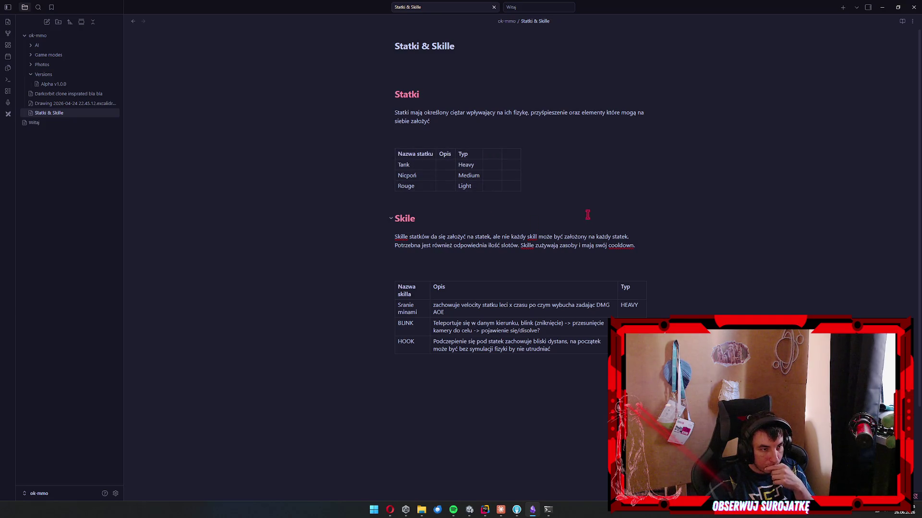
# Move the Typ column right twice so it becomes the last column.
pyautogui.rightClick(467, 157)
pyautogui.moveTo(494, 168)
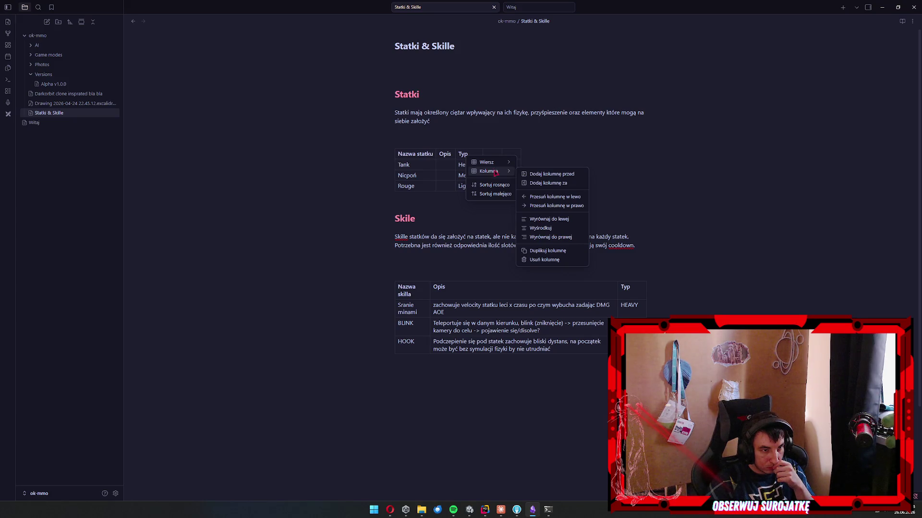
pyautogui.click(555, 206)
pyautogui.rightClick(490, 158)
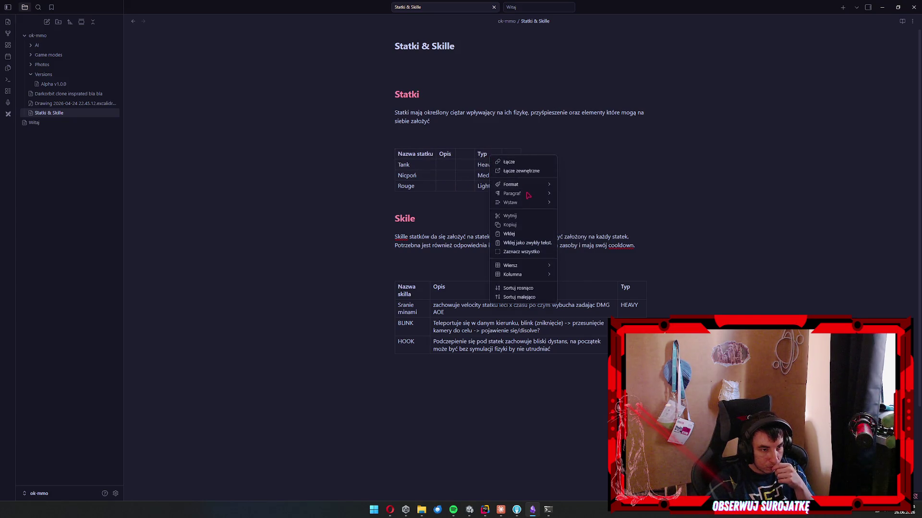
pyautogui.moveTo(523, 274)
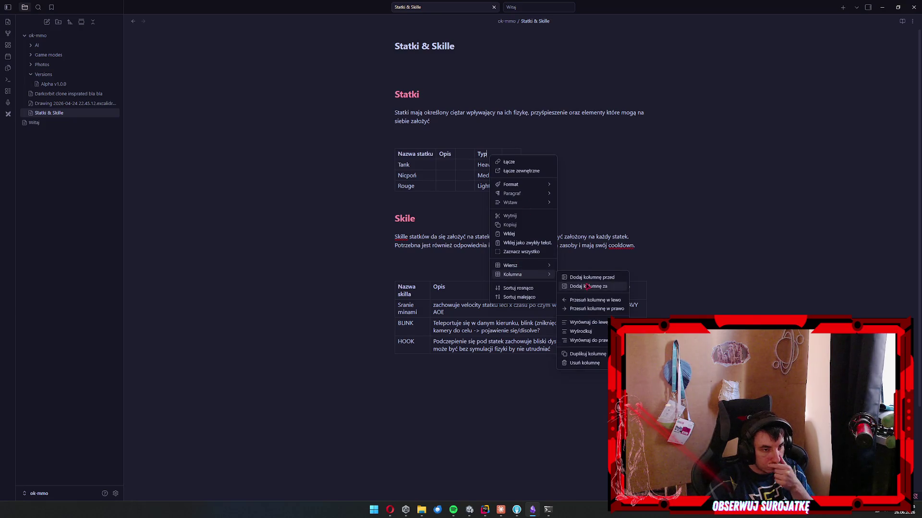
pyautogui.click(610, 309)
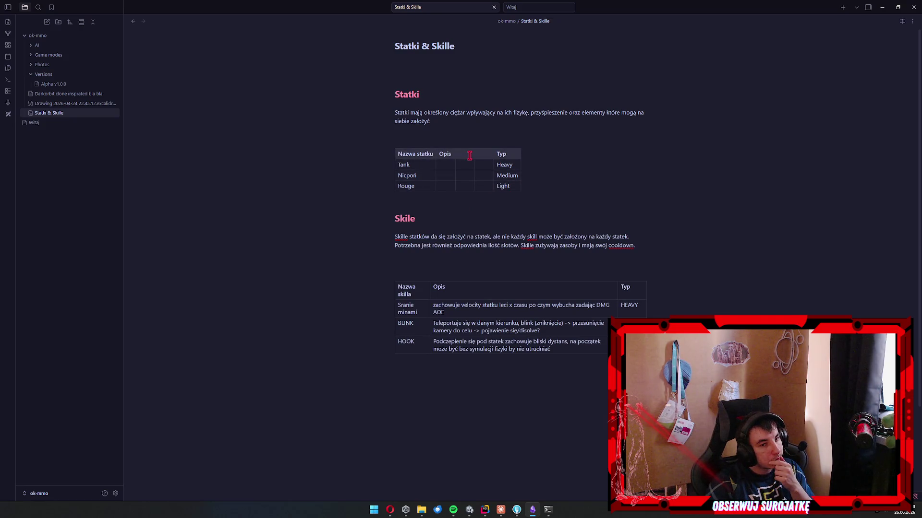
# Type HP and Speed into the two empty headers between Opis and Typ.
pyautogui.write('HP')
pyautogui.press('Tab')
pyautogui.write('S')
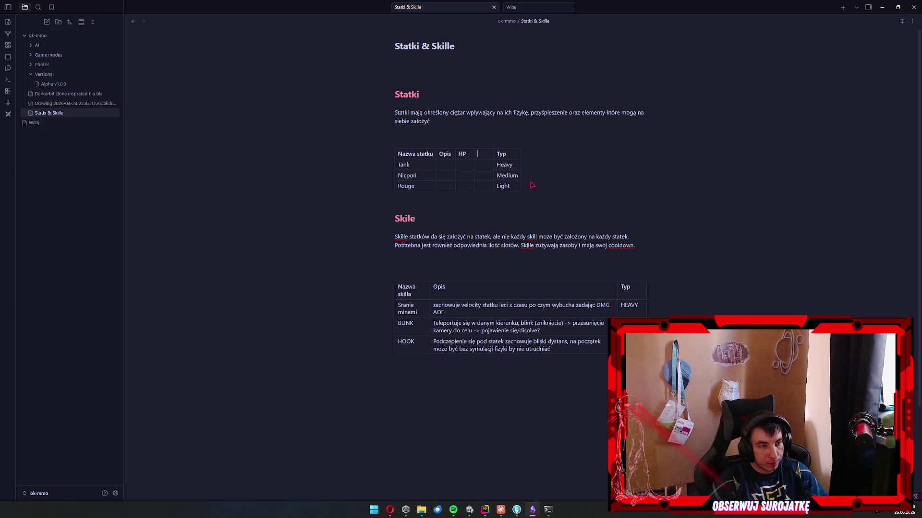
pyautogui.write('peed')
pyautogui.press('Down')
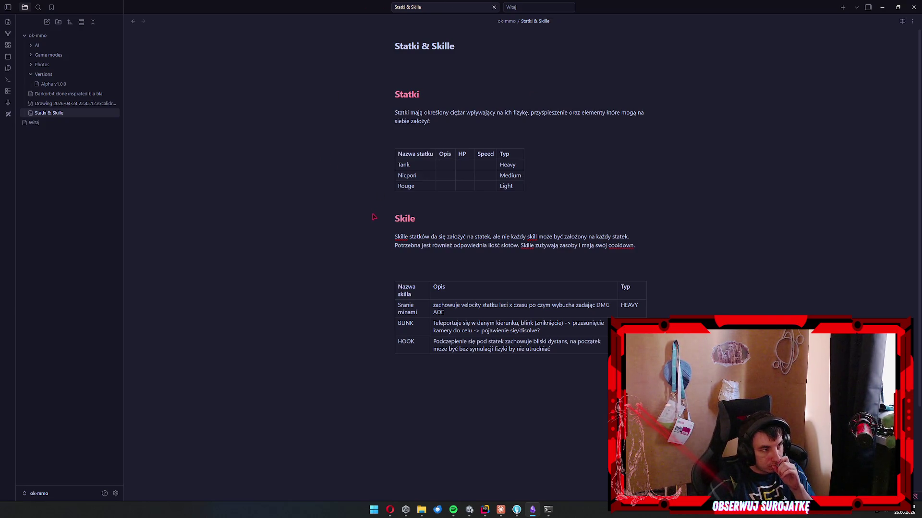
pyautogui.click(482, 48)
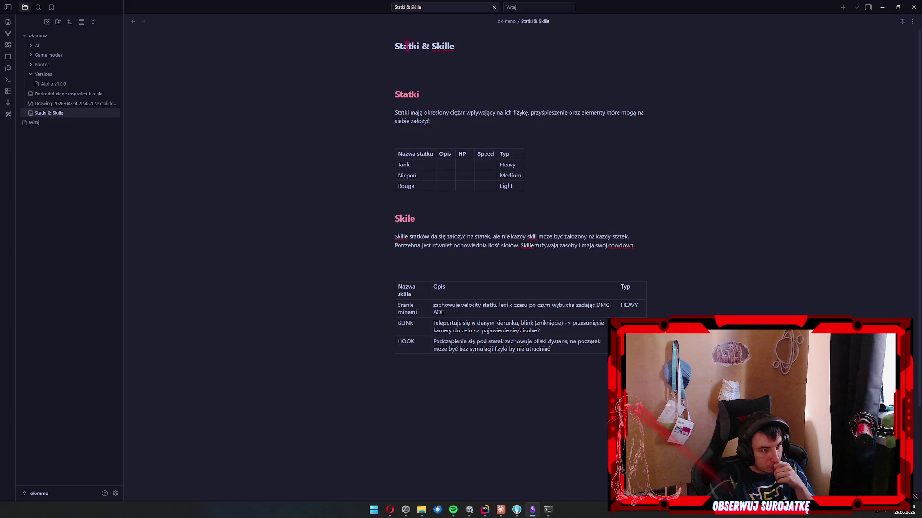
# Replace '& Skille' in the note title so it reads 'Statki, Skille, Broń, NPC'.
pyautogui.moveTo(475, 45); pyautogui.dragTo(422, 48)
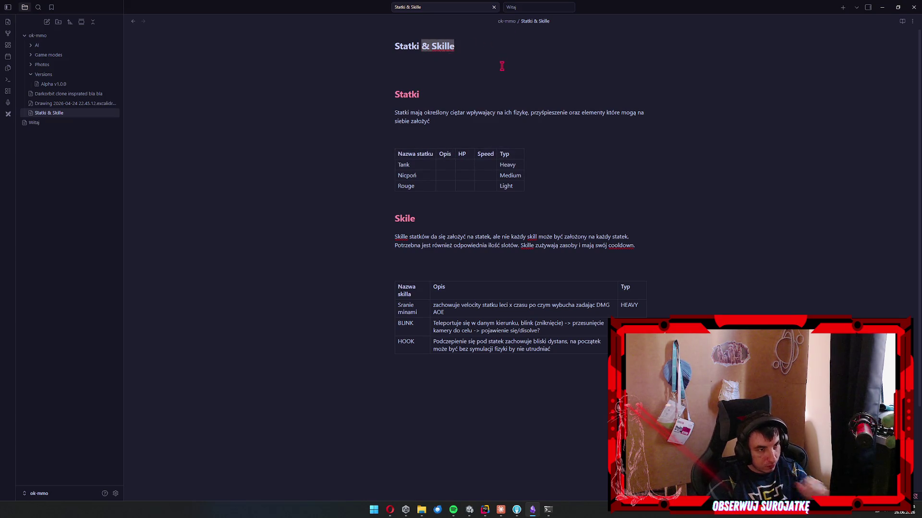
pyautogui.press('BackSpace')
pyautogui.write(', Sta')
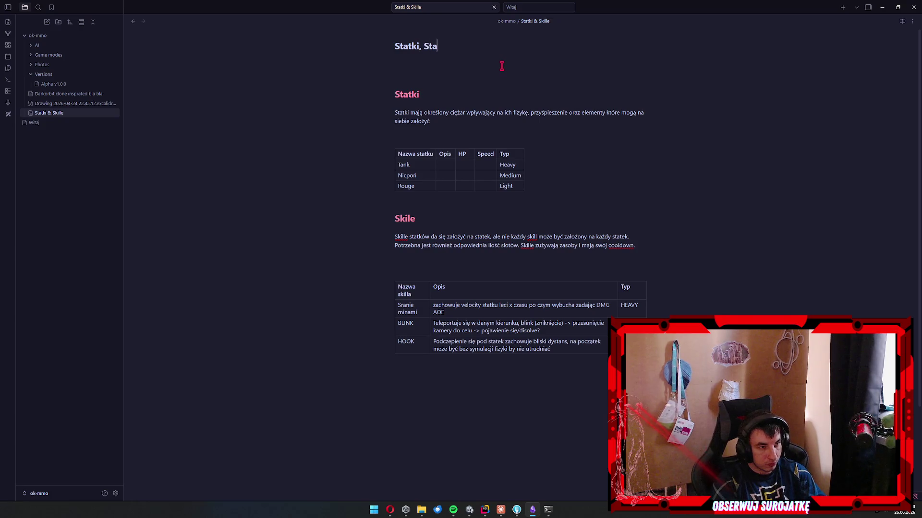
pyautogui.hotkey('ctrl', 'BackSpace')
pyautogui.write('Skille, Broń, NPC')
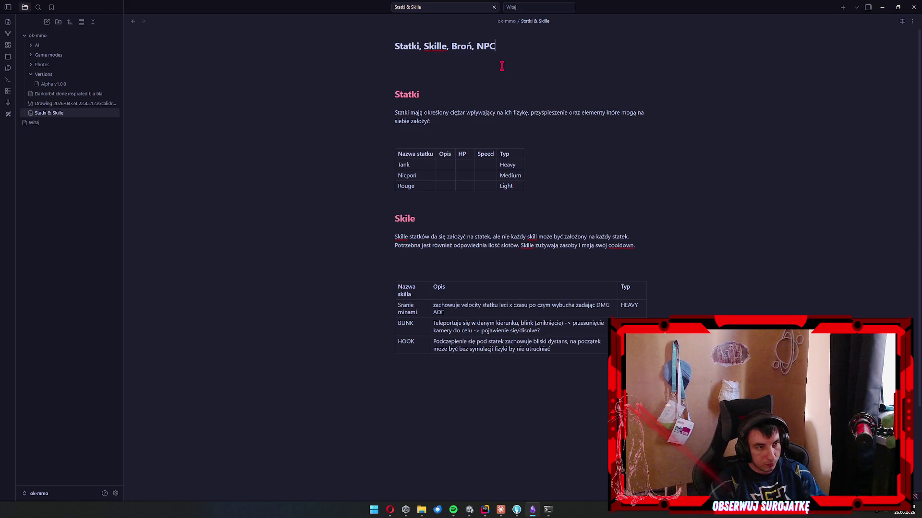
# Enter Speed values 100, 200 and 300 for Tank, Nicpoń and Rouge.
pyautogui.click(494, 168)
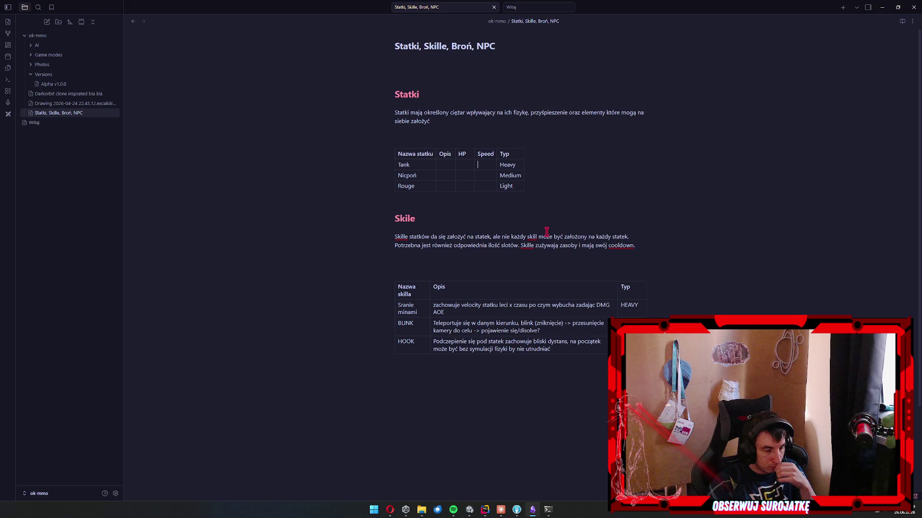
pyautogui.write('100')
pyautogui.press('Return')
pyautogui.write('200')
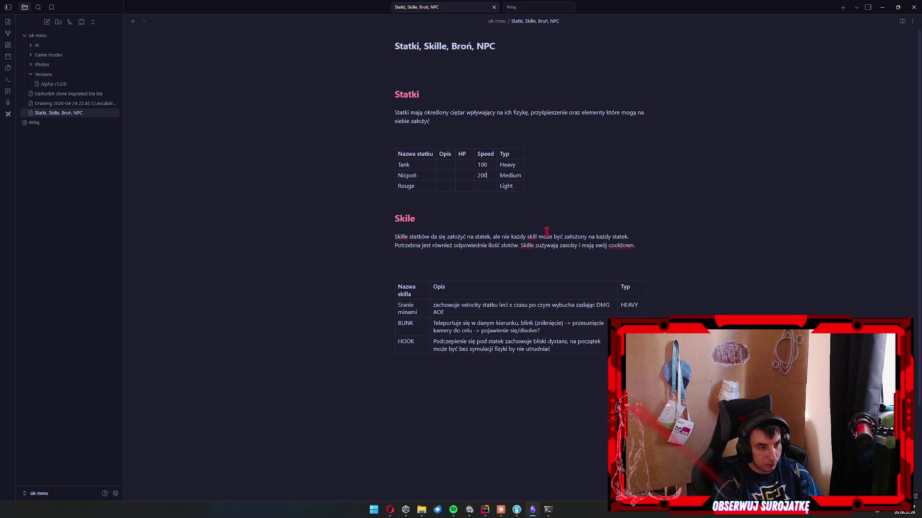
pyautogui.press('Return')
pyautogui.write('300')
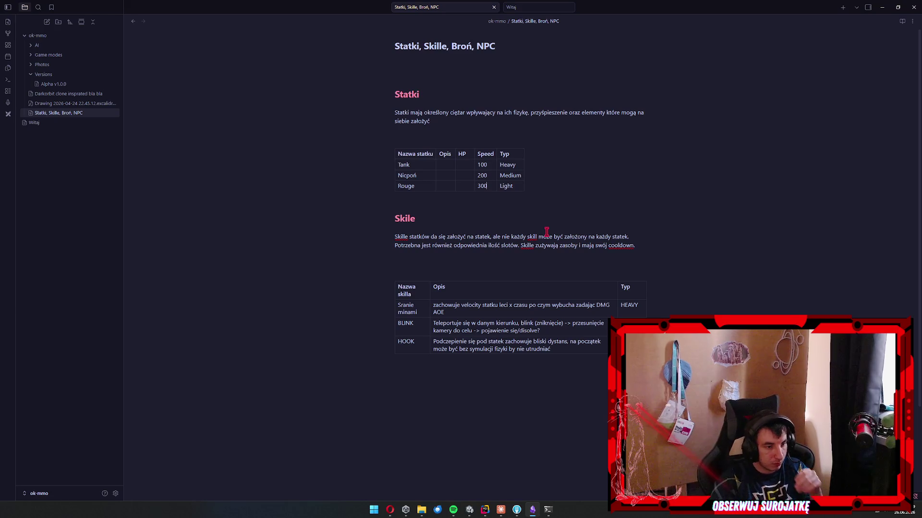
# Bring the Claude coding agent window to the front.
pyautogui.click(549, 511)
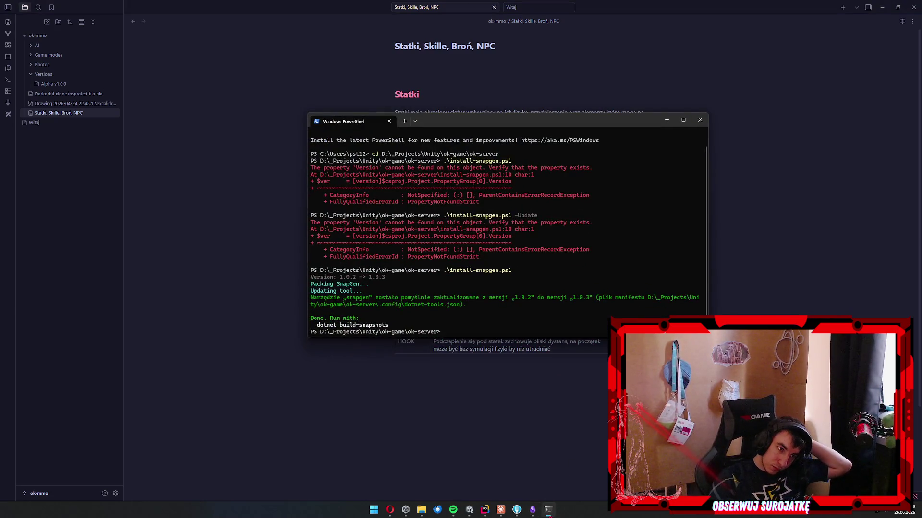
pyautogui.click(549, 512)
pyautogui.click(500, 511)
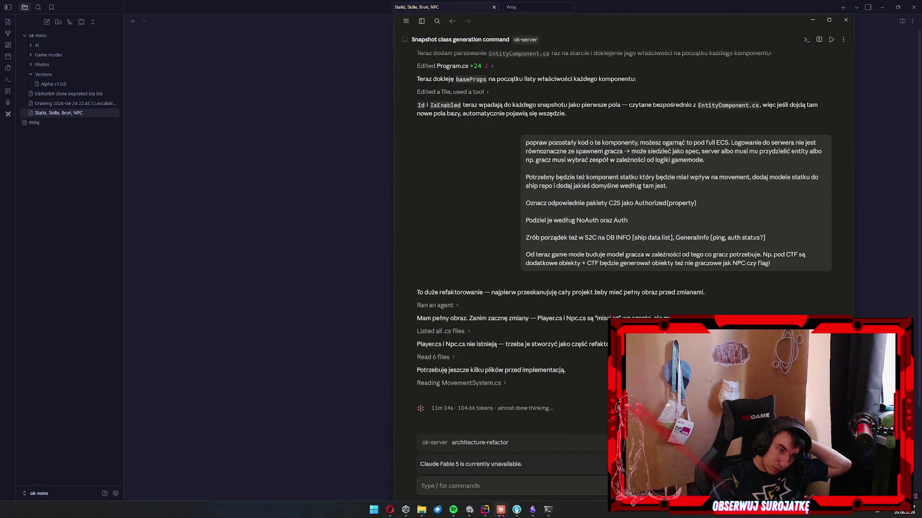
# Return to the Obsidian note, setting the Claude session aside.
pyautogui.click(332, 398)
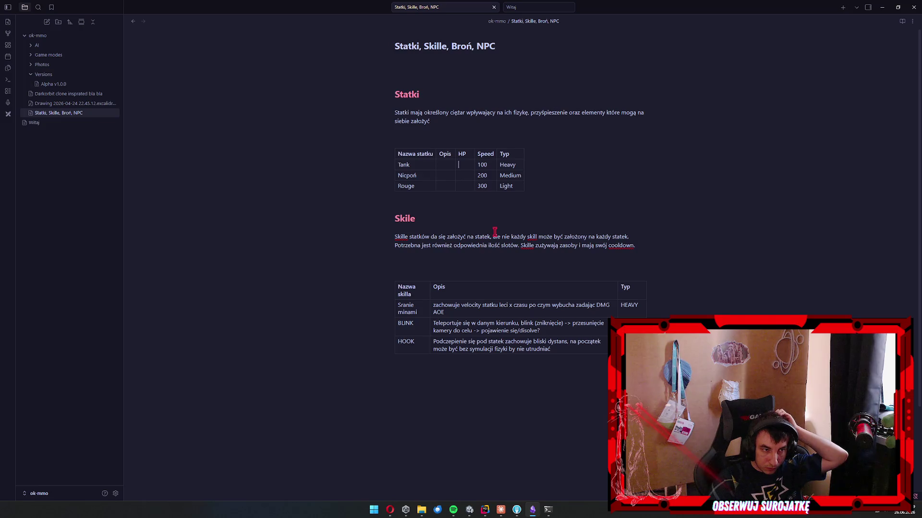
# Describe the Tank ship as 'Typowy front line'.
pyautogui.click(444, 166)
pyautogui.write('Typowy fro')
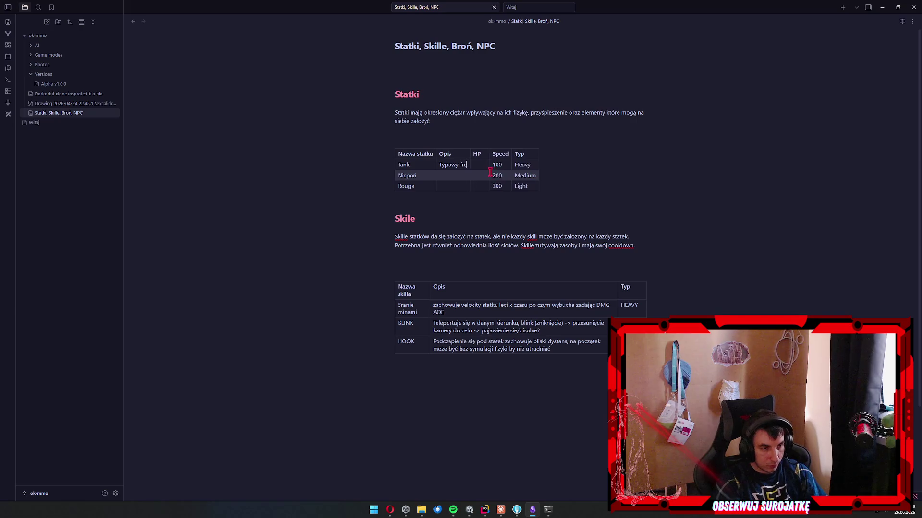
pyautogui.write('nt line')
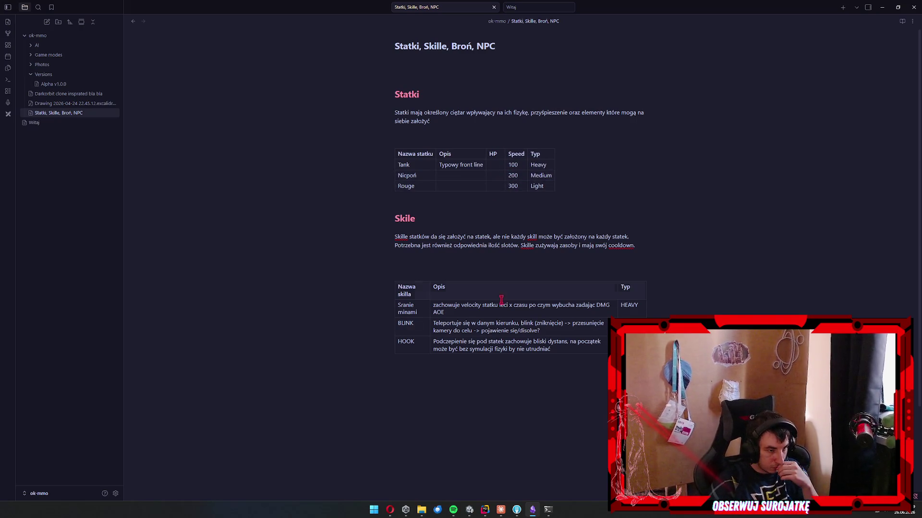
pyautogui.click(542, 311)
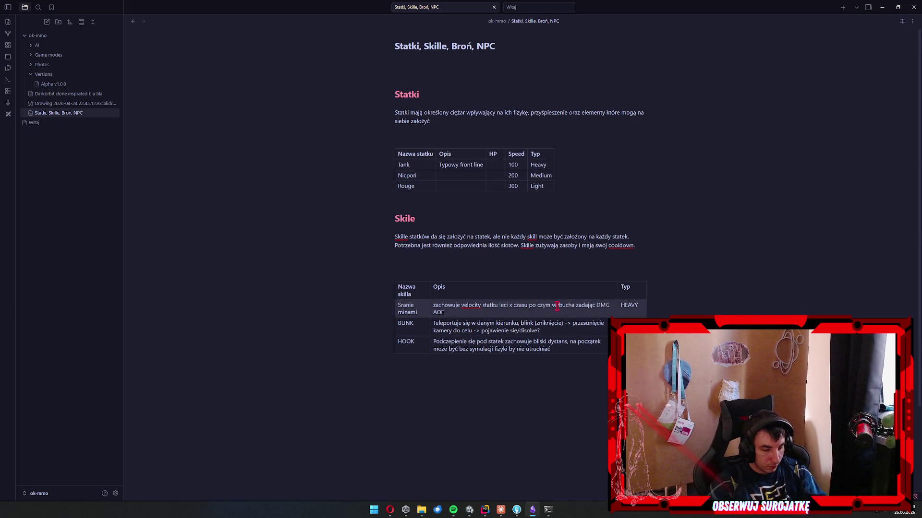
pyautogui.press('Down')
pyautogui.press('Up')
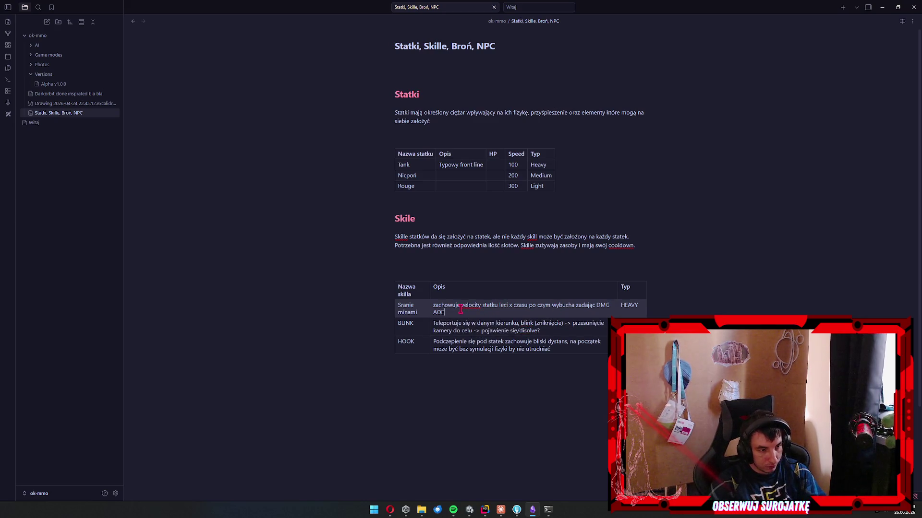
pyautogui.press('Down')
pyautogui.press('Up')
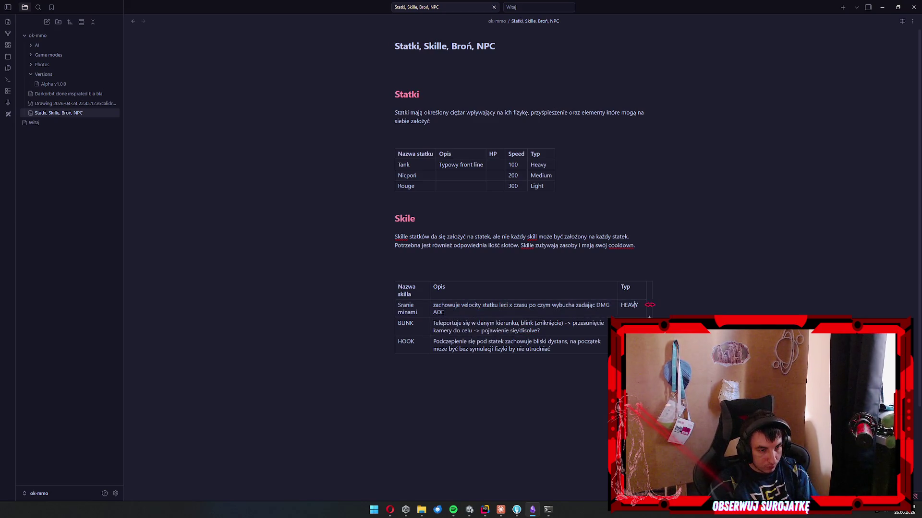
# Add an empty column after Typ in the skills table.
pyautogui.click(633, 307)
pyautogui.rightClick(634, 291)
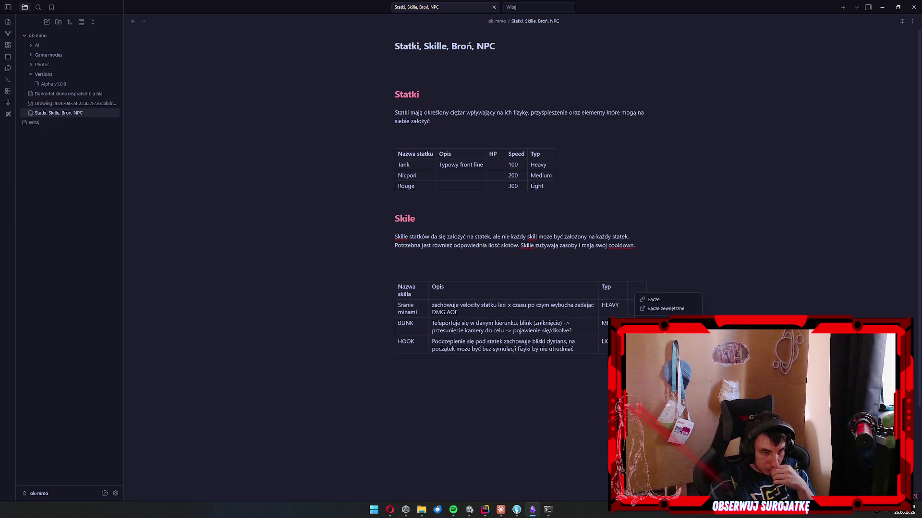
pyautogui.press('Escape')
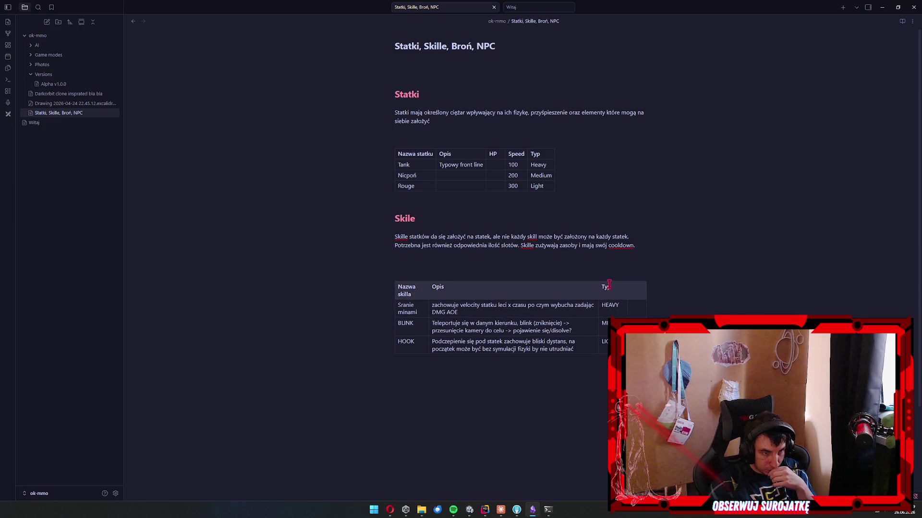
pyautogui.rightClick(629, 287)
# Insert a Tower row below the first skill and rename that first skill to Mines.
pyautogui.moveTo(665, 295)
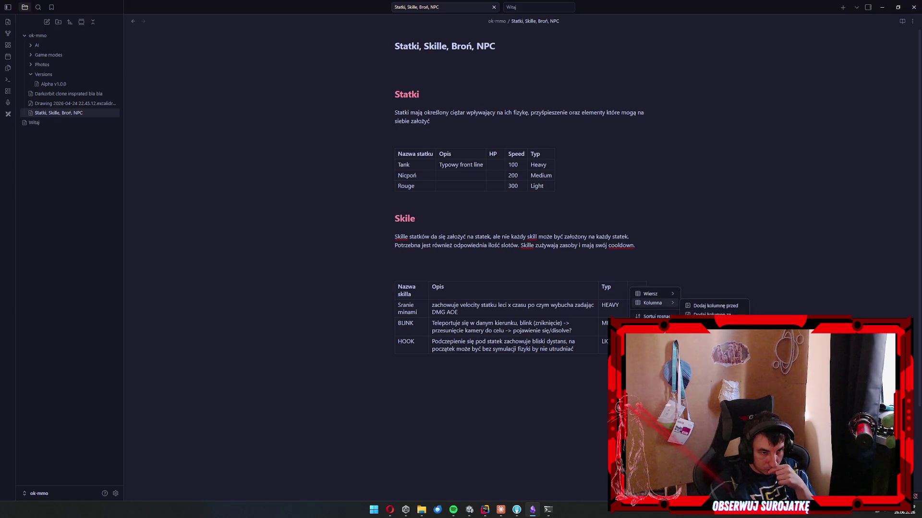
pyautogui.click(711, 332)
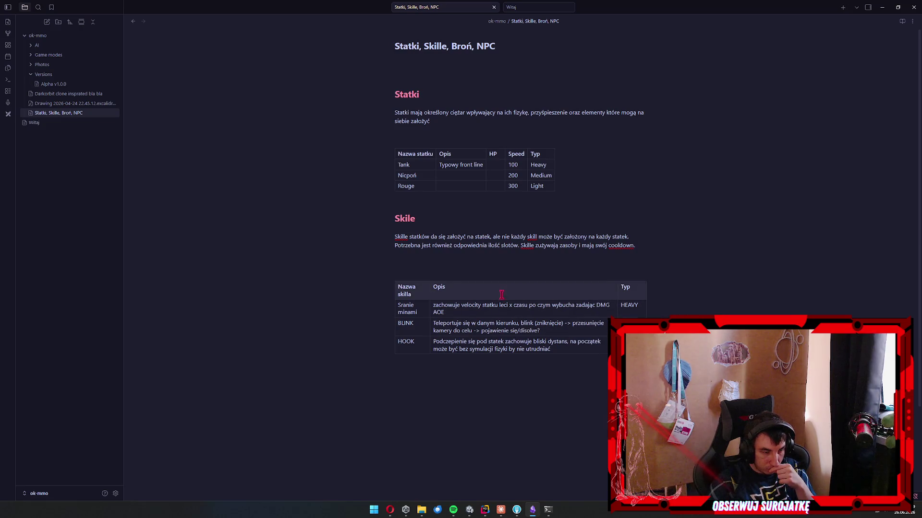
pyautogui.click(502, 311)
pyautogui.rightClick(477, 306)
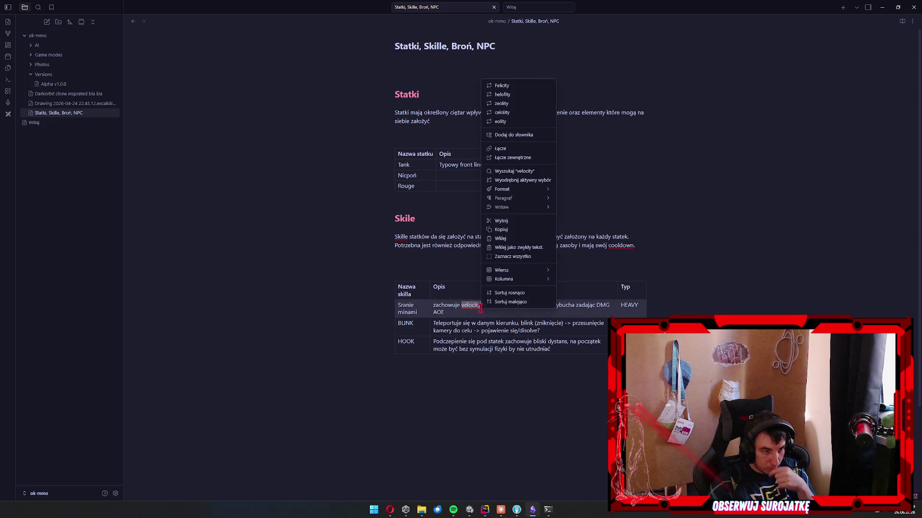
pyautogui.moveTo(512, 271)
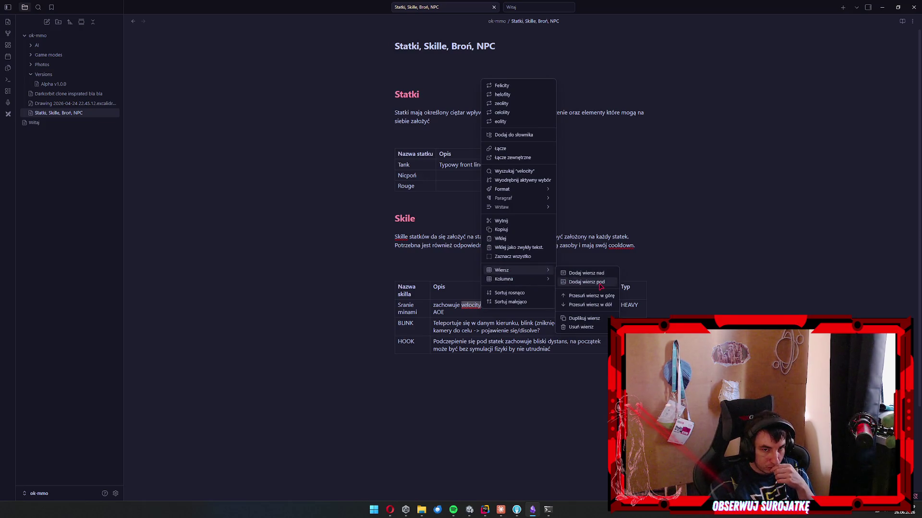
pyautogui.click(601, 283)
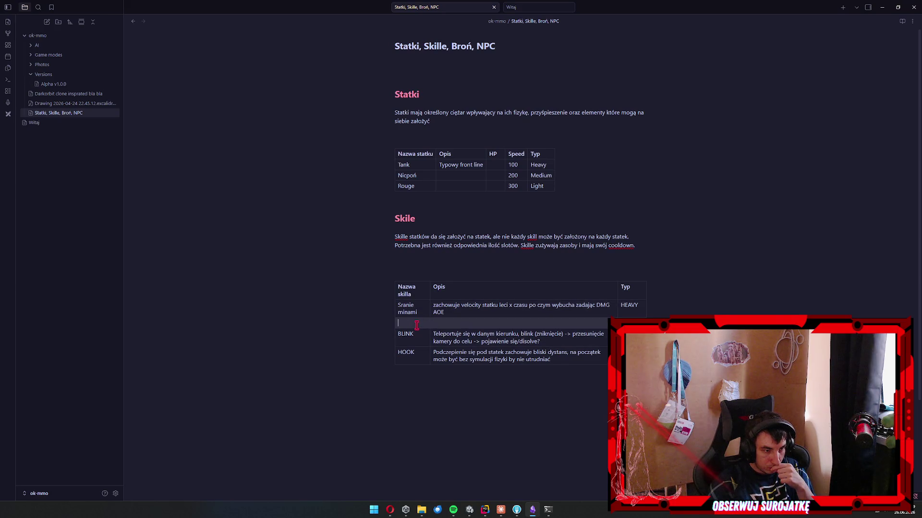
pyautogui.write('Wi')
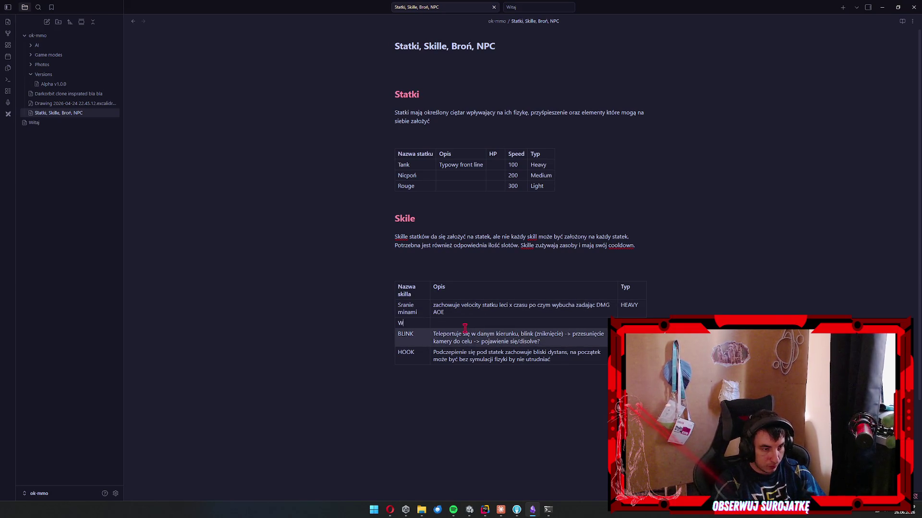
pyautogui.press('BackSpace')
pyautogui.write('Tower')
pyautogui.hotkey('shift', 'Tab')
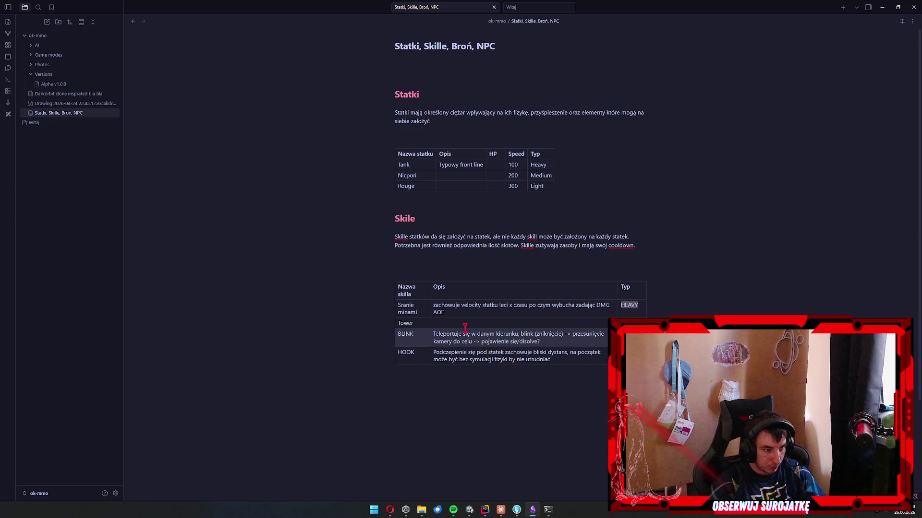
pyautogui.hotkey('shift', 'Tab')
pyautogui.hotkey('shift', 'Tab')
pyautogui.write('M')
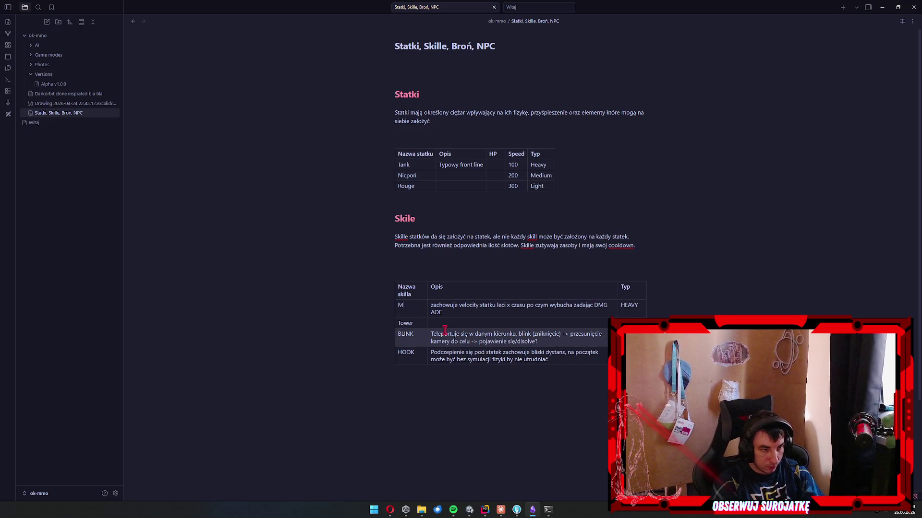
pyautogui.write('ines')
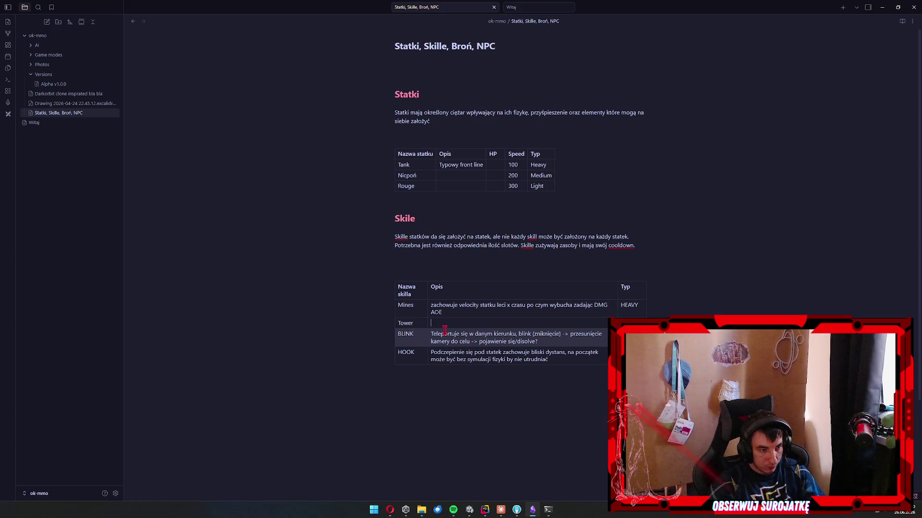
# Describe Tower as 'Stawia wieżę która atakuje pobliskich przeciwników'.
pyautogui.press('Tab')
pyautogui.write('Stawia ')
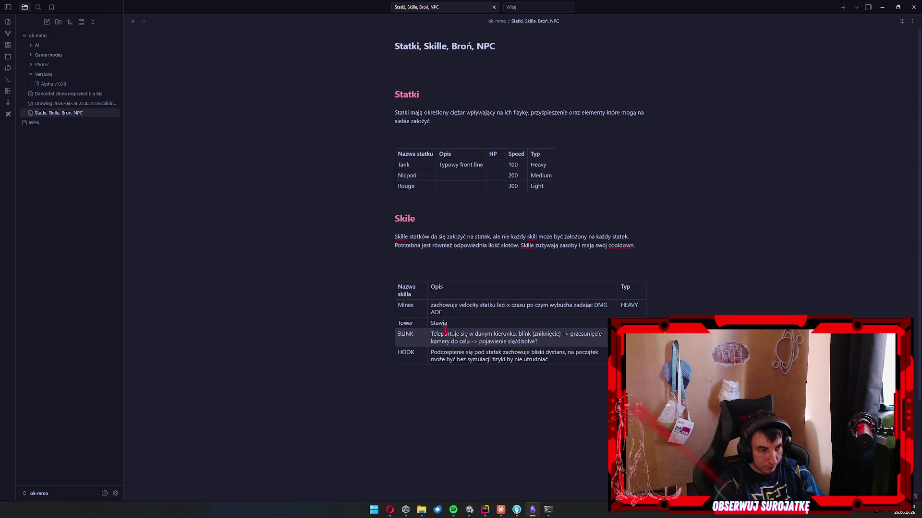
pyautogui.write('wieżę która at')
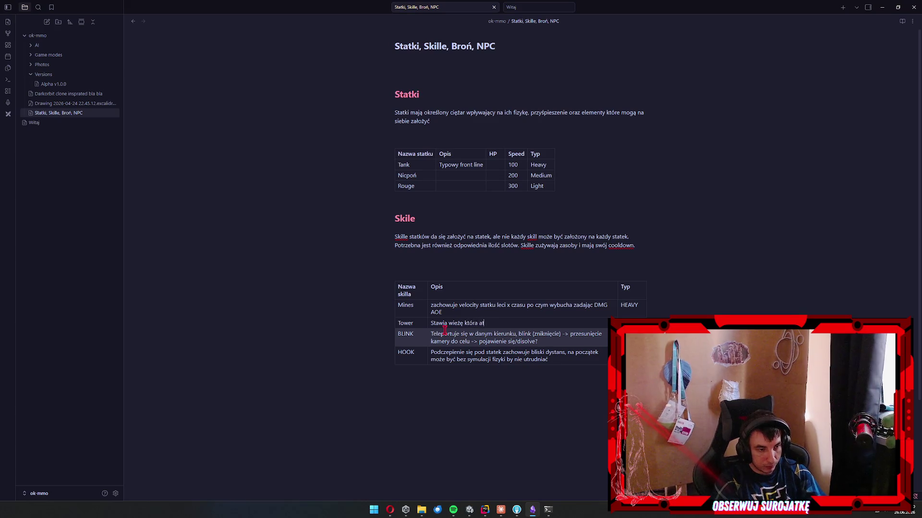
pyautogui.write('akuje')
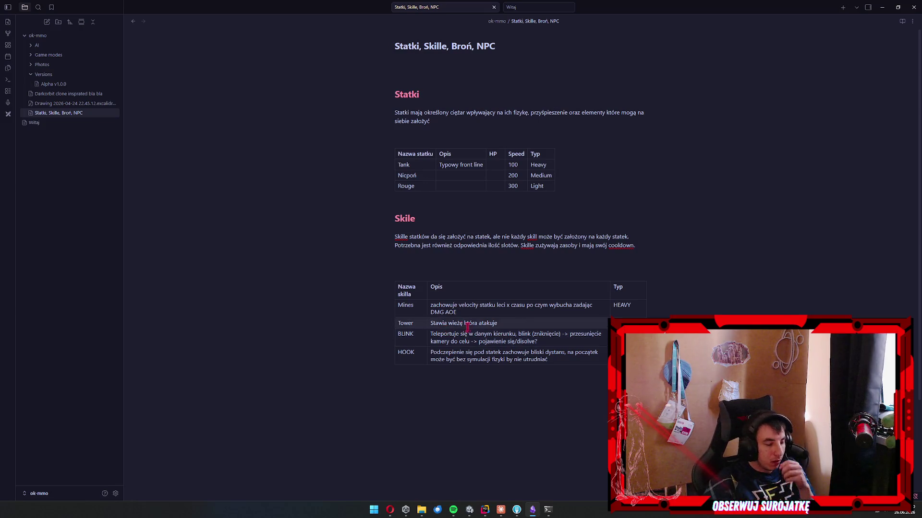
pyautogui.click(504, 323)
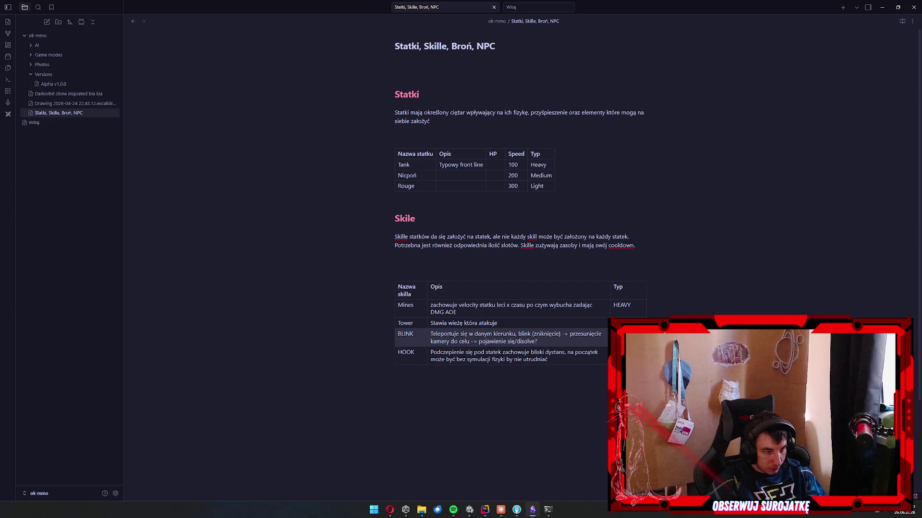
pyautogui.write('pobliskich przeciwników')
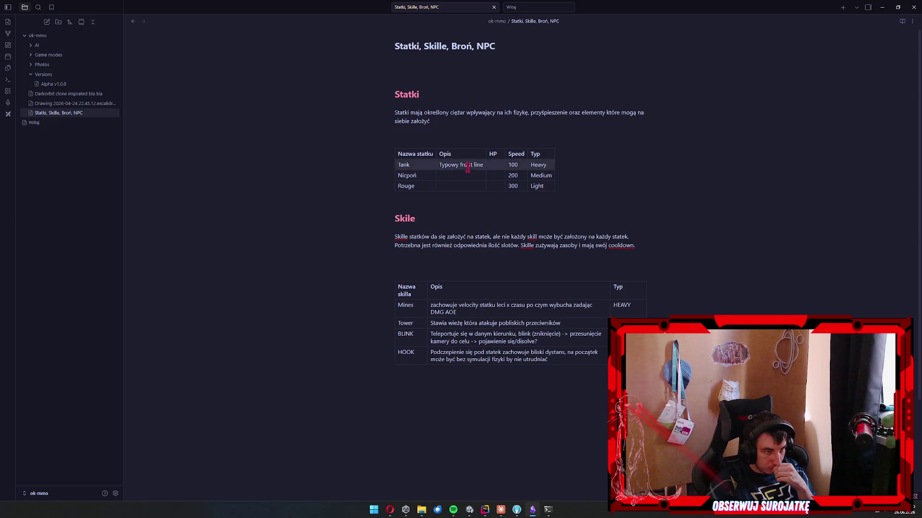
pyautogui.click(460, 154)
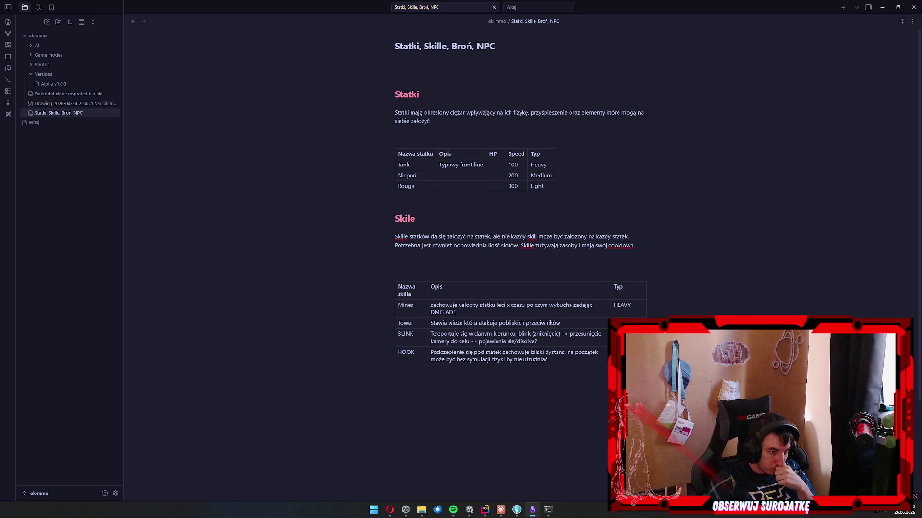
# Insert a new skill row named Repairing Zone below Tower.
pyautogui.rightClick(576, 323)
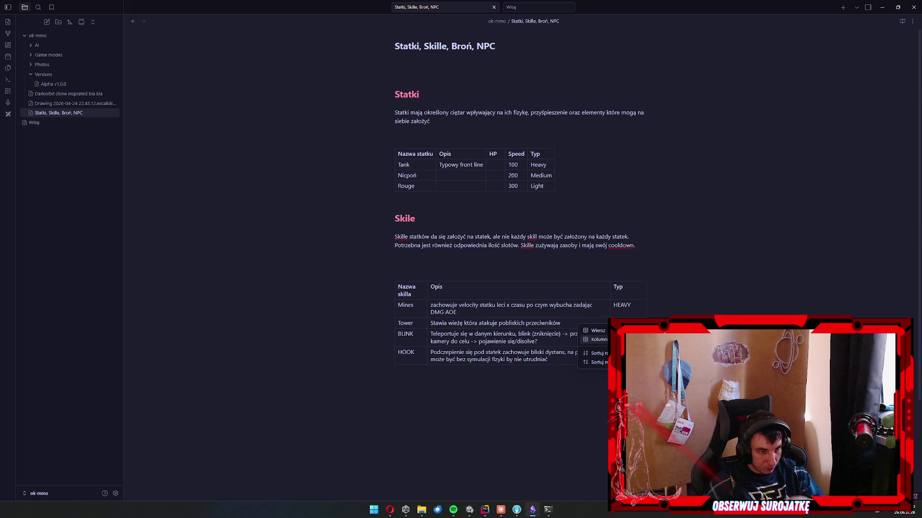
pyautogui.press('Escape')
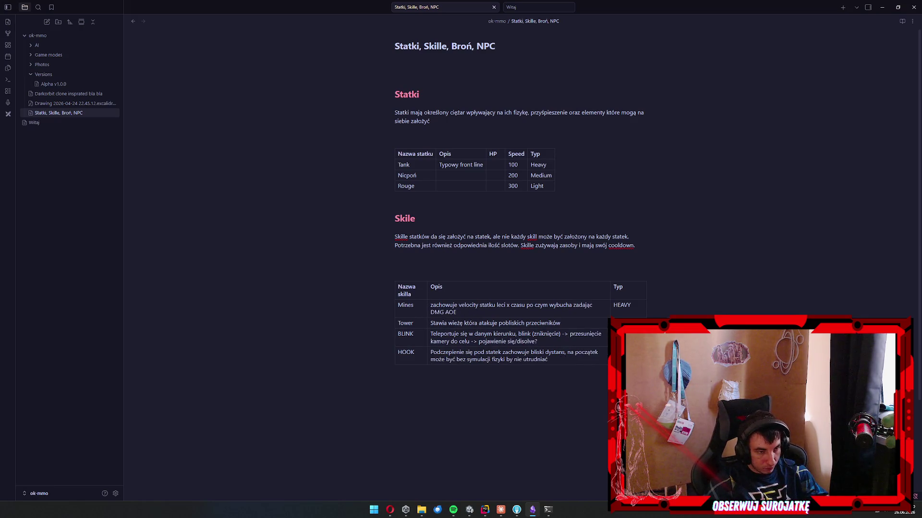
pyautogui.rightClick(591, 320)
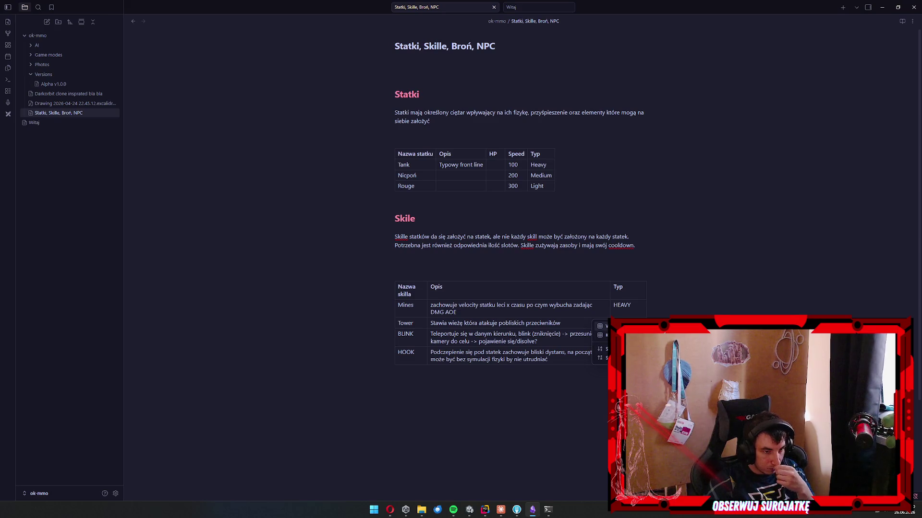
pyautogui.click(638, 335)
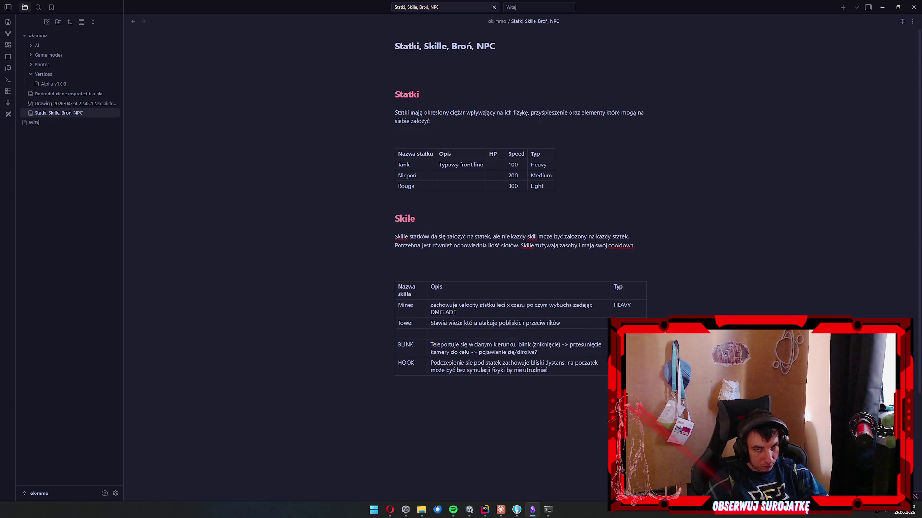
pyautogui.write('Hea')
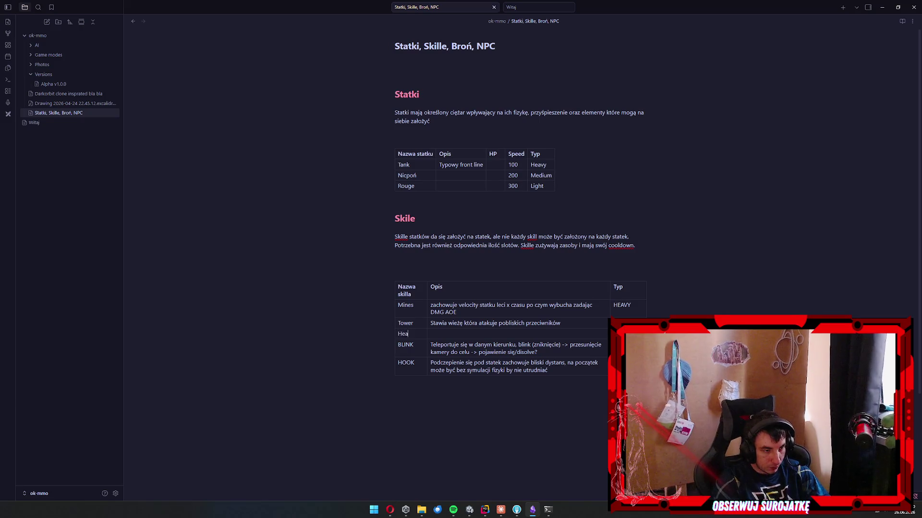
pyautogui.press('BackSpace')
pyautogui.press('BackSpace')
pyautogui.write('Rep')
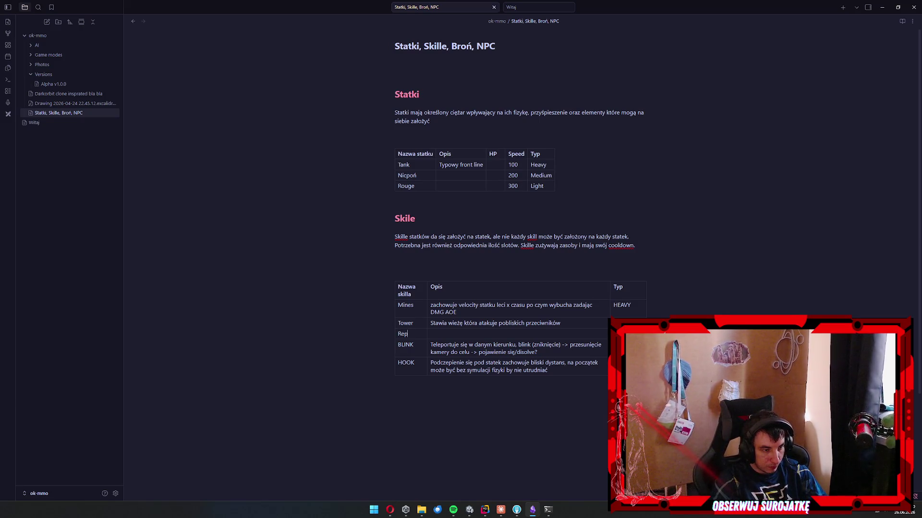
pyautogui.write('airing Zone')
pyautogui.press('Tab')
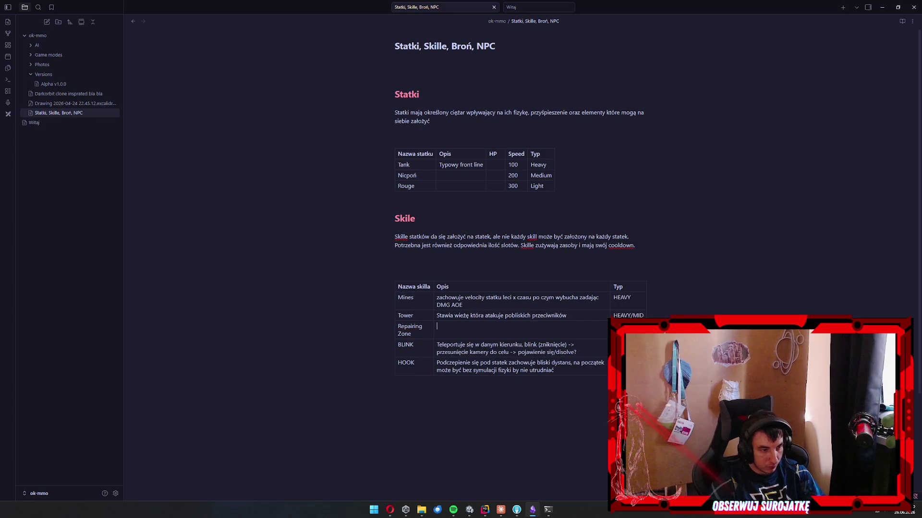
# Describe Repairing Zone as 'Leczy pobliskich sojuszników o 1% max HP na sekundę'.
pyautogui.write('Leczy poblis')
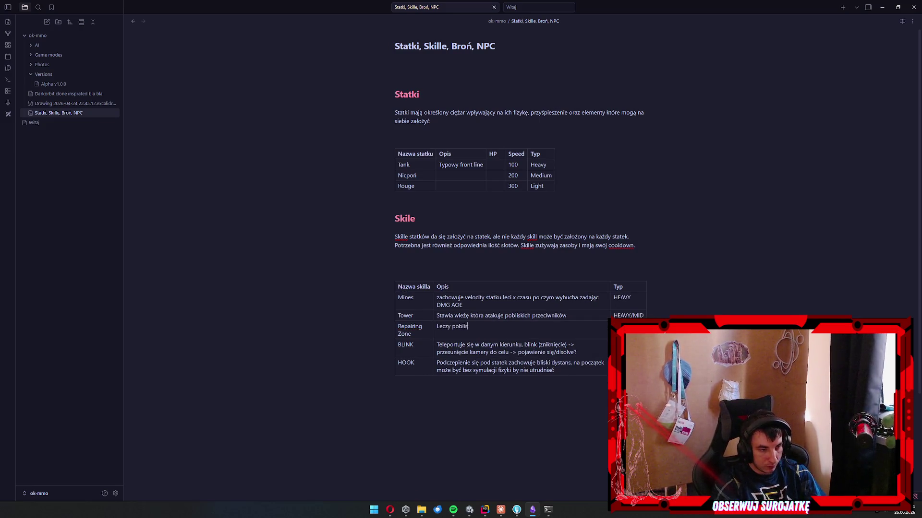
pyautogui.write('kich sojuszników')
pyautogui.click(398, 344)
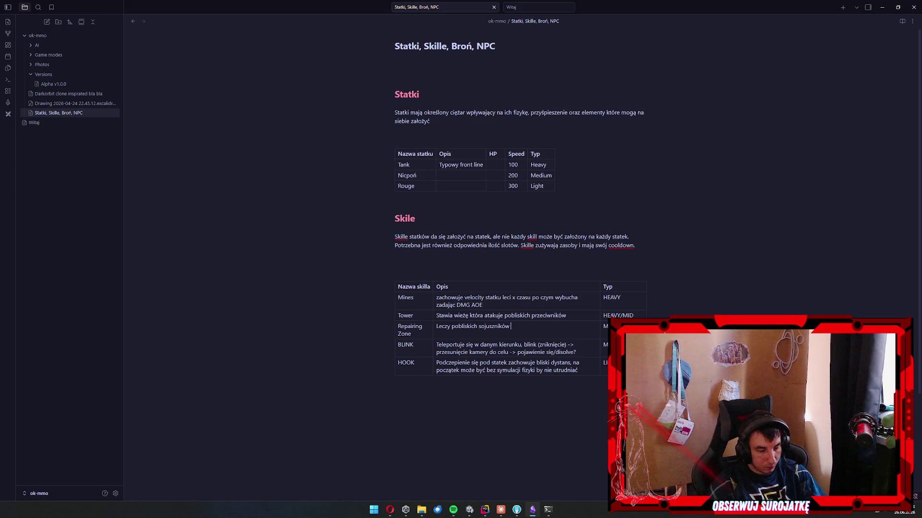
pyautogui.write('o %')
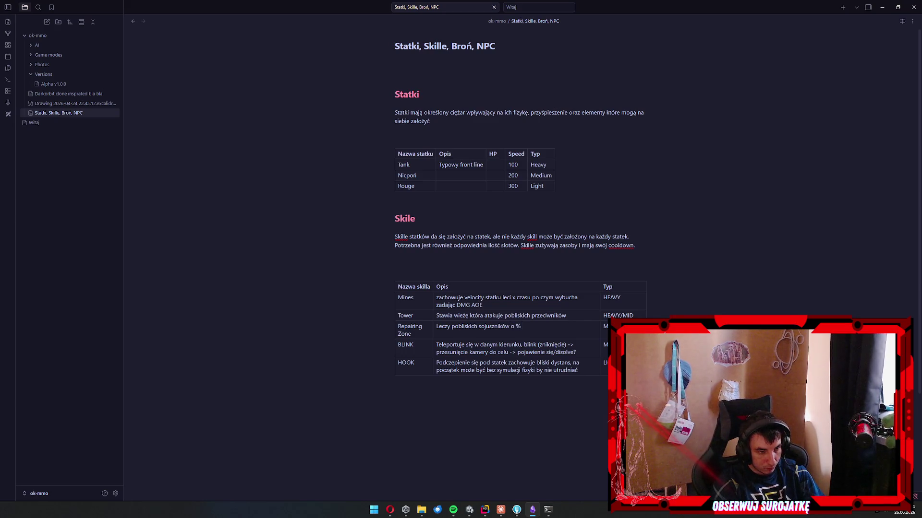
pyautogui.press('BackSpace')
pyautogui.write('1%')
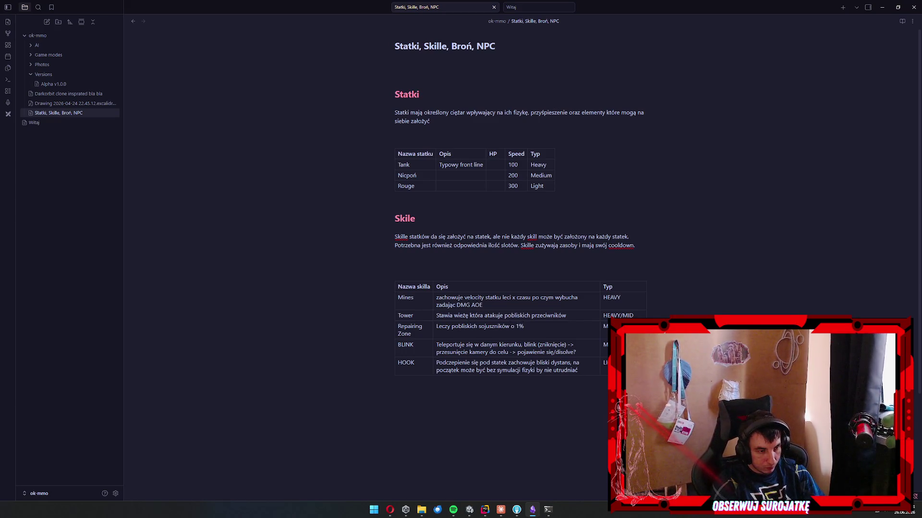
pyautogui.write(' maks')
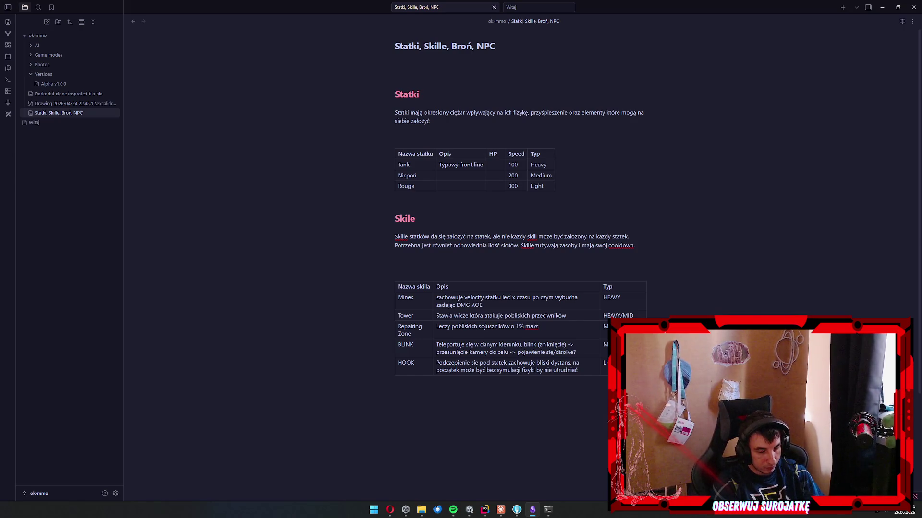
pyautogui.hotkey('ctrl', 'shift', 'Left')
pyautogui.write('max')
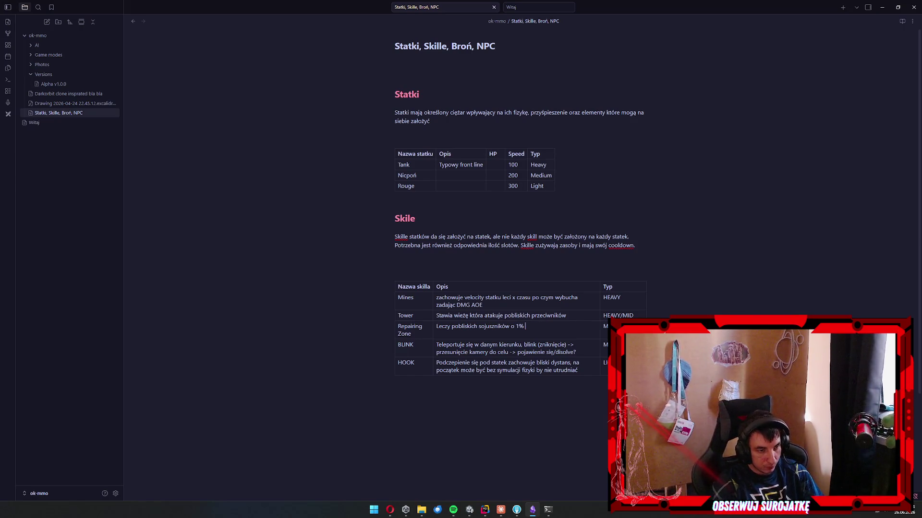
pyautogui.write(' hp na sekunde')
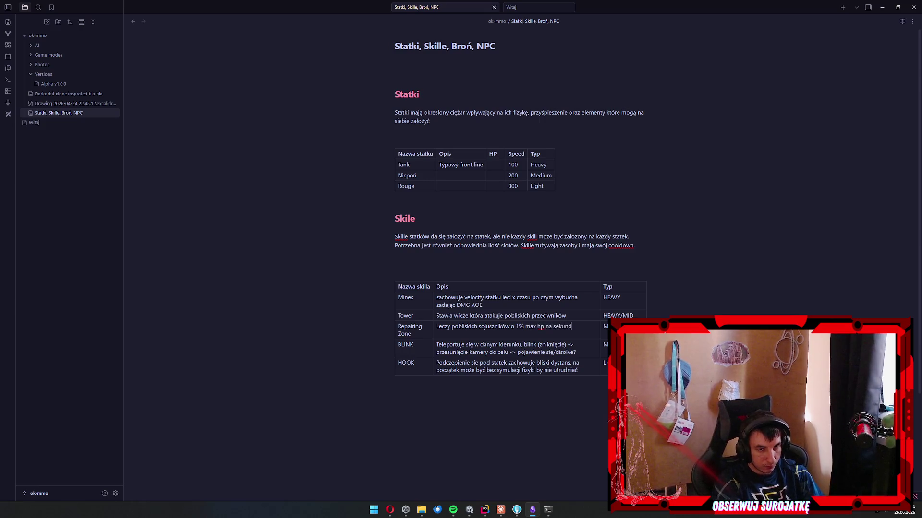
pyautogui.hotkey('ctrl', 'alt', 'space')
pyautogui.write('e')
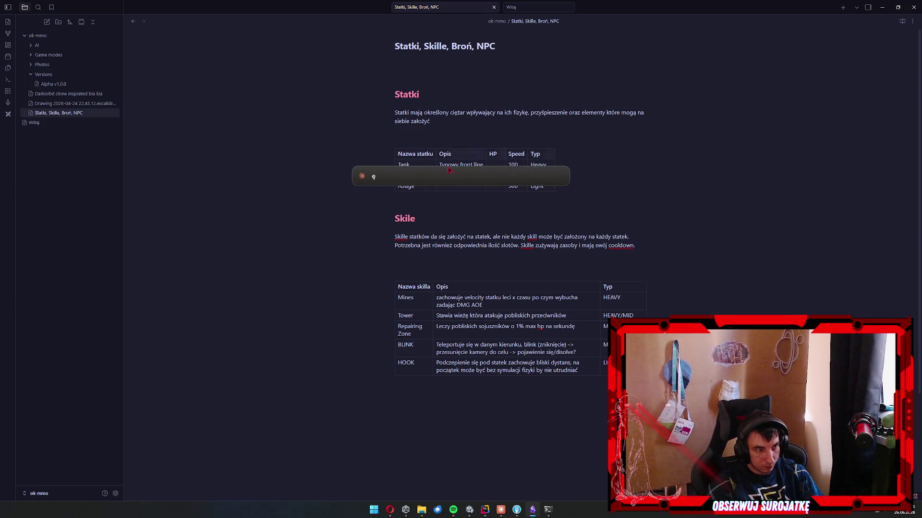
pyautogui.press('Escape')
pyautogui.hotkey('ctrl', 'Left')
pyautogui.hotkey('ctrl', 'Left')
pyautogui.hotkey('ctrl', 'shift', 'Left')
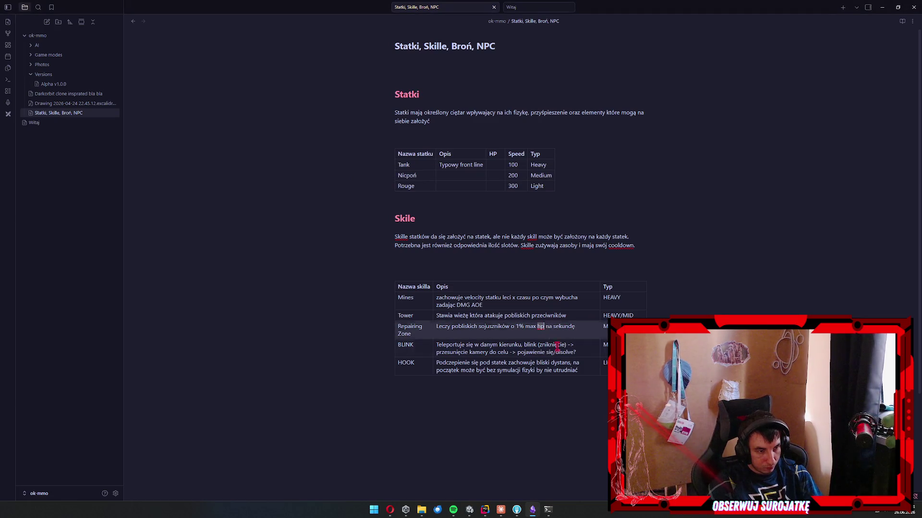
pyautogui.write('HP')
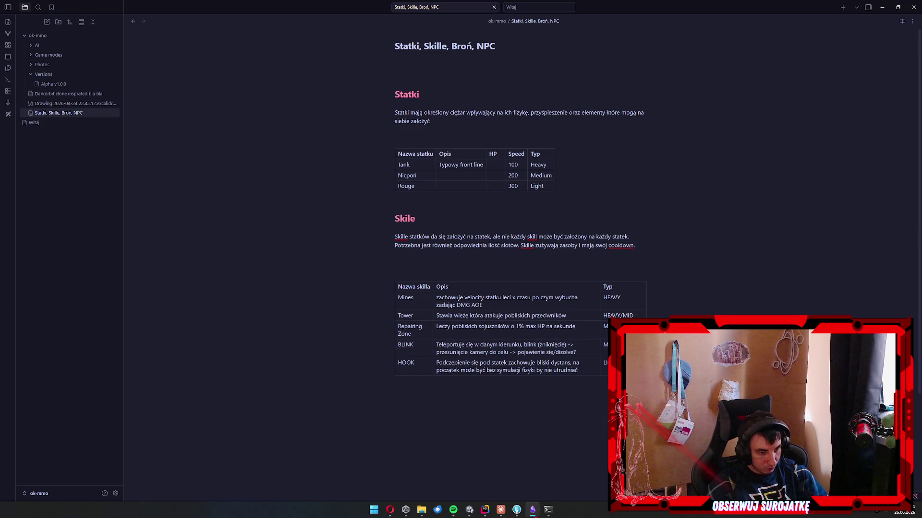
pyautogui.click(548, 511)
pyautogui.click(505, 511)
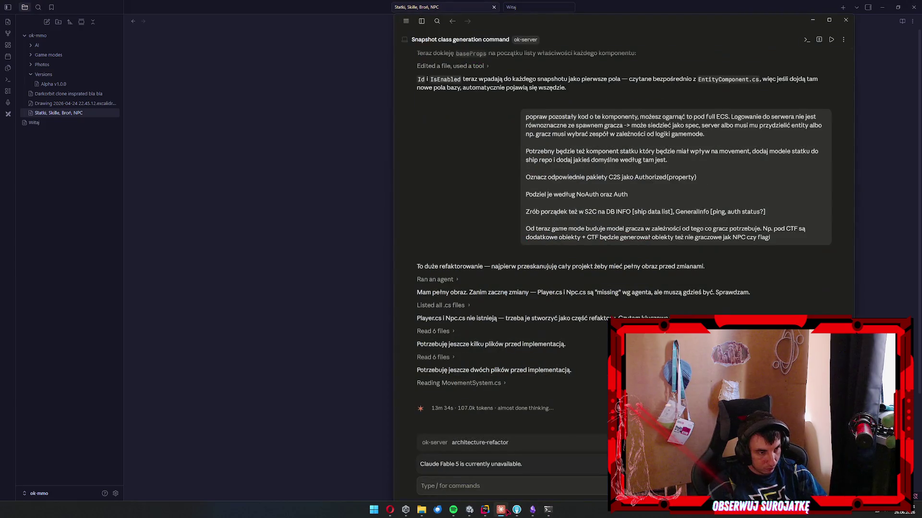
pyautogui.click(502, 511)
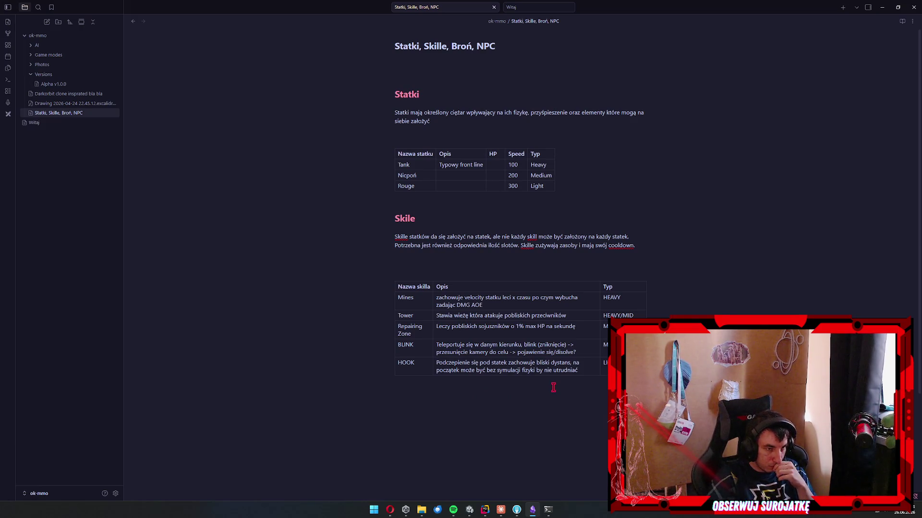
# Give the ships the descriptions Fighter and Zwiadowca.
pyautogui.click(466, 180)
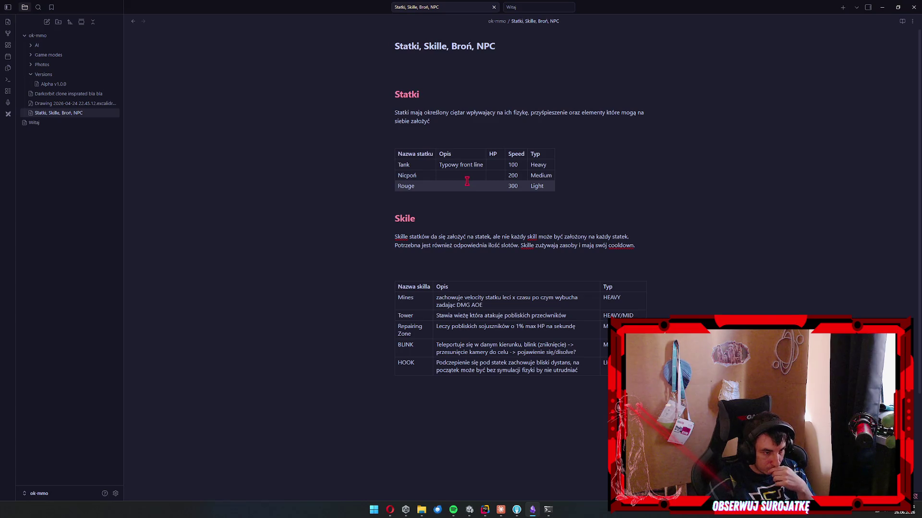
pyautogui.write('Fighter')
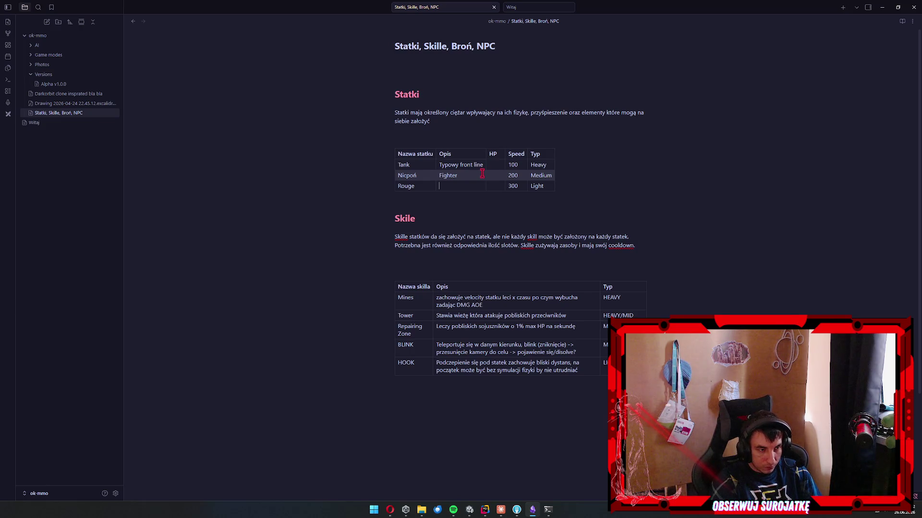
pyautogui.write('Zwiadowca')
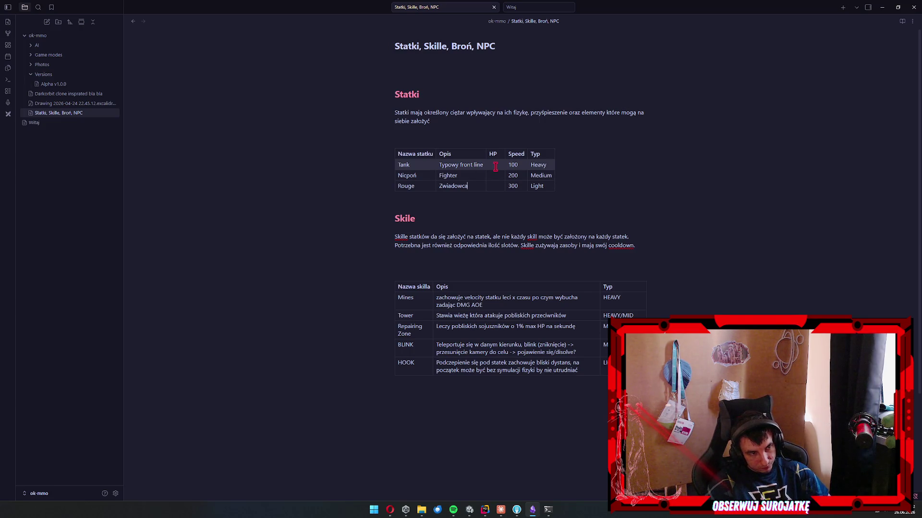
# Fill the ship HP column with 2000, 650 and 300.
pyautogui.click(495, 167)
pyautogui.write('2000')
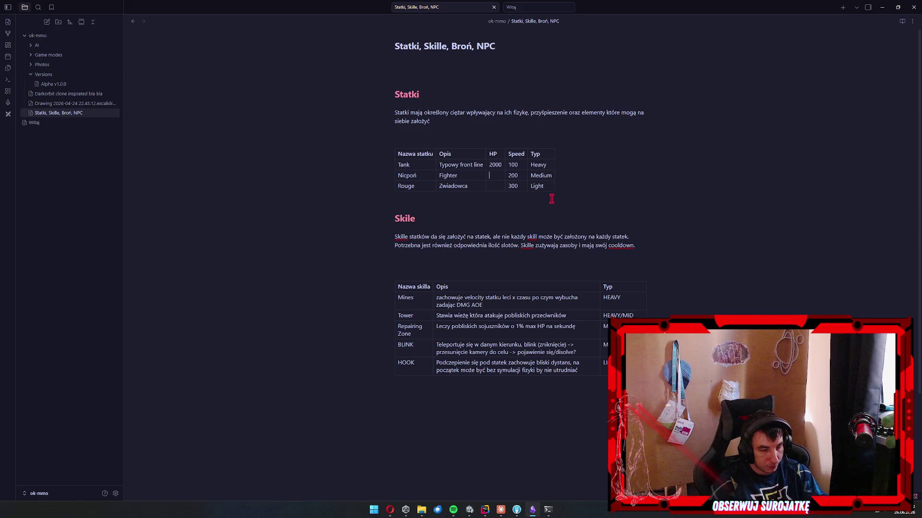
pyautogui.write('6')
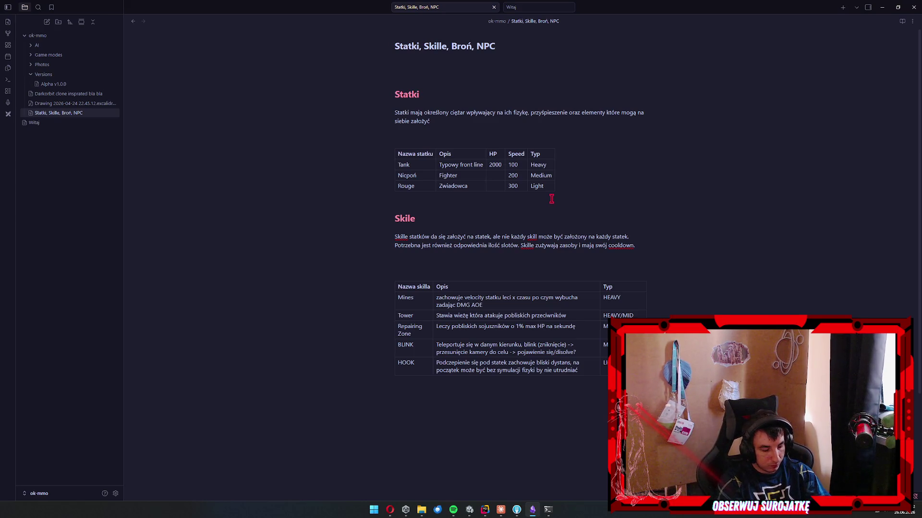
pyautogui.write('750')
pyautogui.press('Left')
pyautogui.press('Left')
pyautogui.press('BackSpace')
pyautogui.write('6')
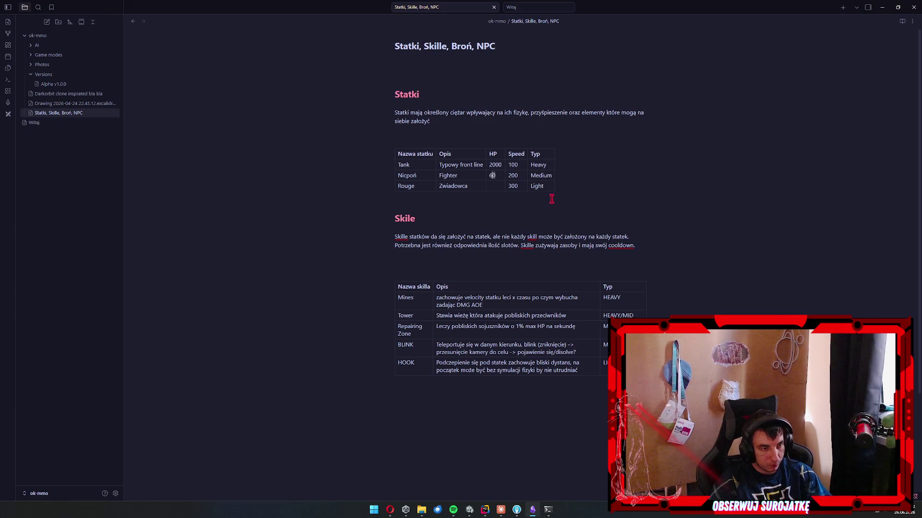
pyautogui.press('Down')
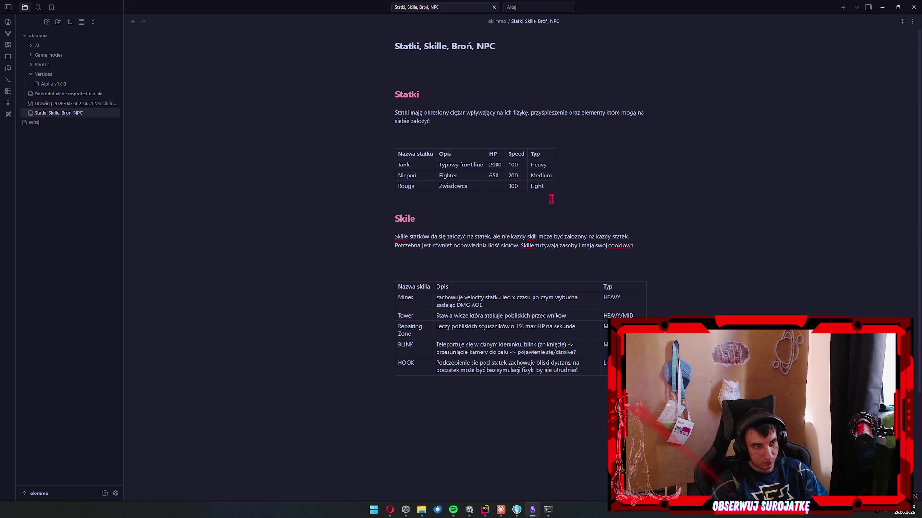
pyautogui.press('BackSpace')
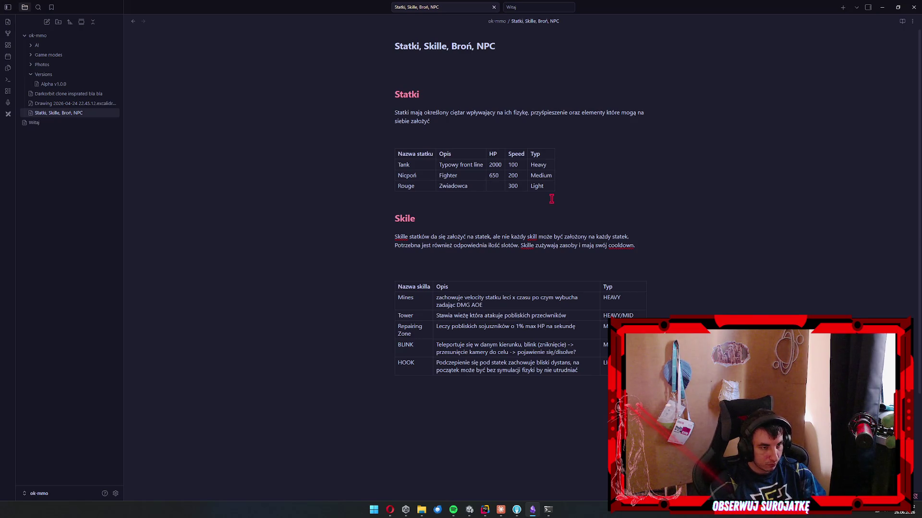
pyautogui.write('3')
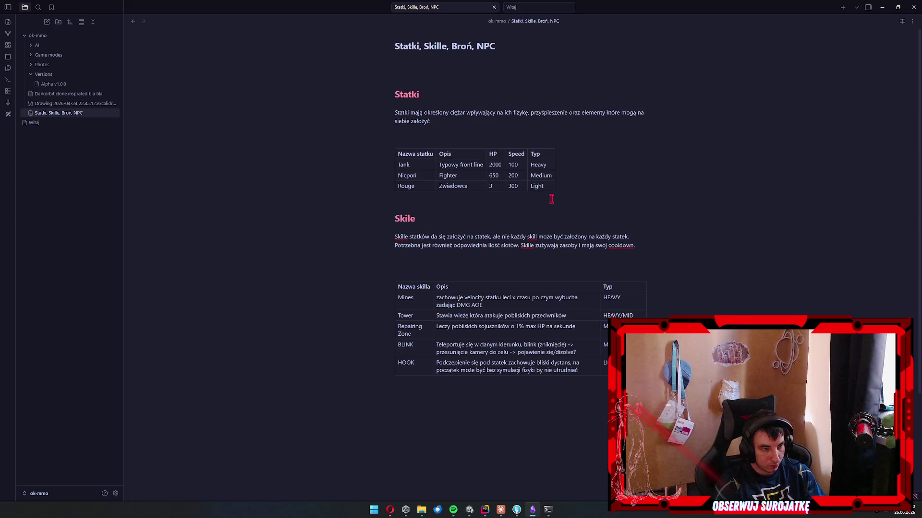
pyautogui.write('00')
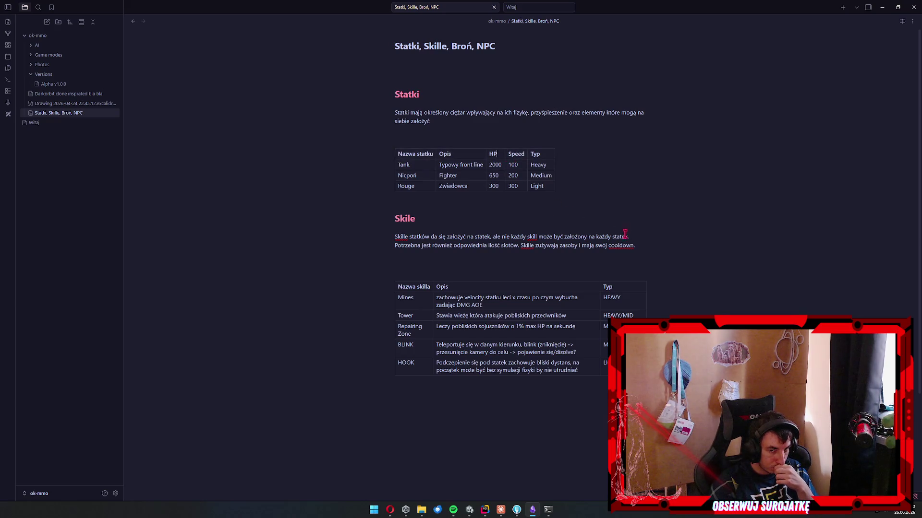
pyautogui.click(500, 509)
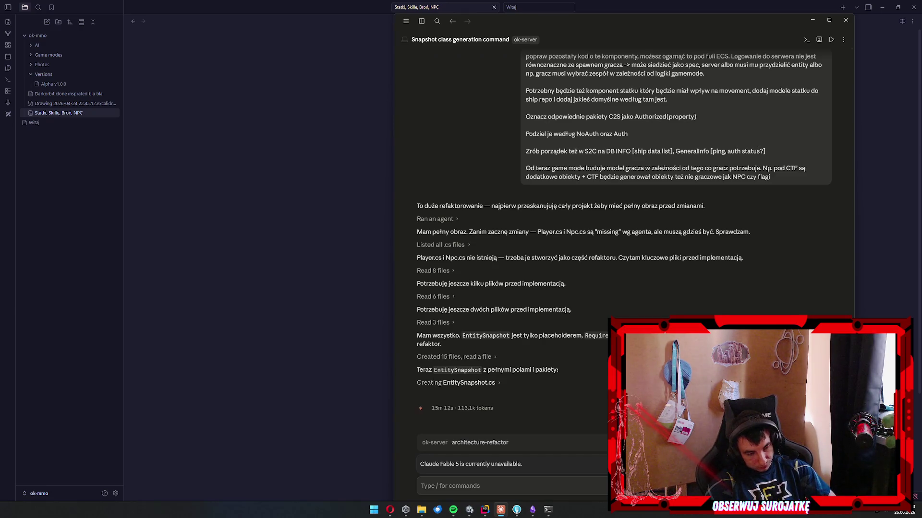
# Hide the Claude chat so the Obsidian note is back in front.
pyautogui.click(293, 336)
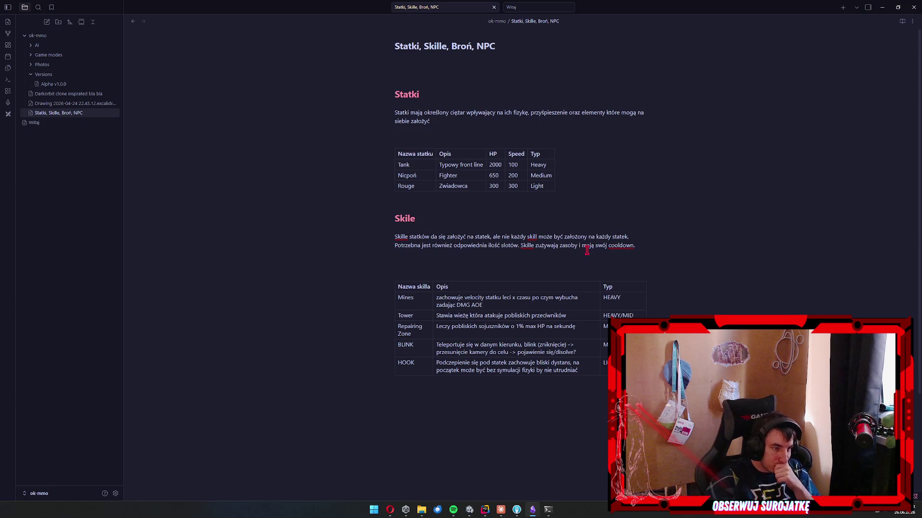
# Add '# Broń' and '# NPC' headings below the skills table.
pyautogui.click(590, 395)
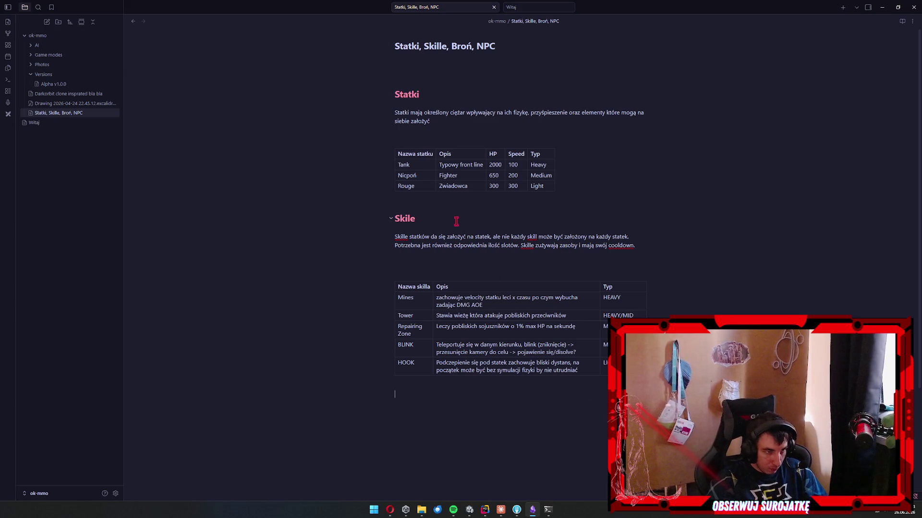
pyautogui.write('# ')
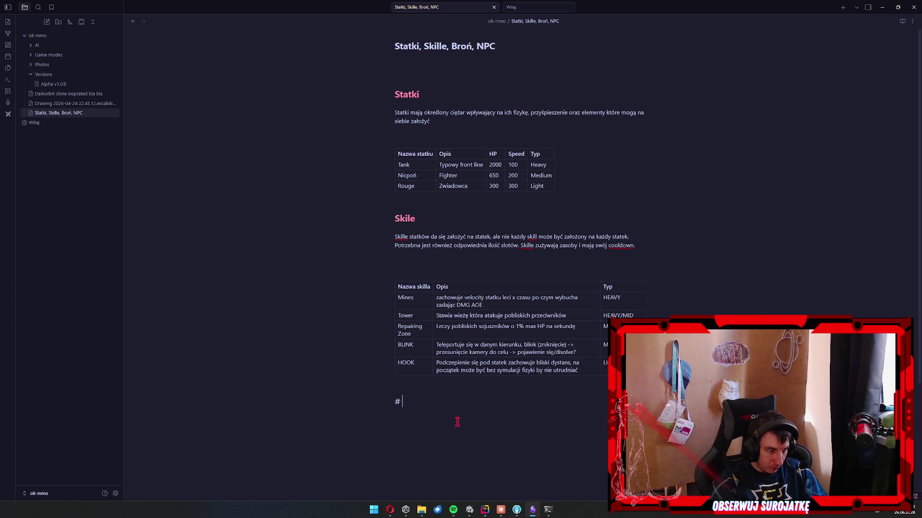
pyautogui.write('Broń')
pyautogui.press('Return')
pyautogui.press('Return')
pyautogui.write('#')
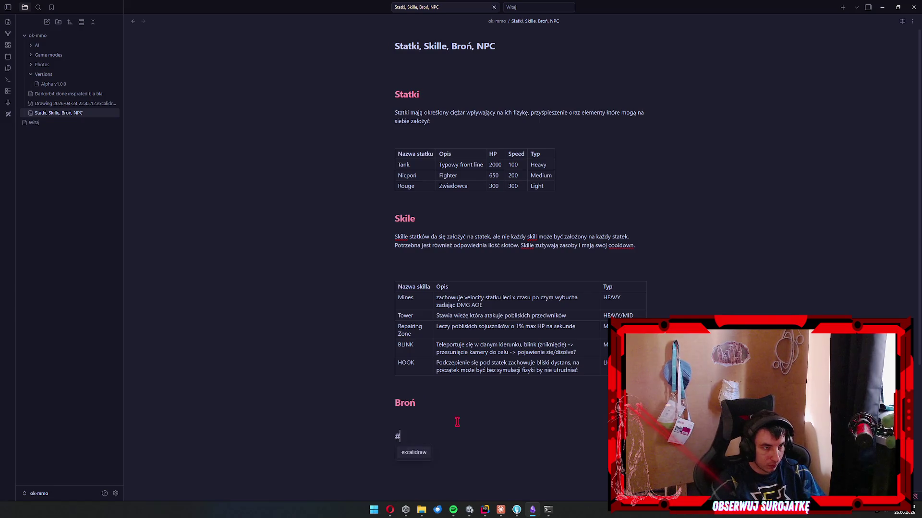
pyautogui.write(' NPC')
pyautogui.press('Return')
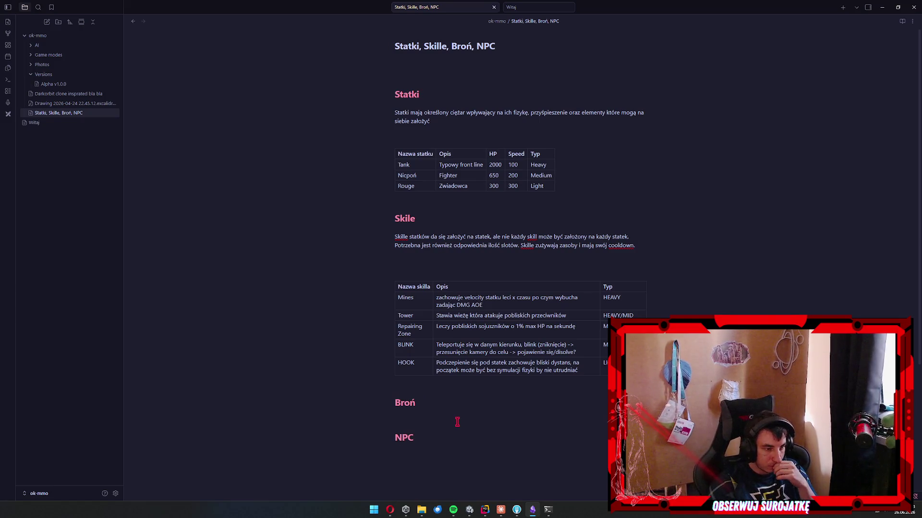
# Insert a table under Broń with headers Nazwa broni, Opis, Dmg and Typ.
pyautogui.click(457, 422)
pyautogui.scroll(-3, 457, 422)
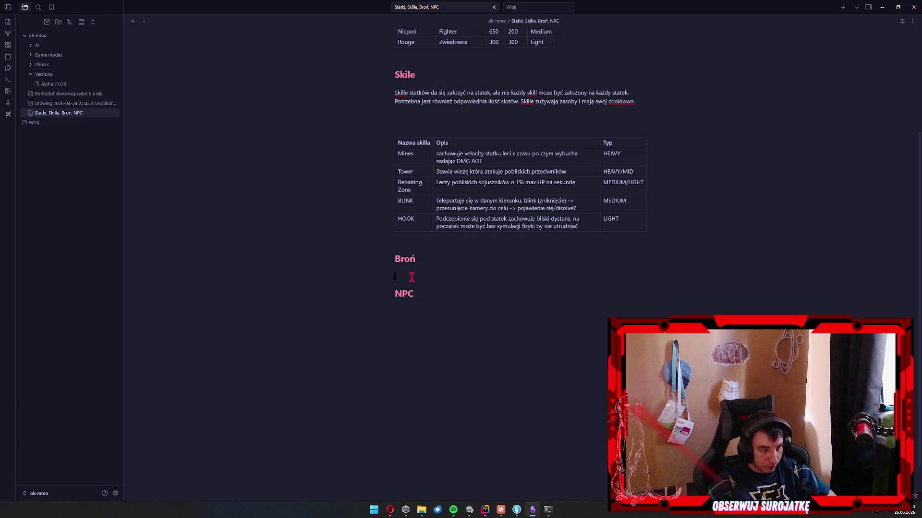
pyautogui.rightClick(411, 277)
pyautogui.moveTo(440, 307)
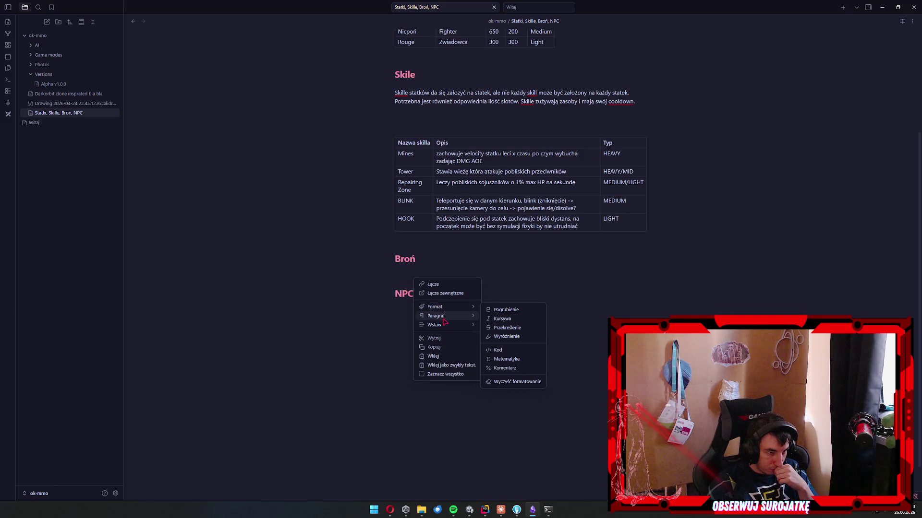
pyautogui.moveTo(446, 325)
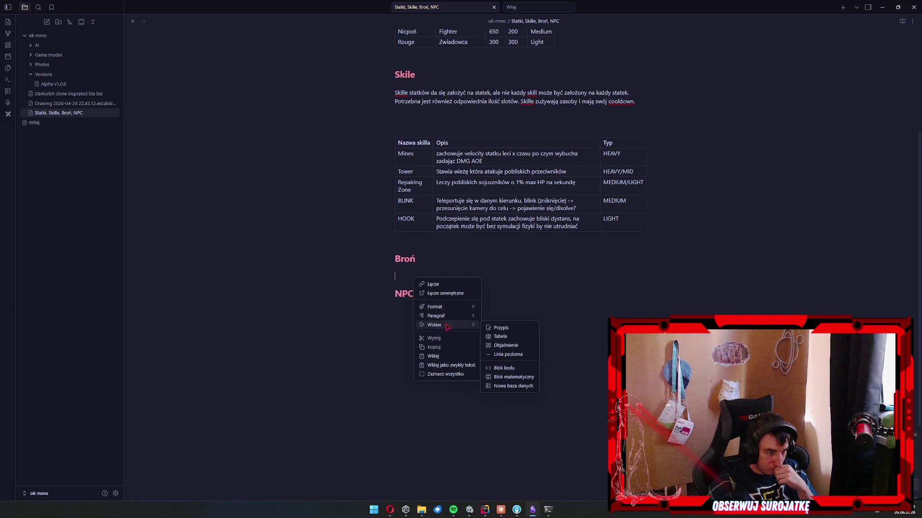
pyautogui.click(516, 340)
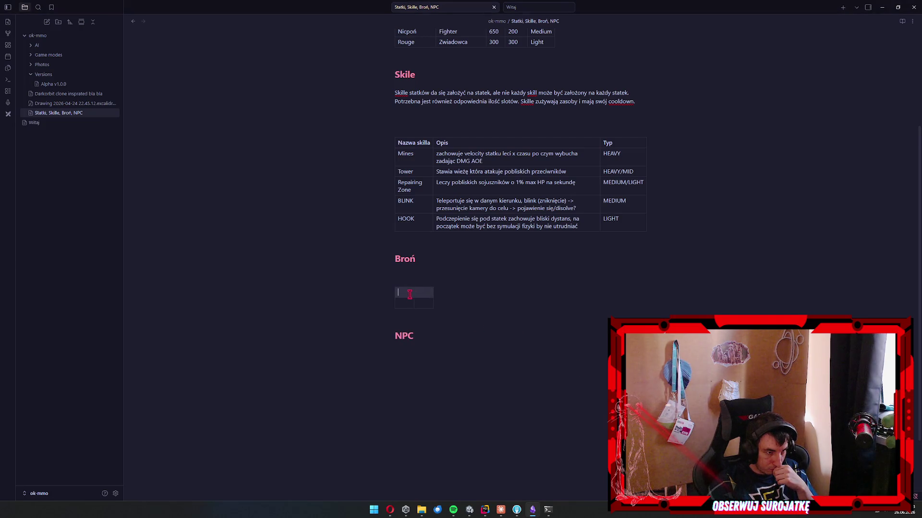
pyautogui.write('Nazwa b')
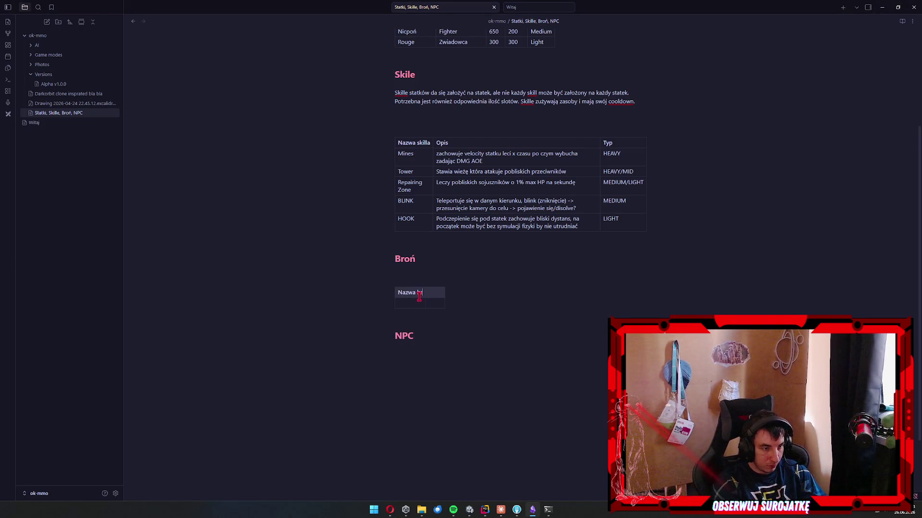
pyautogui.write('roni | ')
pyautogui.write('Opis')
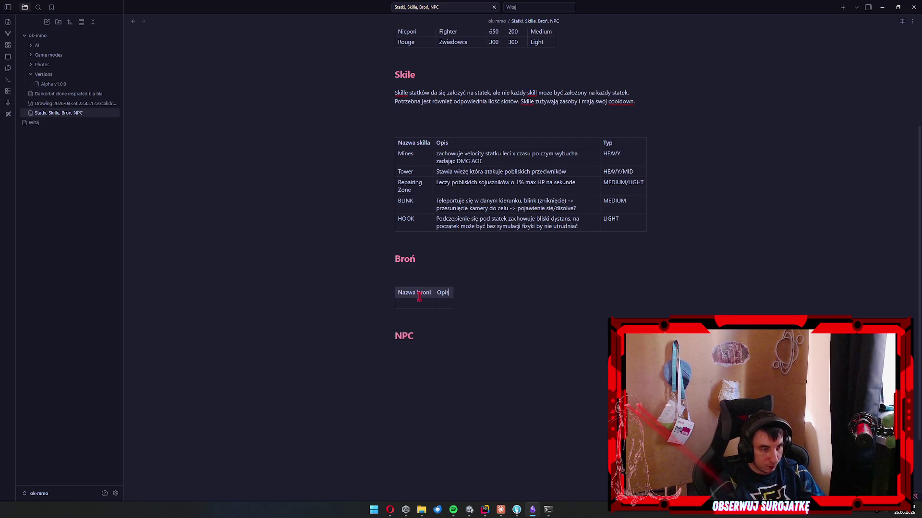
pyautogui.click(460, 294)
pyautogui.write('D')
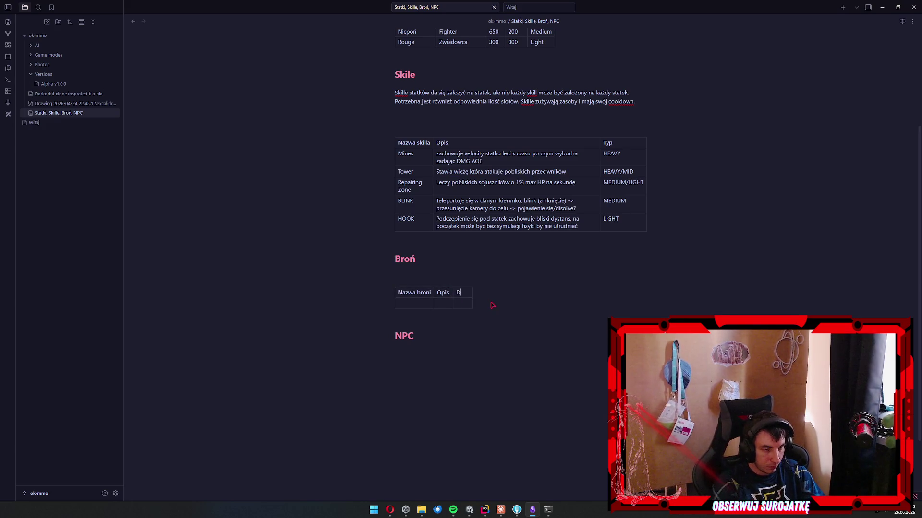
pyautogui.write('mg')
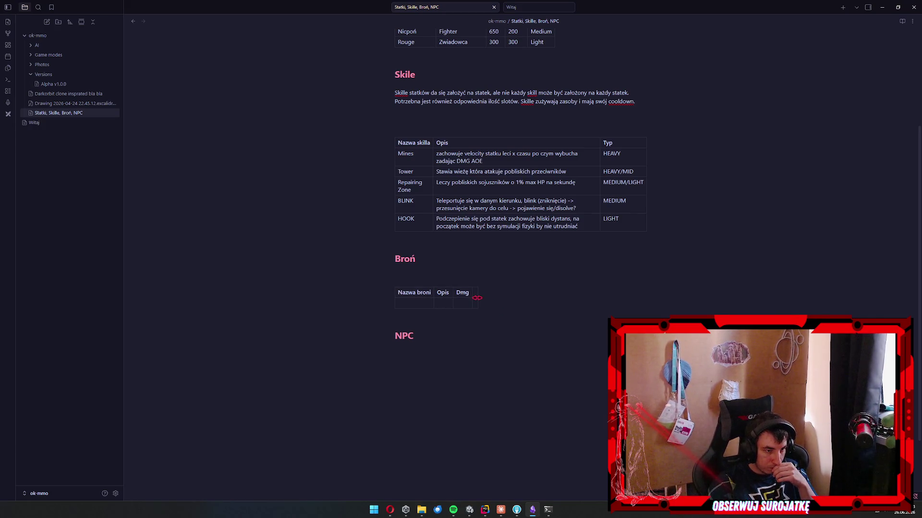
pyautogui.click(478, 298)
pyautogui.write('Typ')
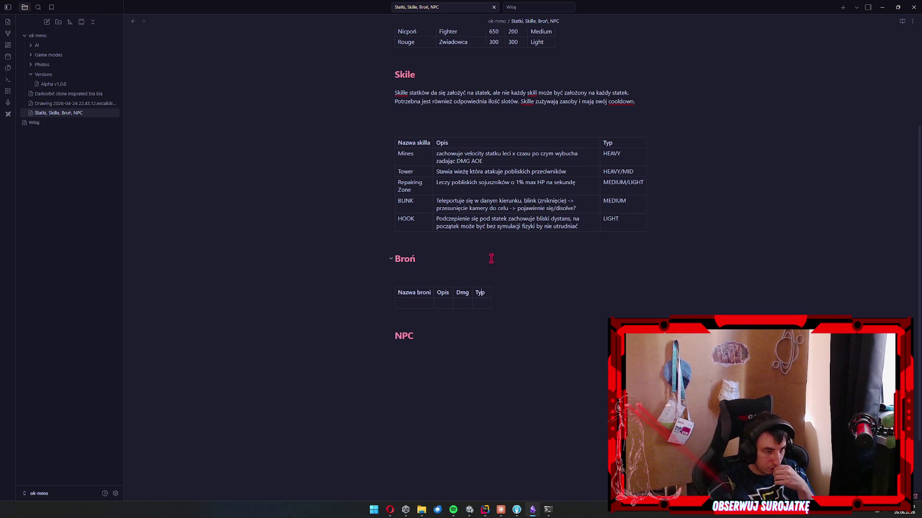
# Add a Range column after Dmg in the Broń table.
pyautogui.scroll(3, 492, 260)
pyautogui.click(427, 367)
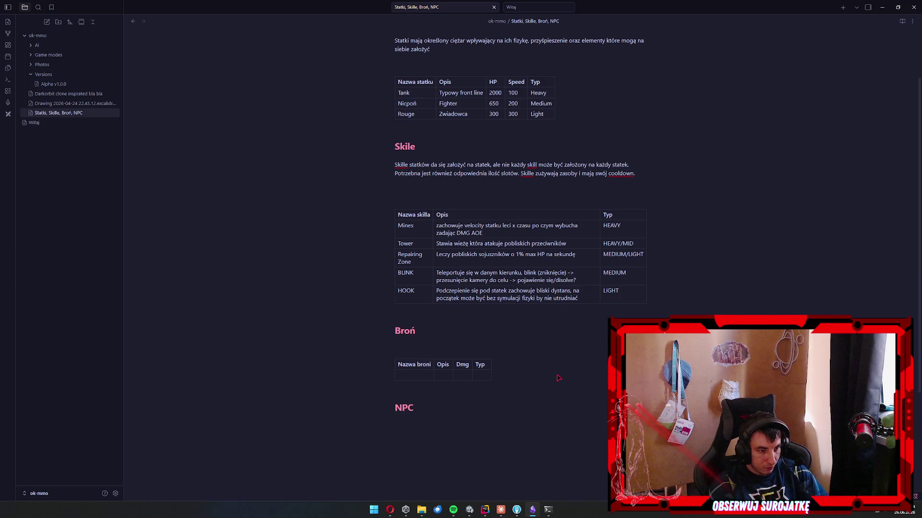
pyautogui.click(488, 365)
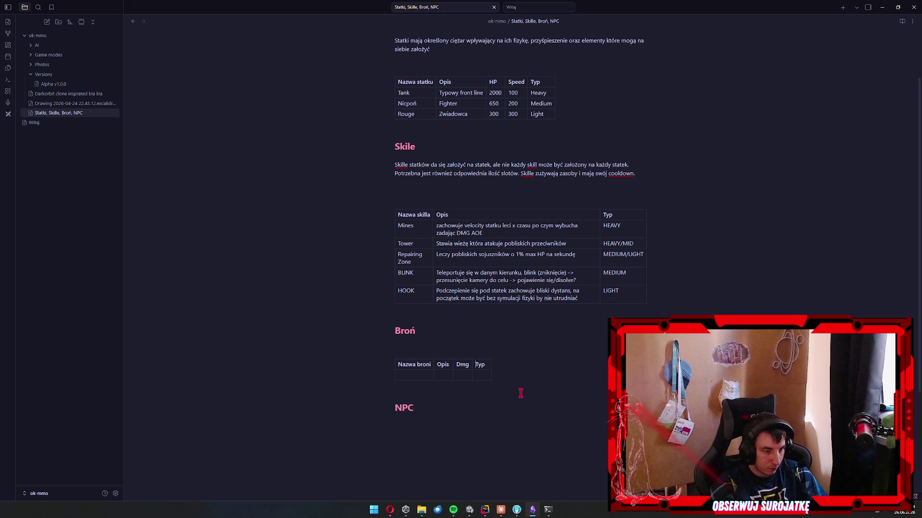
pyautogui.rightClick(467, 367)
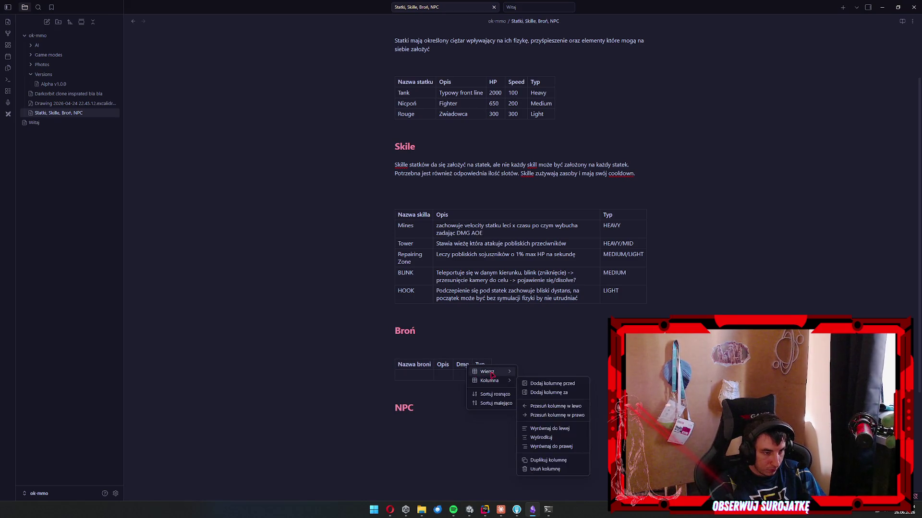
pyautogui.moveTo(492, 376)
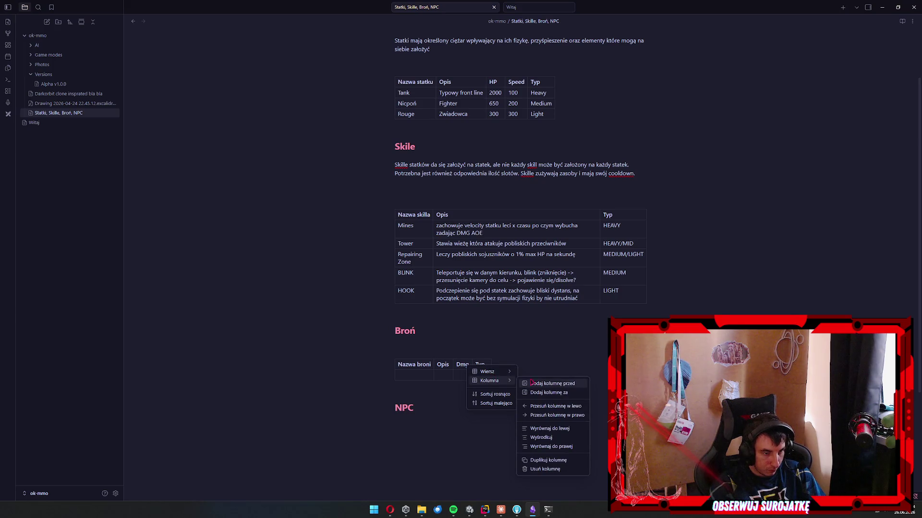
pyautogui.click(558, 392)
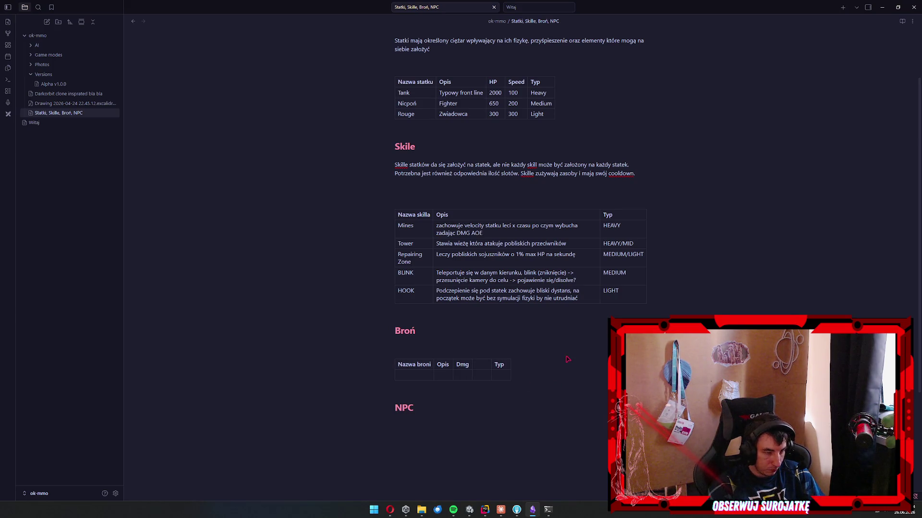
pyautogui.write('Ran')
pyautogui.press('BackSpace')
pyautogui.press('BackSpace')
pyautogui.press('BackSpace')
pyautogui.write('Range')
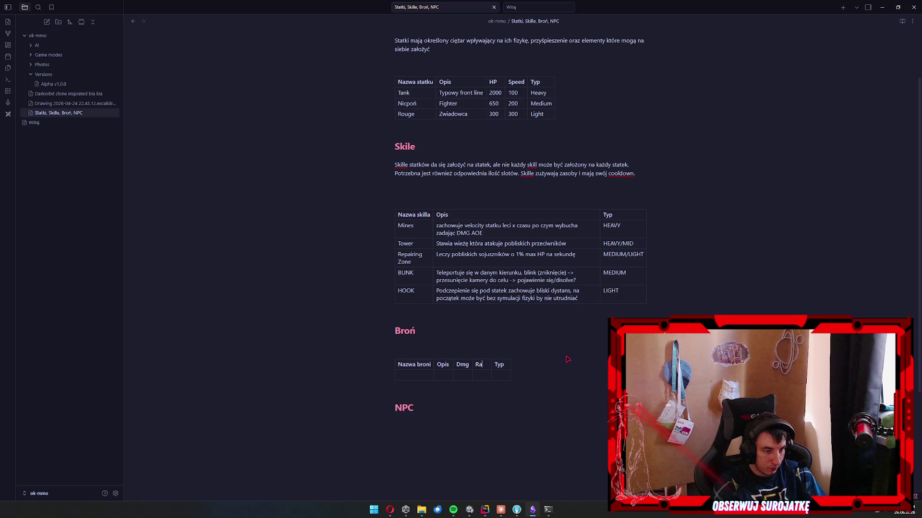
pyautogui.press('Down')
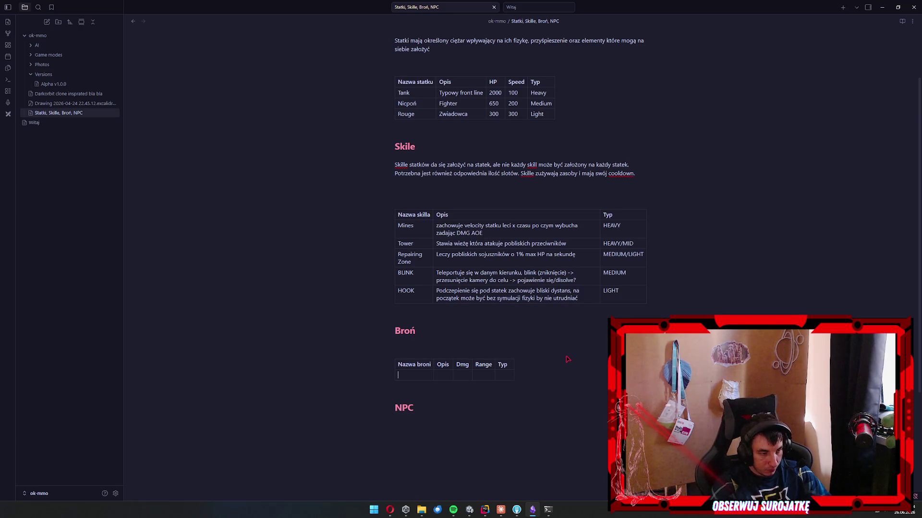
# Insert a table under the NPC heading with headers Nazwa NPC and Opis.
pyautogui.scroll(-3, 461, 384)
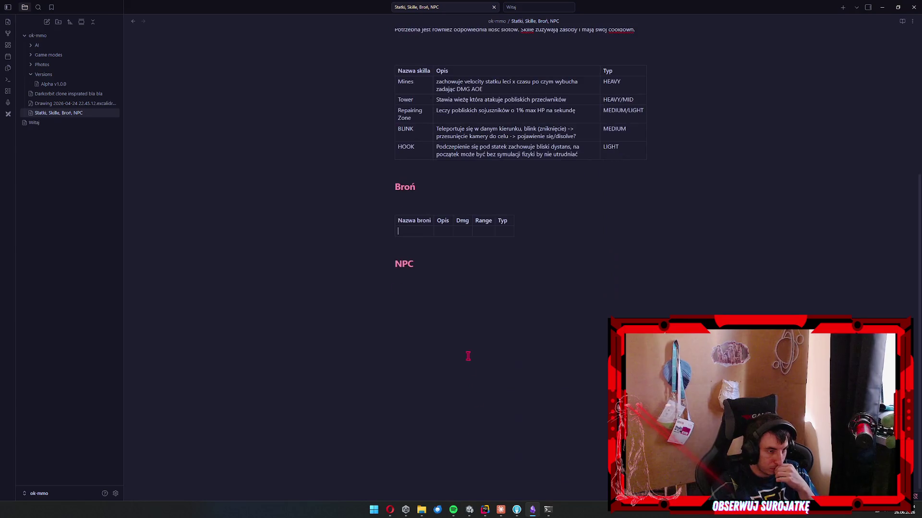
pyautogui.click(467, 336)
pyautogui.click(464, 321)
pyautogui.rightClick(455, 321)
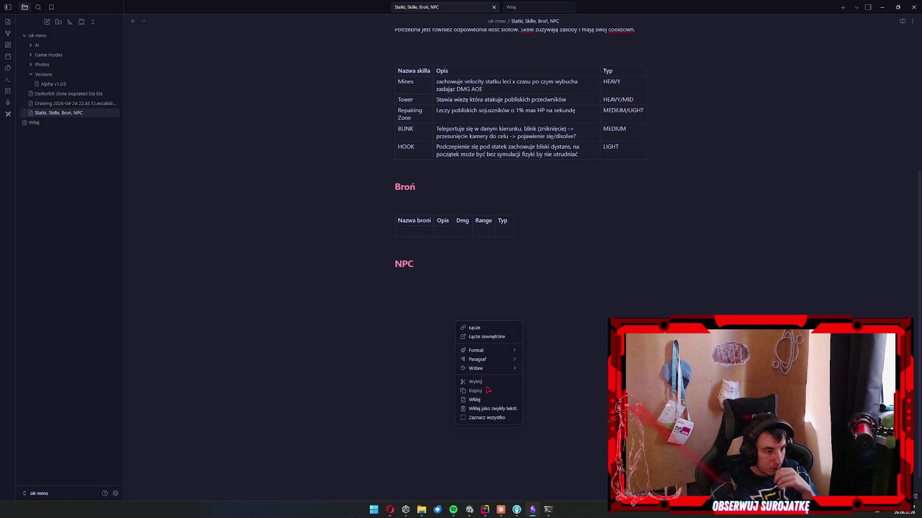
pyautogui.moveTo(485, 372)
pyautogui.click(541, 380)
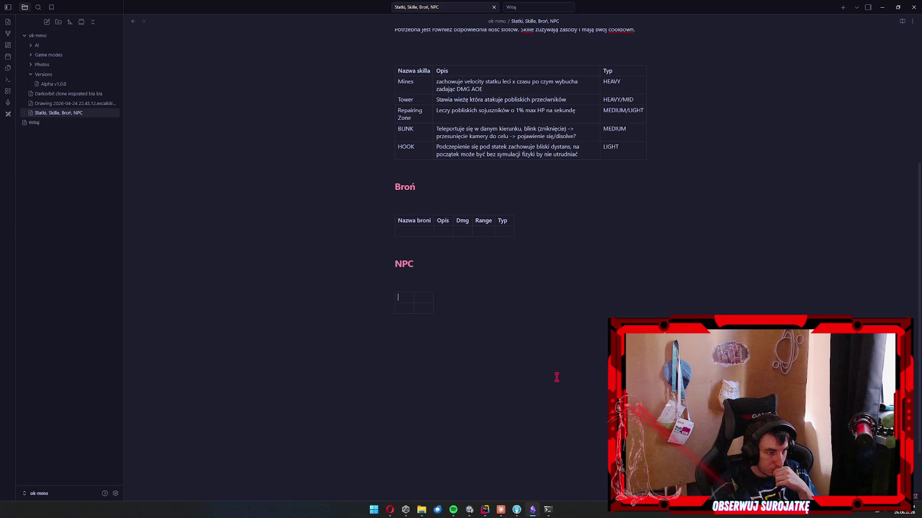
pyautogui.write('Nazwa NPC O')
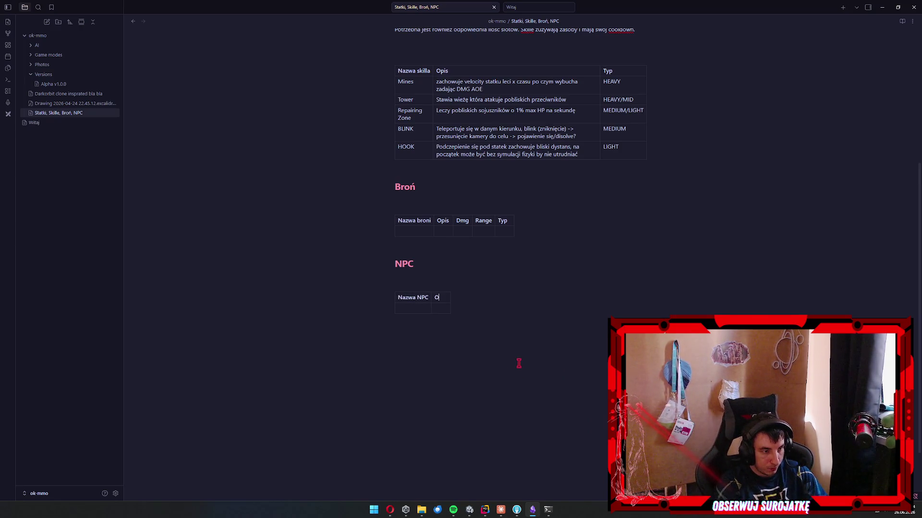
pyautogui.write('pis')
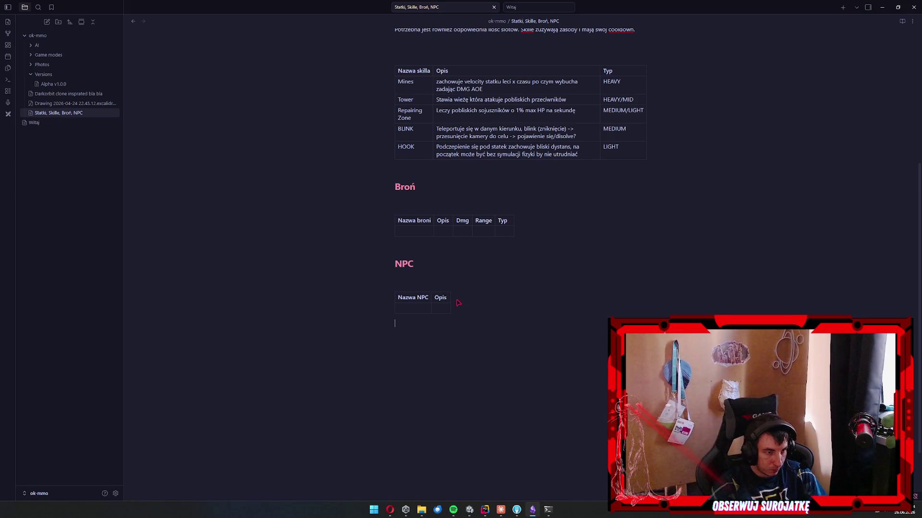
# Add NPC table columns Dmg, Hp, Speed and Typ.
pyautogui.click(453, 300)
pyautogui.write('Dmg')
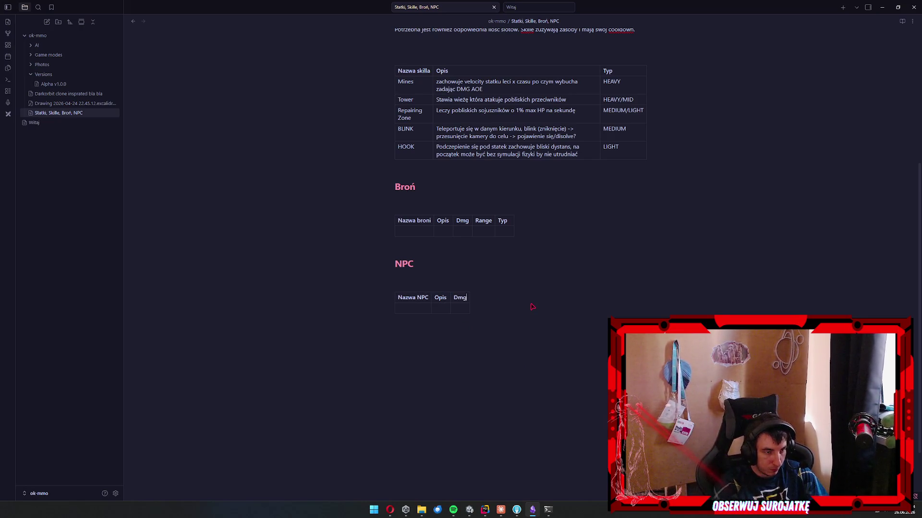
pyautogui.click(476, 304)
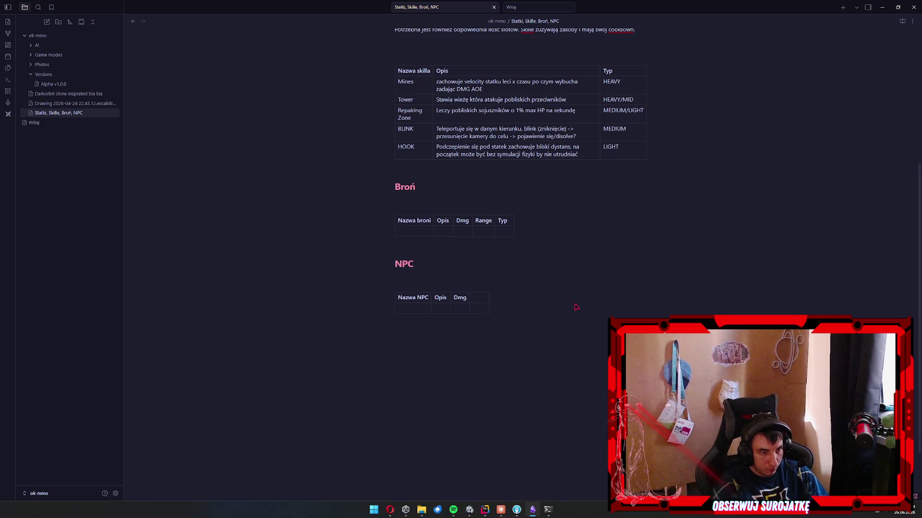
pyautogui.write('Hp')
pyautogui.click(490, 304)
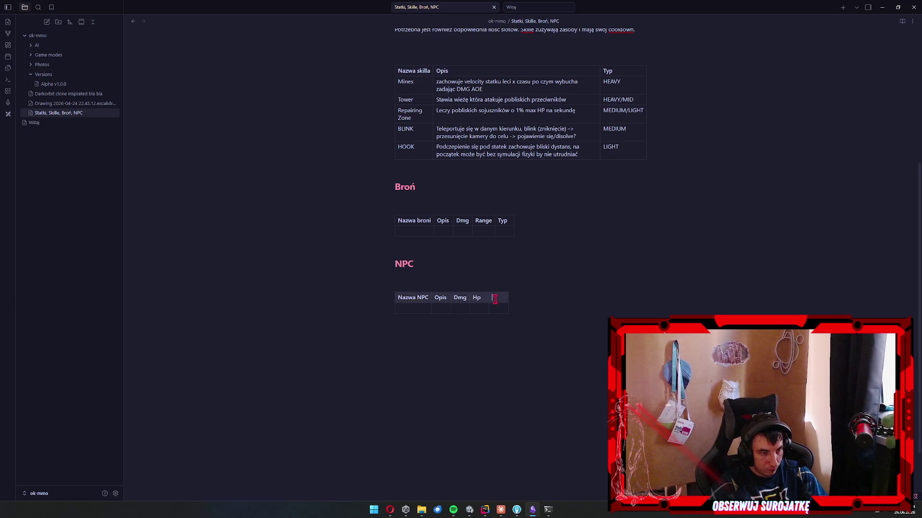
pyautogui.write('Speed')
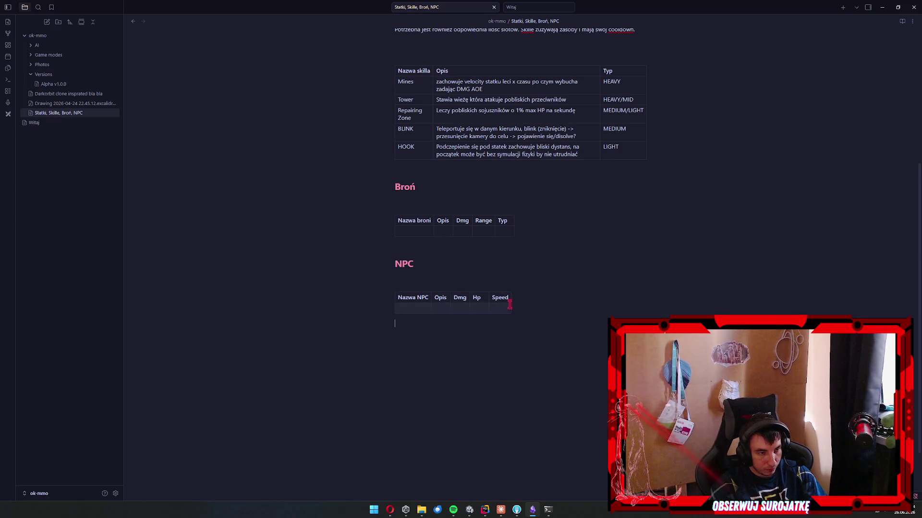
pyautogui.click(510, 304)
pyautogui.write('Typ')
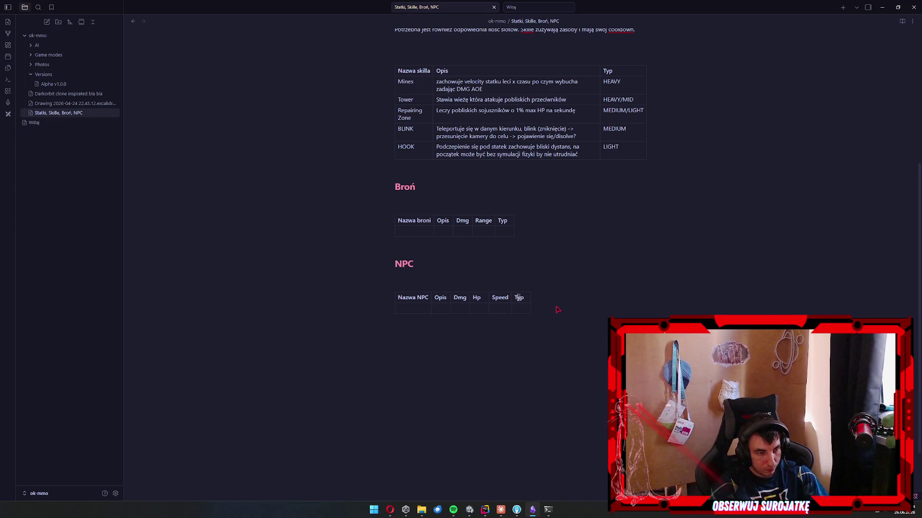
pyautogui.scroll(5, 501, 359)
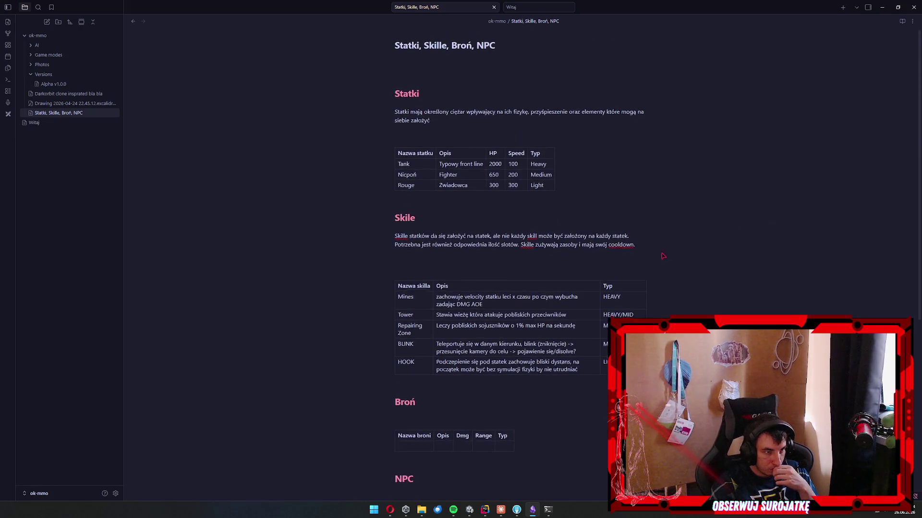
# Append 'oraz inne' to the end of the note title.
pyautogui.click(517, 48)
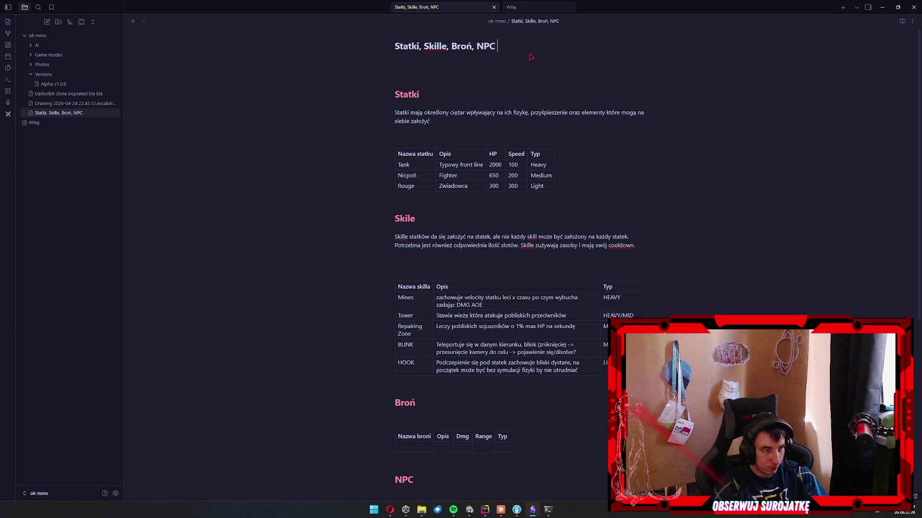
pyautogui.write('& inne')
pyautogui.hotkey('ctrl', 'shift', 'Left')
pyautogui.hotkey('ctrl', 'shift', 'Left')
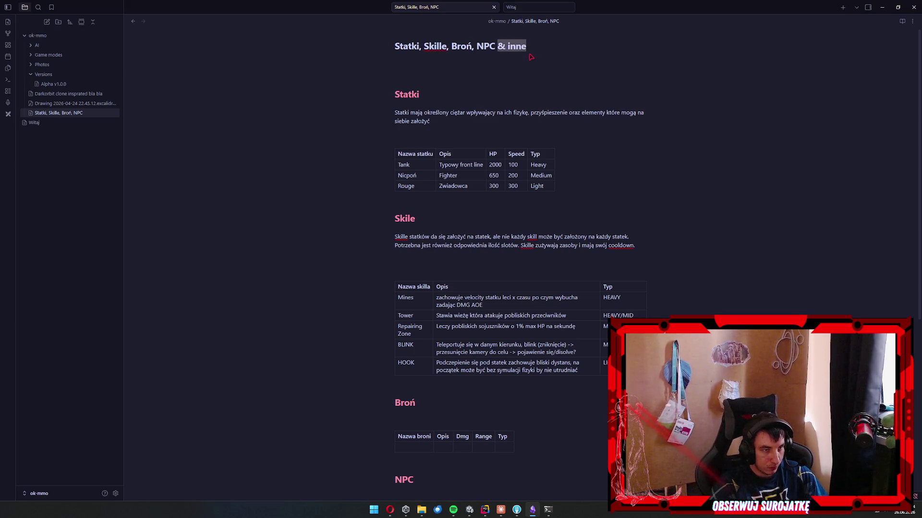
pyautogui.write('oraz inne')
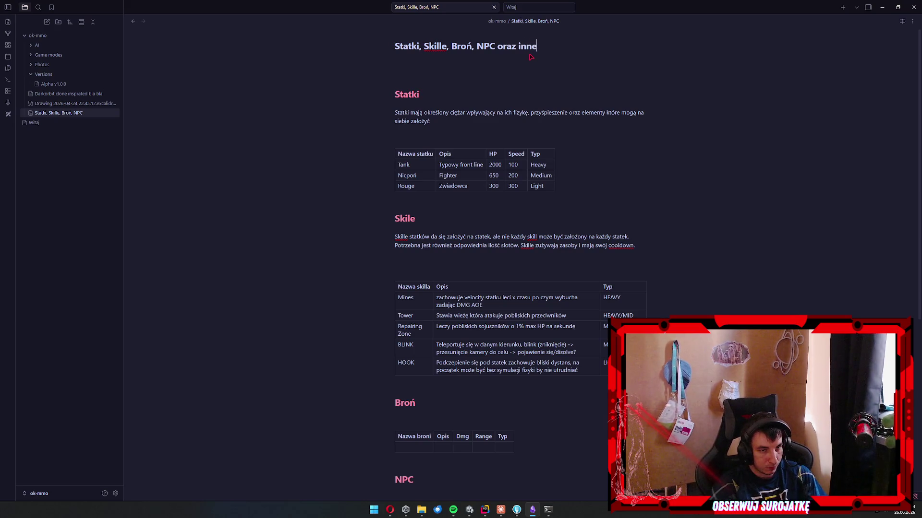
pyautogui.scroll(-6, 549, 78)
pyautogui.scroll(5, 567, 120)
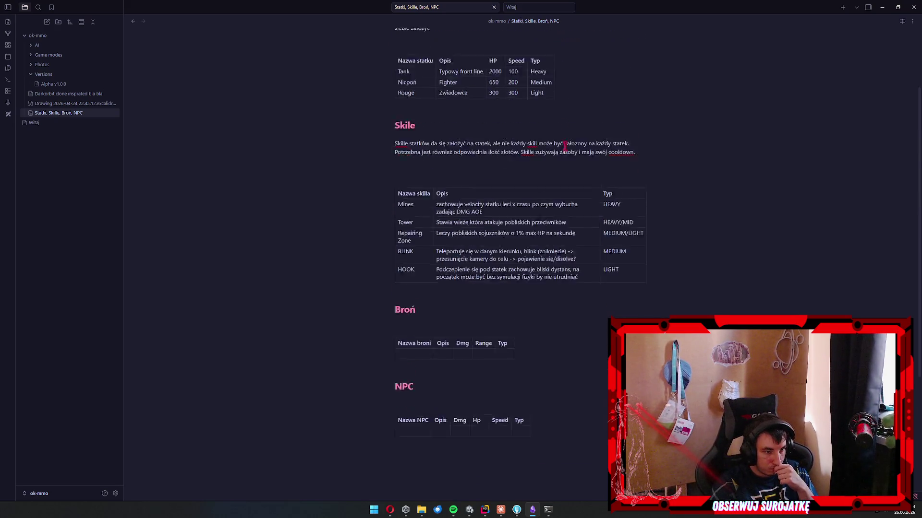
pyautogui.scroll(1, 563, 143)
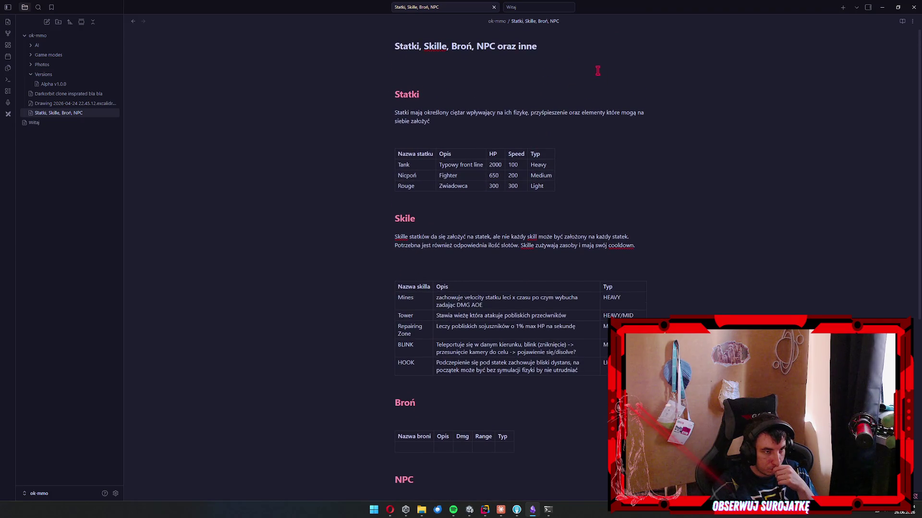
# Prefix the title with 'Sloty, Buildy,' and confirm the rename.
pyautogui.click(365, 50)
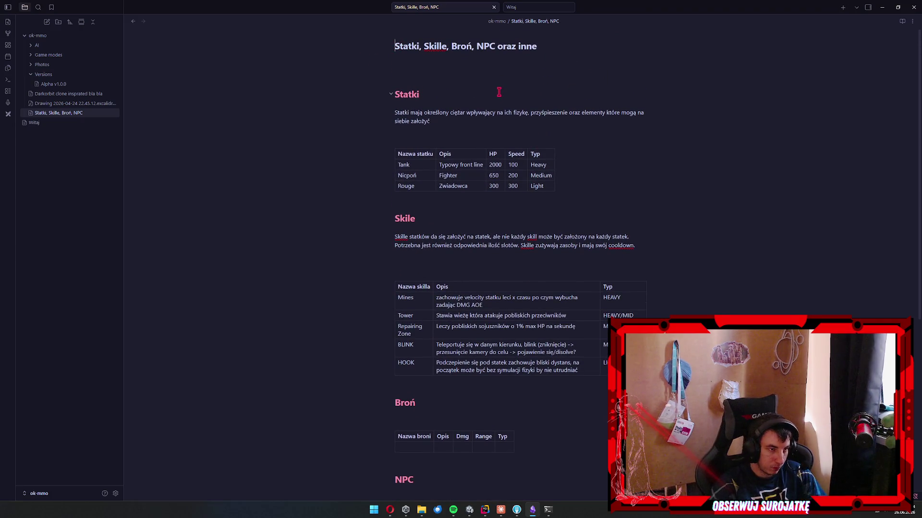
pyautogui.write('Sloty')
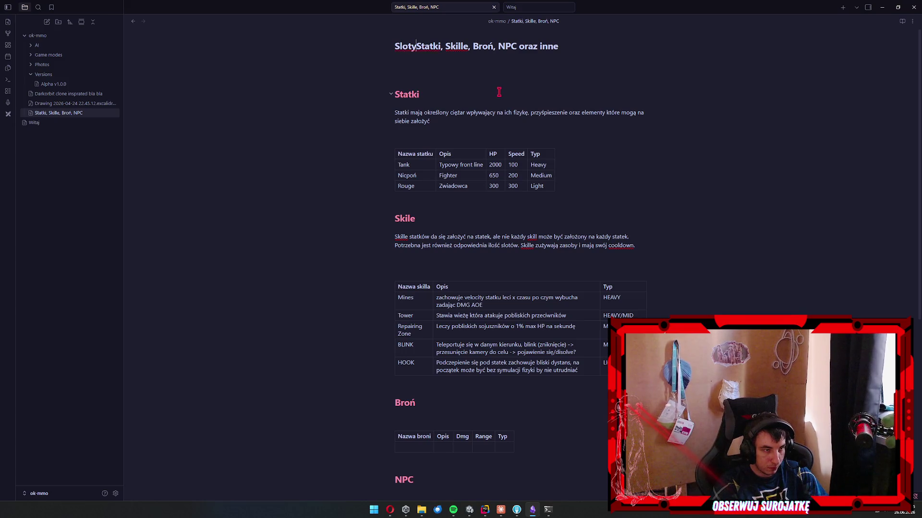
pyautogui.write(' Bui')
pyautogui.press('BackSpace')
pyautogui.press('BackSpace')
pyautogui.press('BackSpace')
pyautogui.write('/Build')
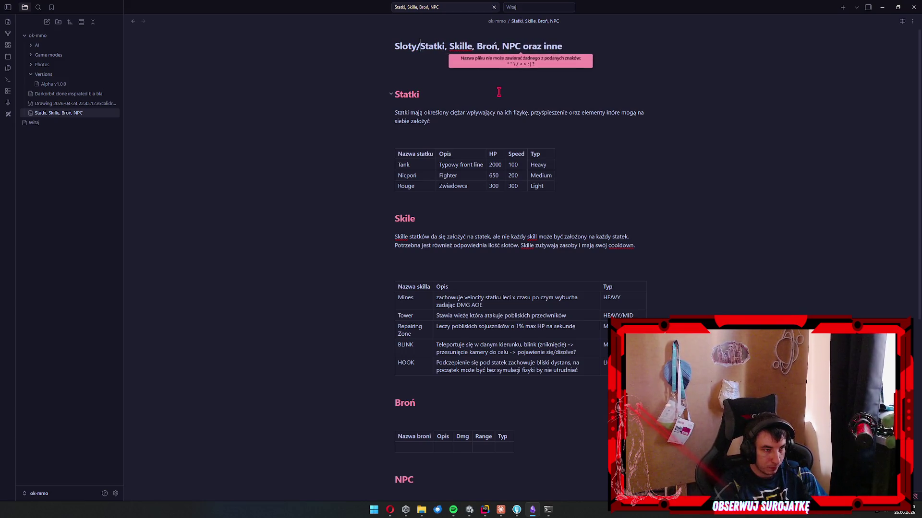
pyautogui.press('BackSpace')
pyautogui.press('BackSpace')
pyautogui.press('BackSpace')
pyautogui.write(', Buildy')
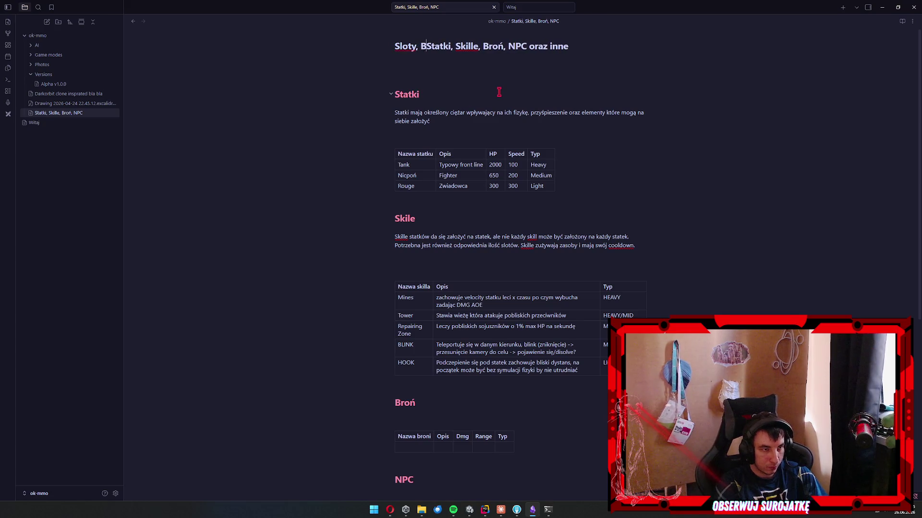
pyautogui.write(',')
pyautogui.press('Return')
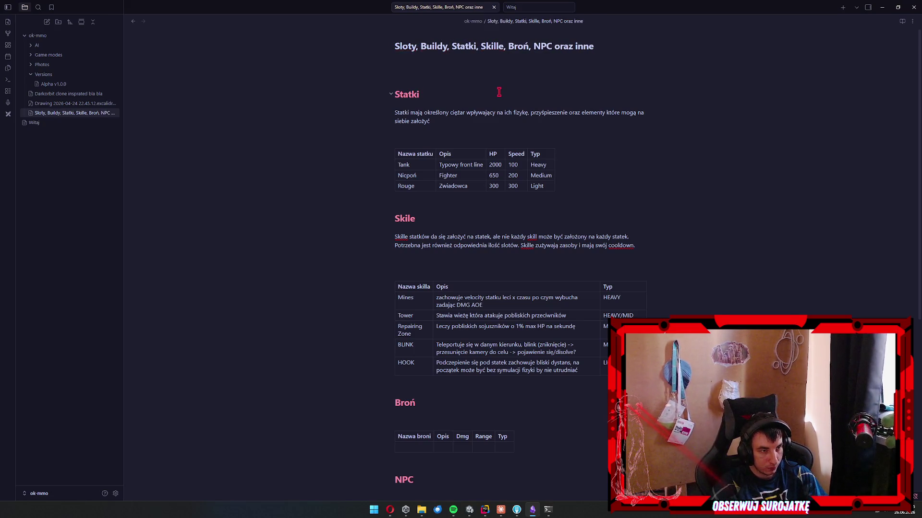
# Add a '# Sloty' heading on the empty line below the note title.
pyautogui.scroll(2, 535, 93)
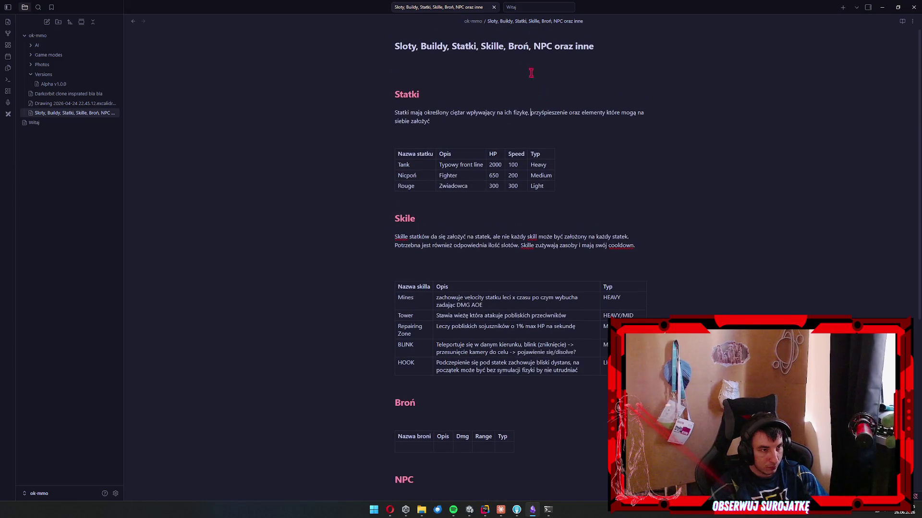
pyautogui.click(507, 65)
pyautogui.write('# ')
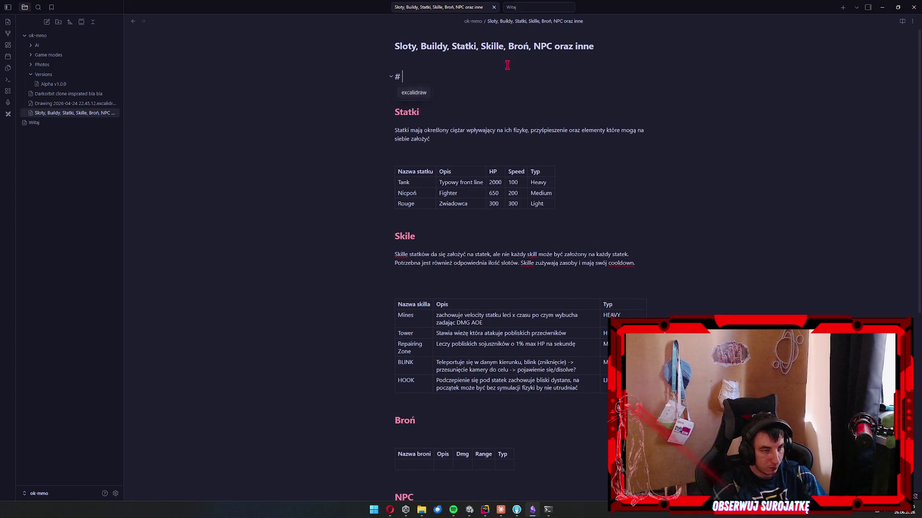
pyautogui.write('Sloty')
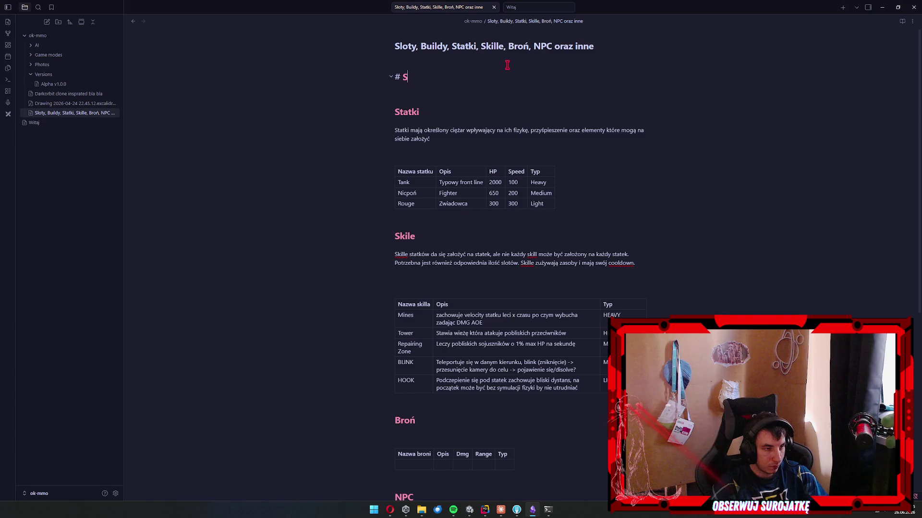
pyautogui.press('Return')
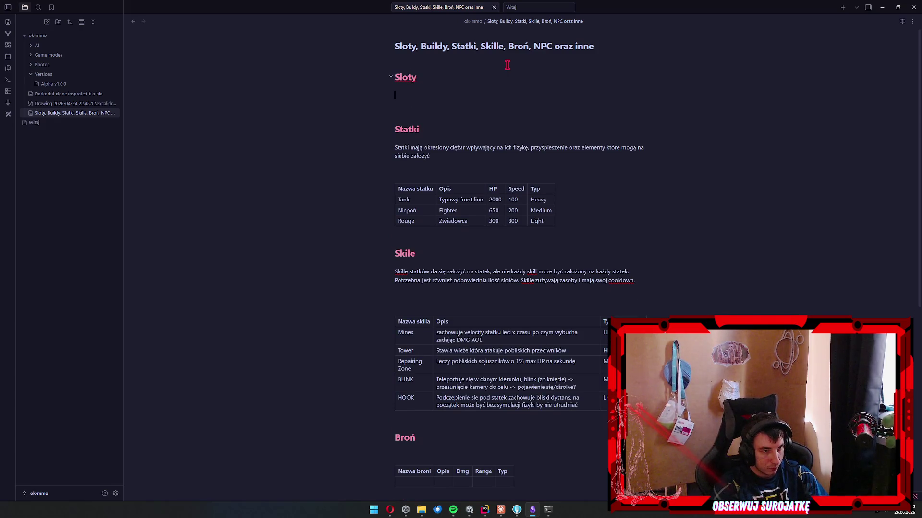
# Write the sentence that weapon and skill slots, with bold broni and skilli, are fitted per each ship's requirements.
pyautogui.write('W grz')
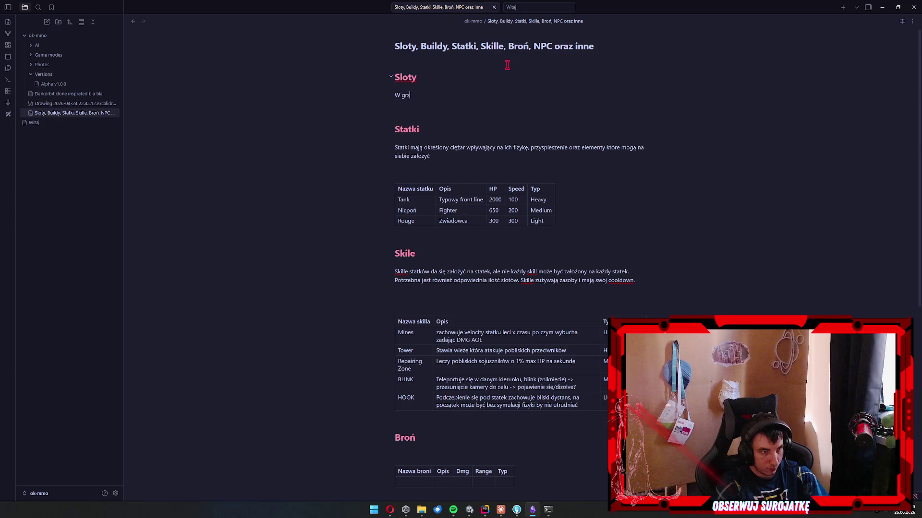
pyautogui.write('e będzie')
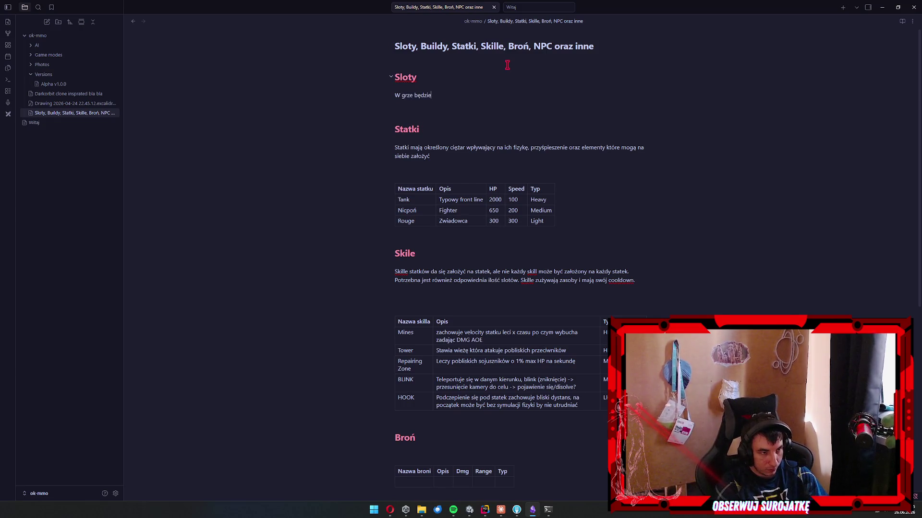
pyautogui.write(' dostępn')
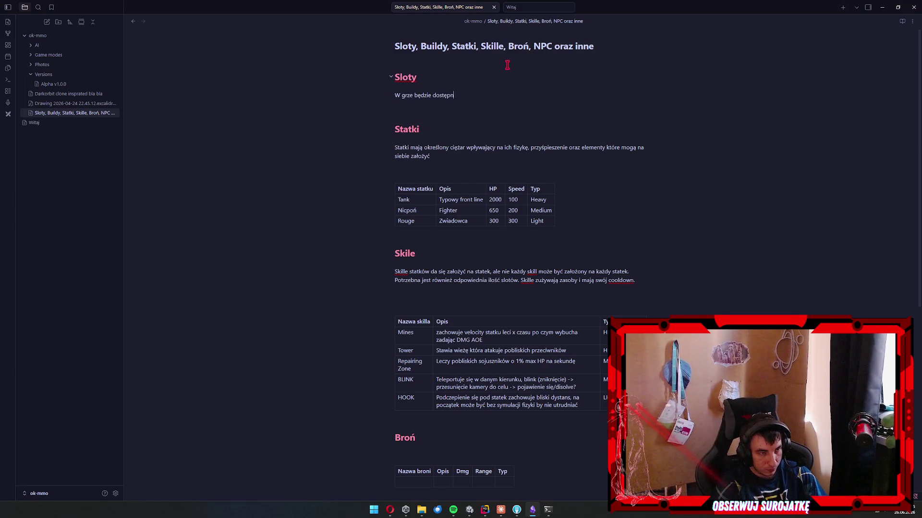
pyautogui.hotkey('ctrl', 'shift', 'Left')
pyautogui.hotkey('ctrl', 'shift', 'Left')
pyautogui.press('BackSpace')
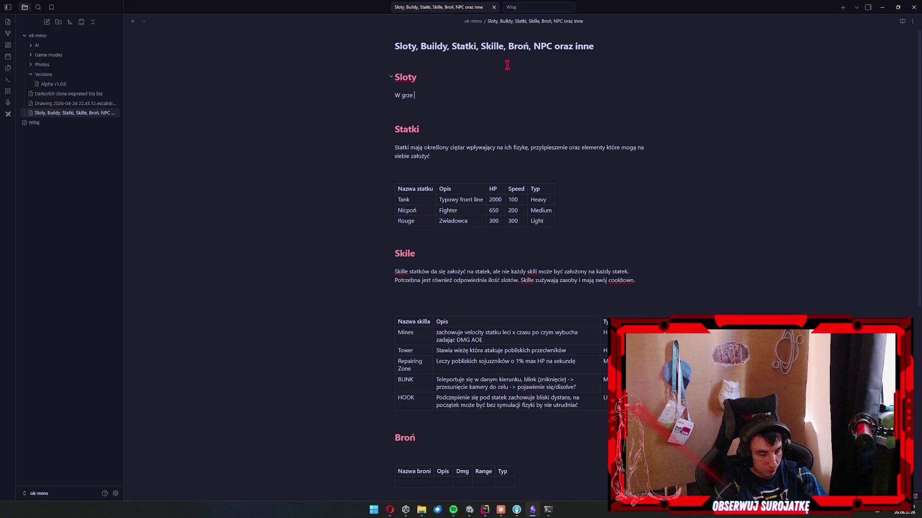
pyautogui.write('be')
pyautogui.write(' dostępne sloty')
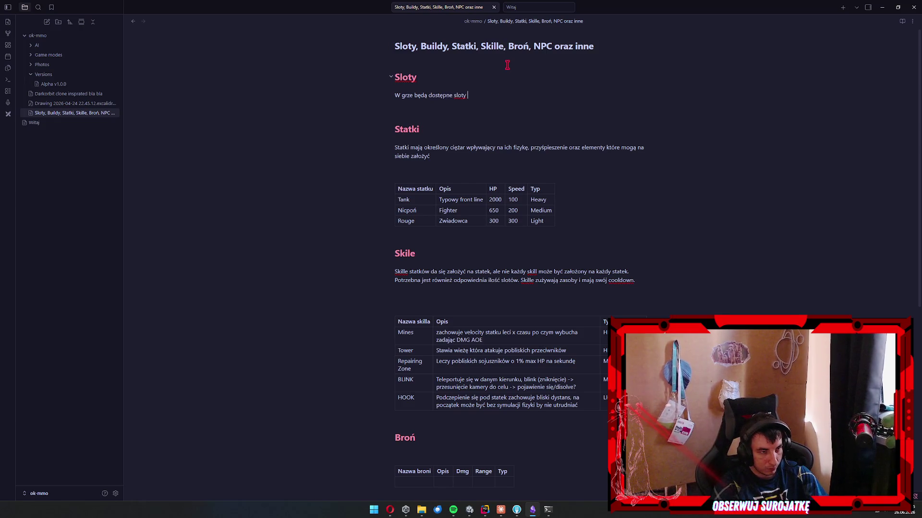
pyautogui.hotkey('ctrl', 'b')
pyautogui.write('oni**')
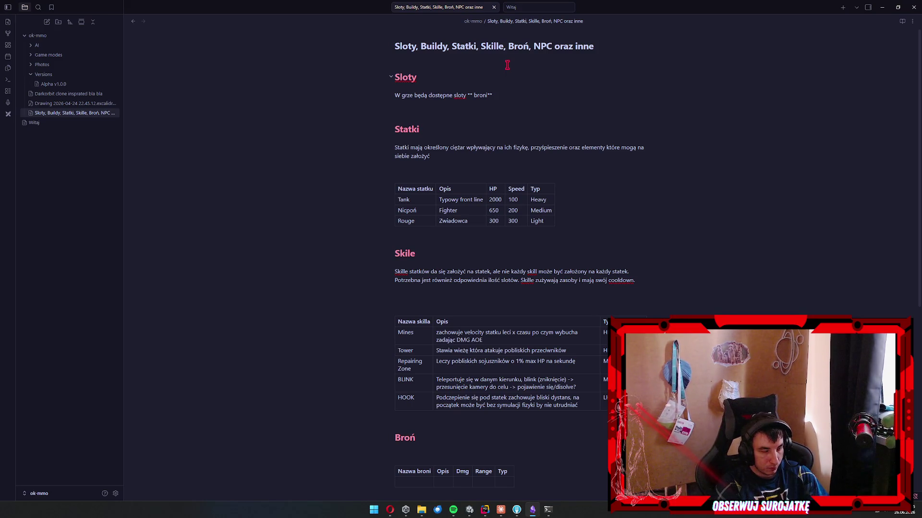
pyautogui.write(' ora')
pyautogui.hotkey('ctrl', 'b')
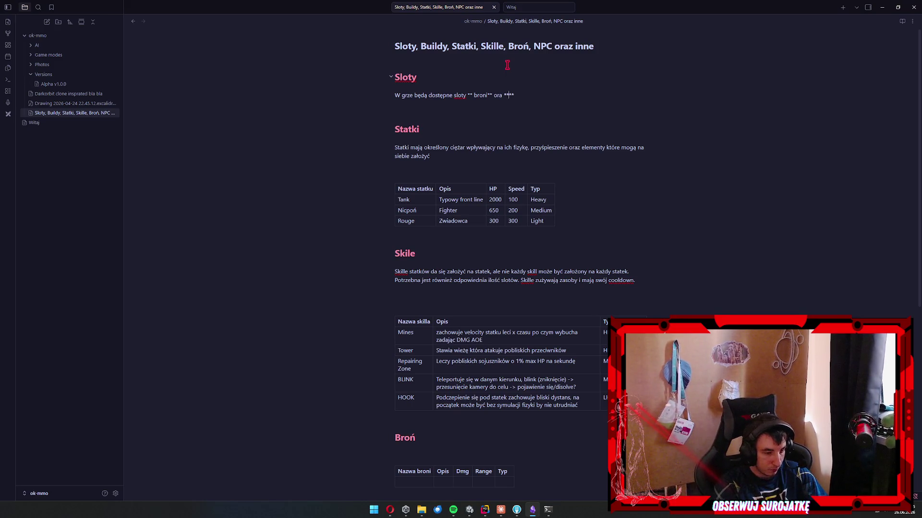
pyautogui.write('skilli')
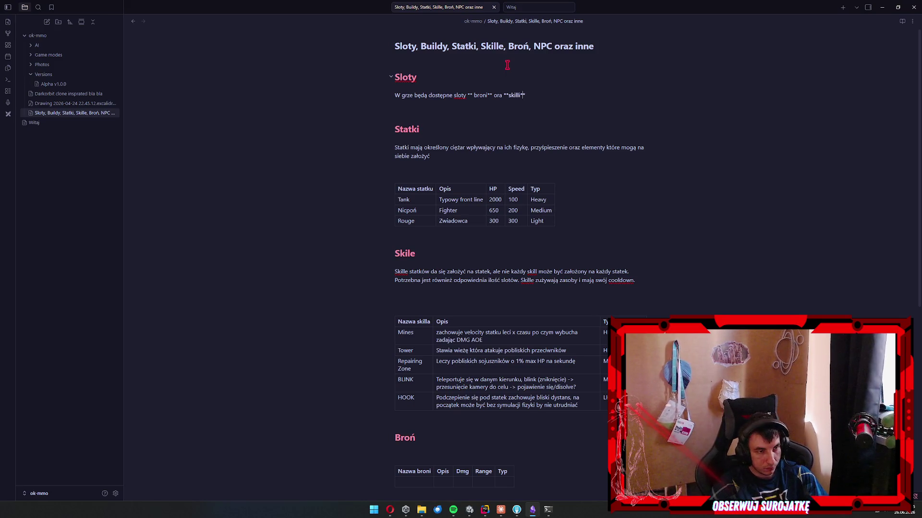
pyautogui.press('End')
pyautogui.write('które be')
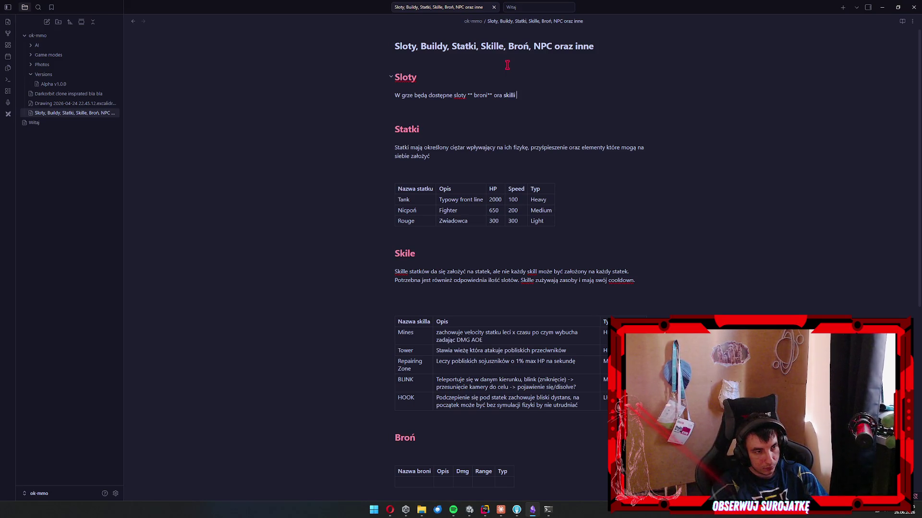
pyautogui.write('mogl')
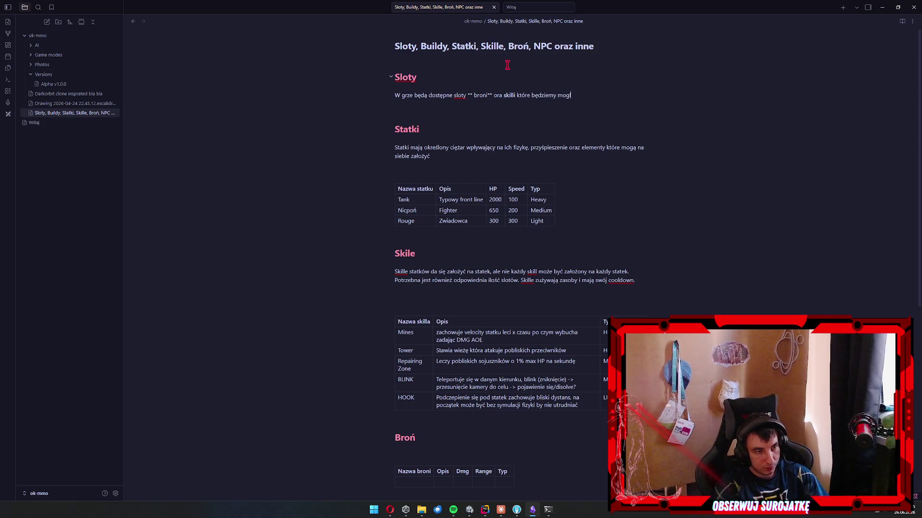
pyautogui.write('i założyć wzgle')
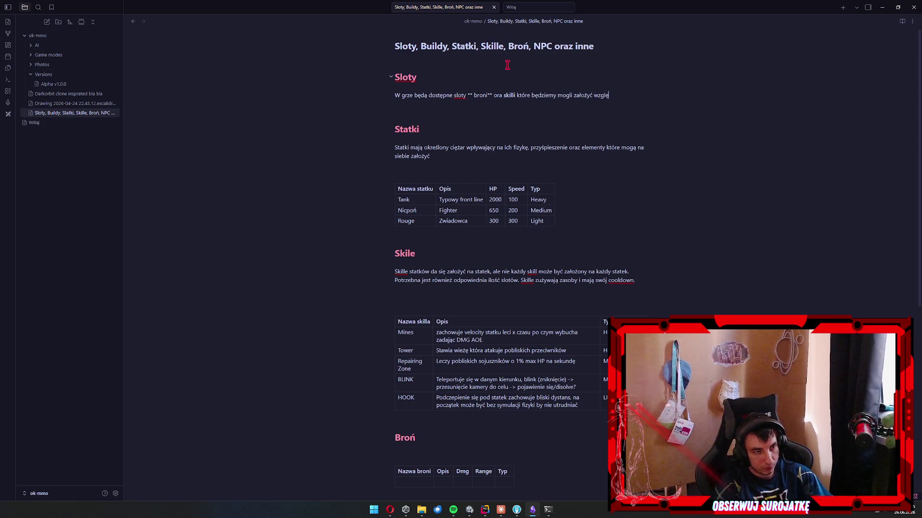
pyautogui.press('BackSpace')
pyautogui.write('ędem wymagań d')
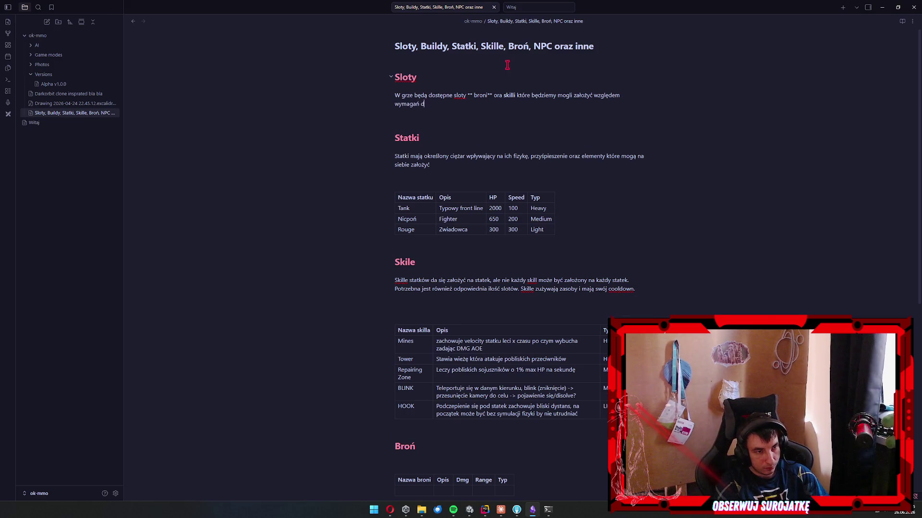
pyautogui.write('la danego statku.')
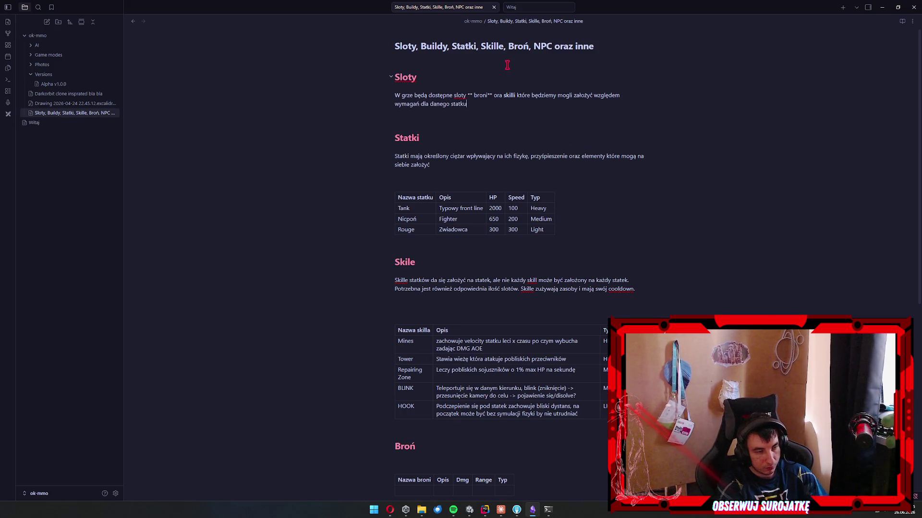
# Remove the stray space before broni so it renders bold.
pyautogui.press('Up')
pyautogui.press('BackSpace')
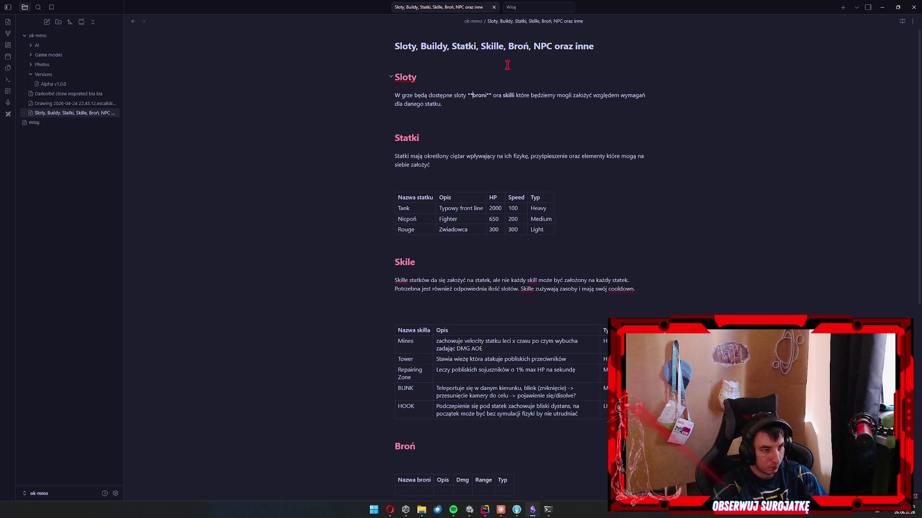
pyautogui.press('Down')
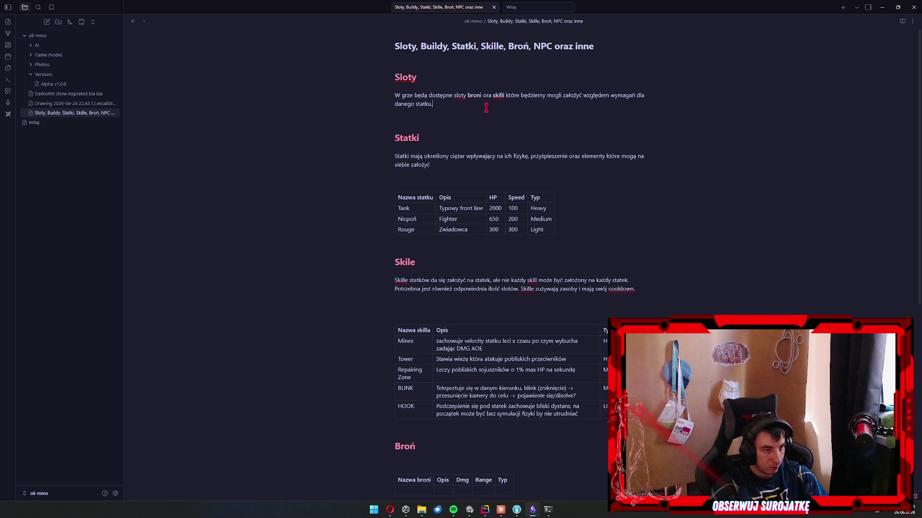
# Replace the bold broni and skilli words with 'następujące elementy buildów:'.
pyautogui.doubleClick(478, 95)
pyautogui.press('BackSpace')
pyautogui.hotkey('shift', 'Right')
pyautogui.hotkey('shift', 'Right')
pyautogui.hotkey('shift', 'Right')
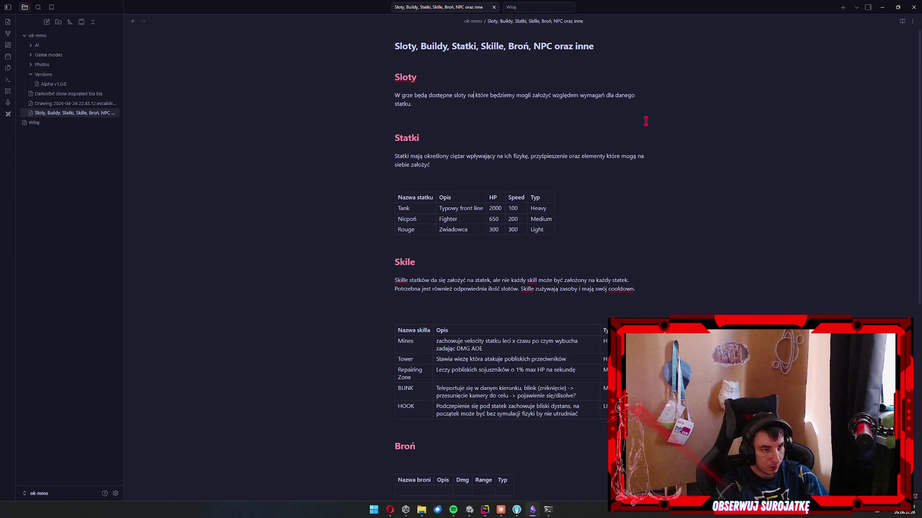
pyautogui.write('następj')
pyautogui.press('BackSpace')
pyautogui.write('ujące s')
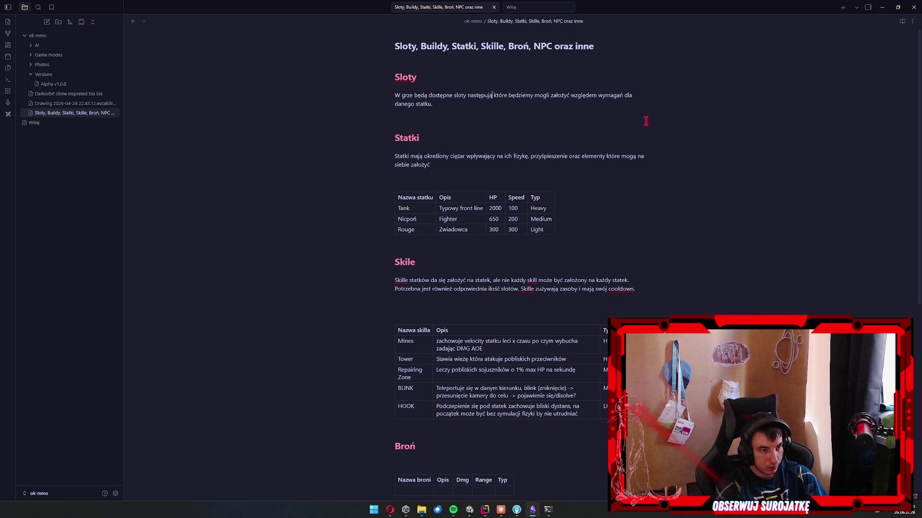
pyautogui.press('BackSpace')
pyautogui.write('elementy build')
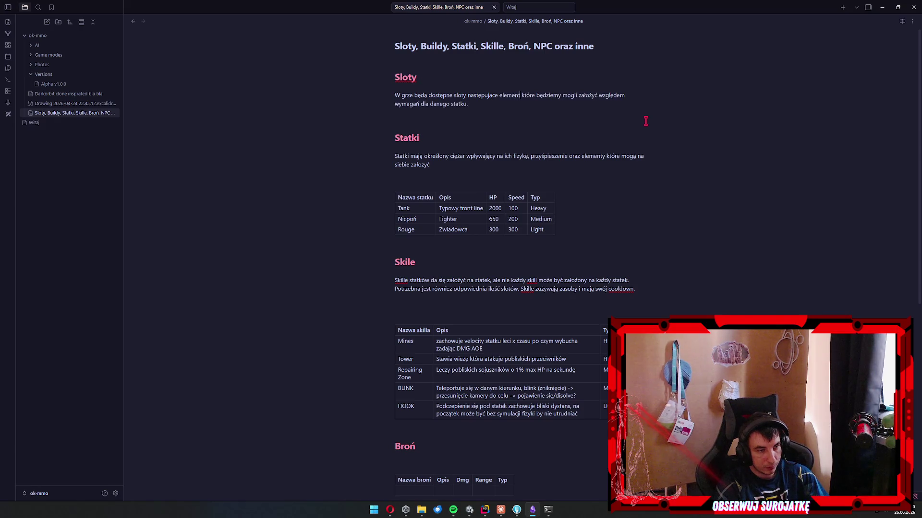
pyautogui.write('ów:')
# List 'broń' and 'skille' as bullet points under the intro.
pyautogui.press('Return')
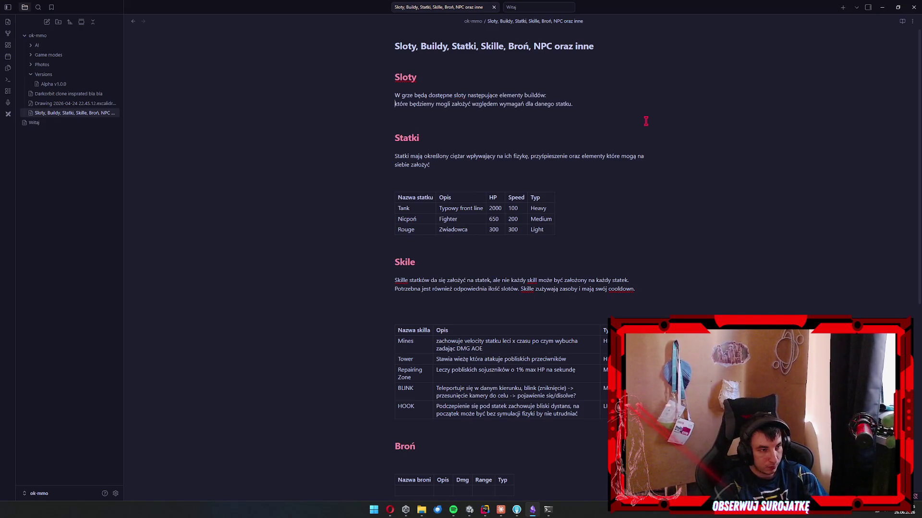
pyautogui.write('-')
pyautogui.write('broń')
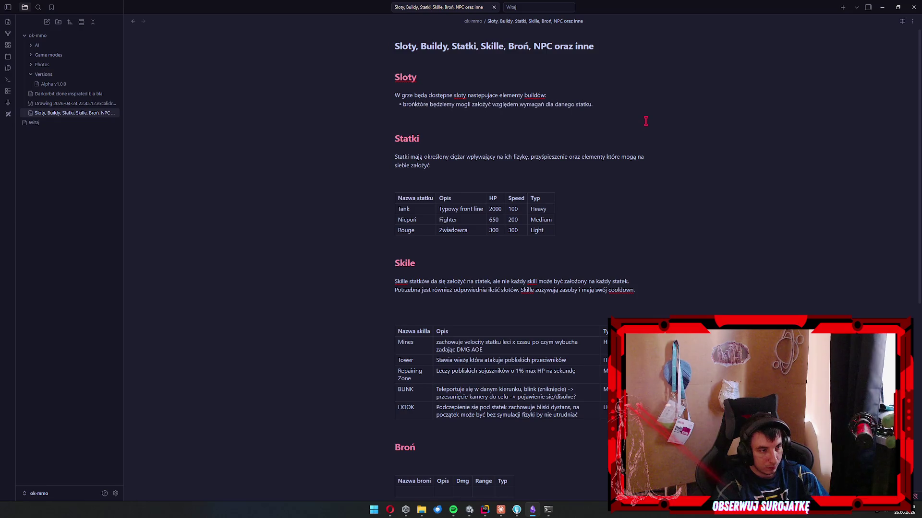
pyautogui.press('Return')
pyautogui.write('skille')
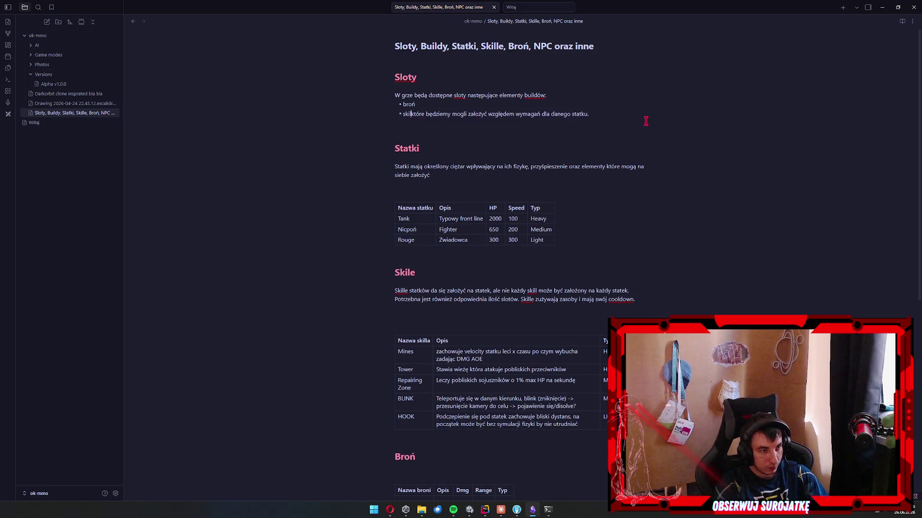
pyautogui.press('Return')
pyautogui.press('Return')
# End the bullet list and capitalise 'Które' to start the requirements sentence.
pyautogui.press('BackSpace')
pyautogui.press('BackSpace')
pyautogui.press('BackSpace')
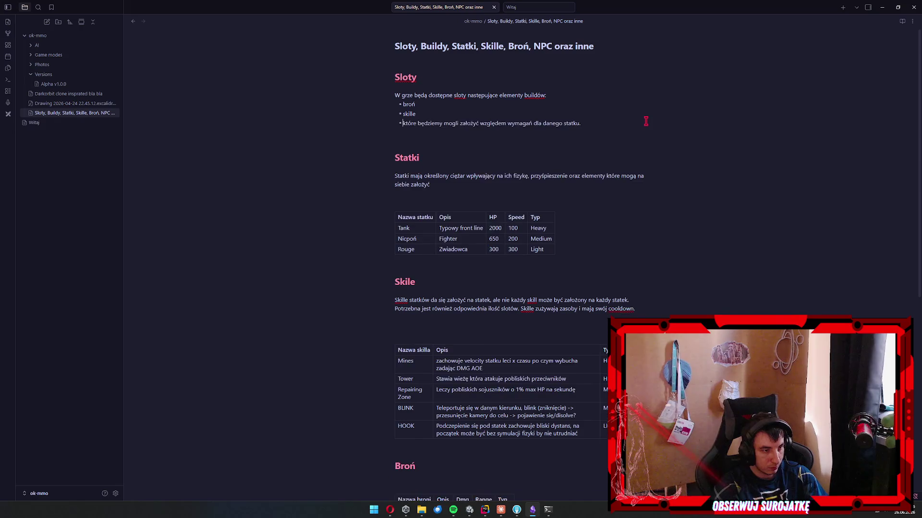
pyautogui.press('Delete')
pyautogui.write('K')
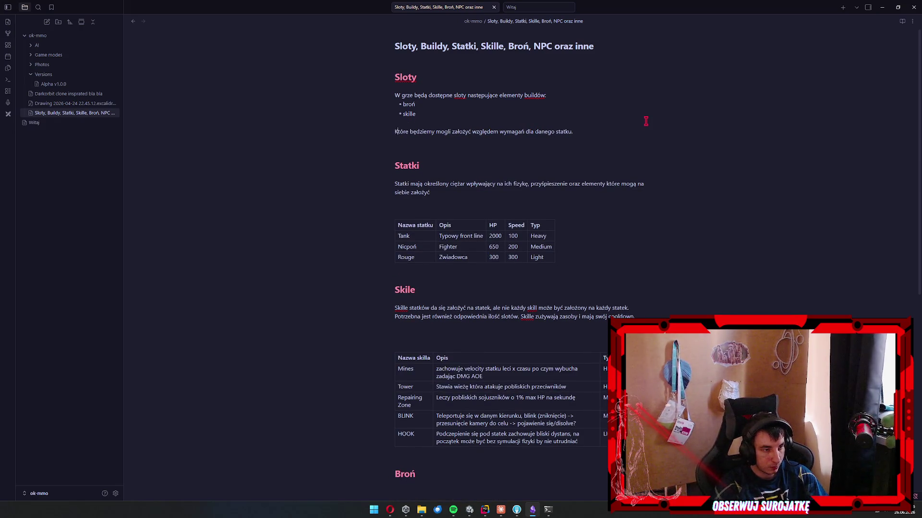
pyautogui.press('Right')
pyautogui.press('Right')
pyautogui.press('Right')
pyautogui.click(592, 131)
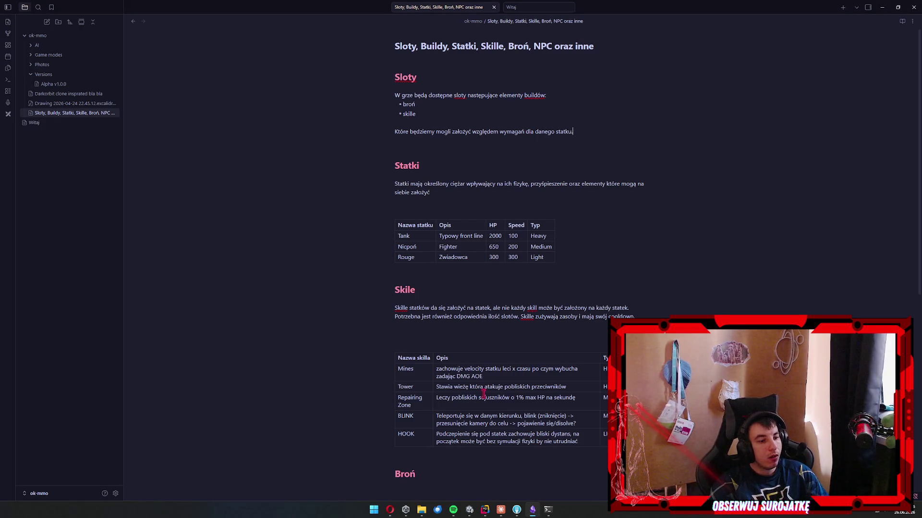
pyautogui.click(500, 511)
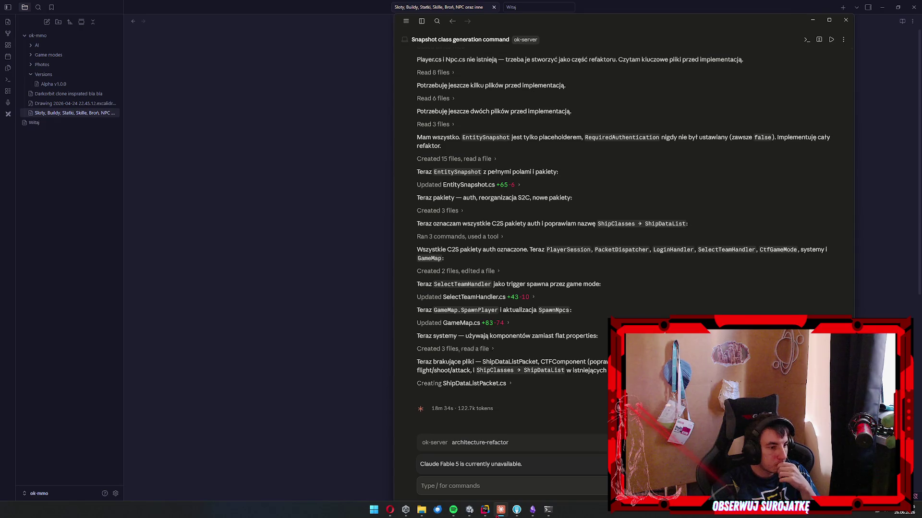
pyautogui.click(500, 510)
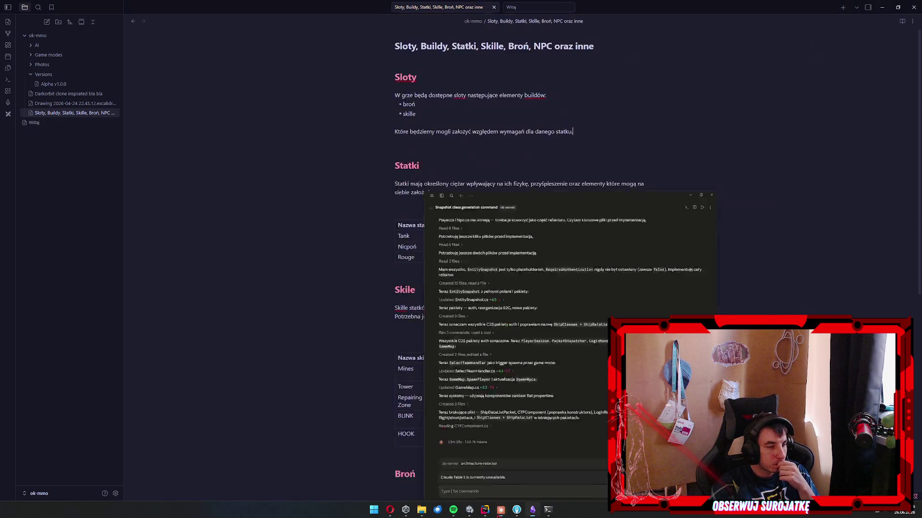
pyautogui.click(589, 134)
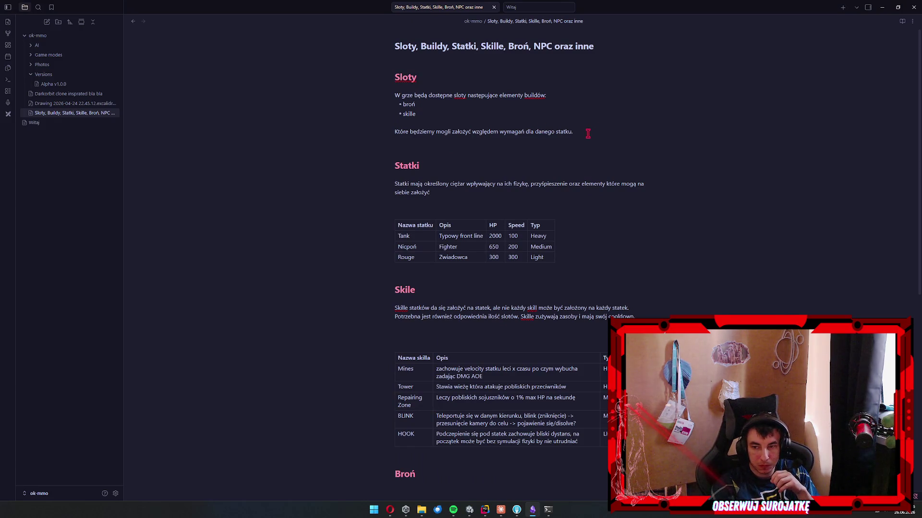
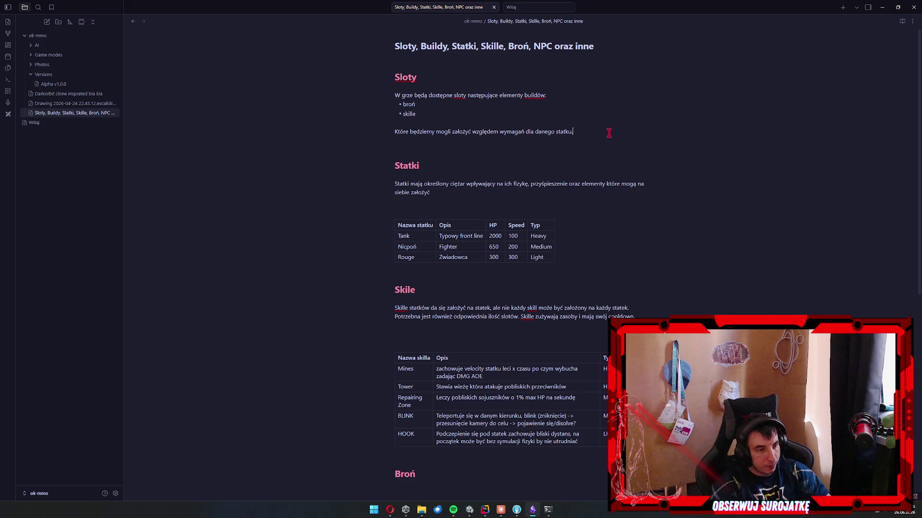
# Add the line 'Możliwe dodatkowe sloty' with bullets for generatory and dodatki.
pyautogui.press('Return')
pyautogui.press('Return')
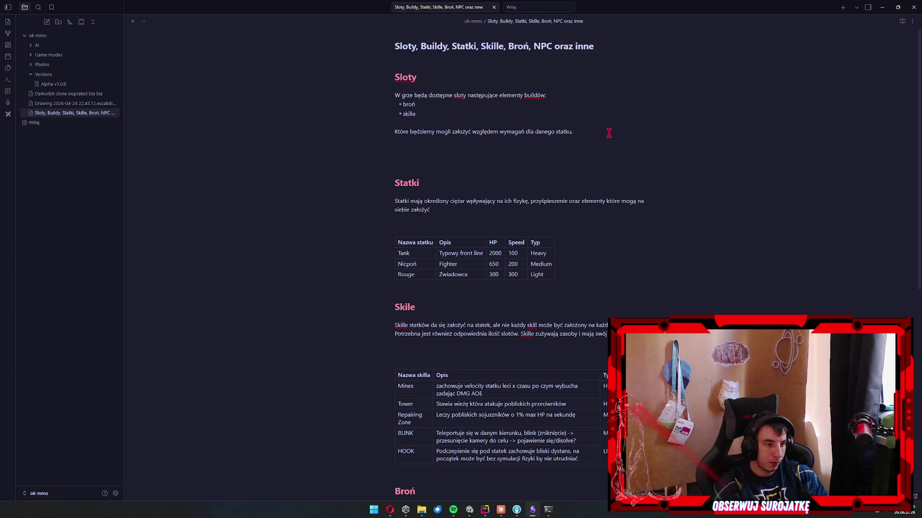
pyautogui.write('Możliwe dodatkowe ')
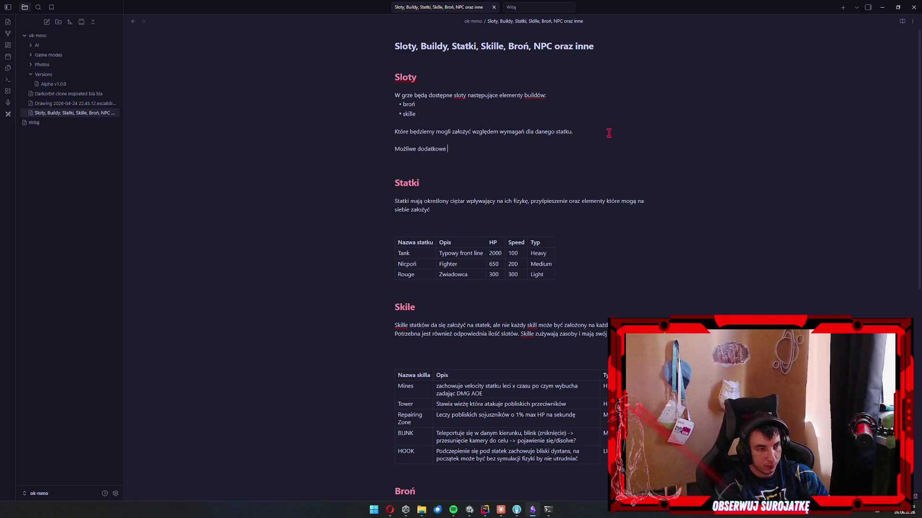
pyautogui.write('sloty')
pyautogui.press('Return')
pyautogui.write('- gener')
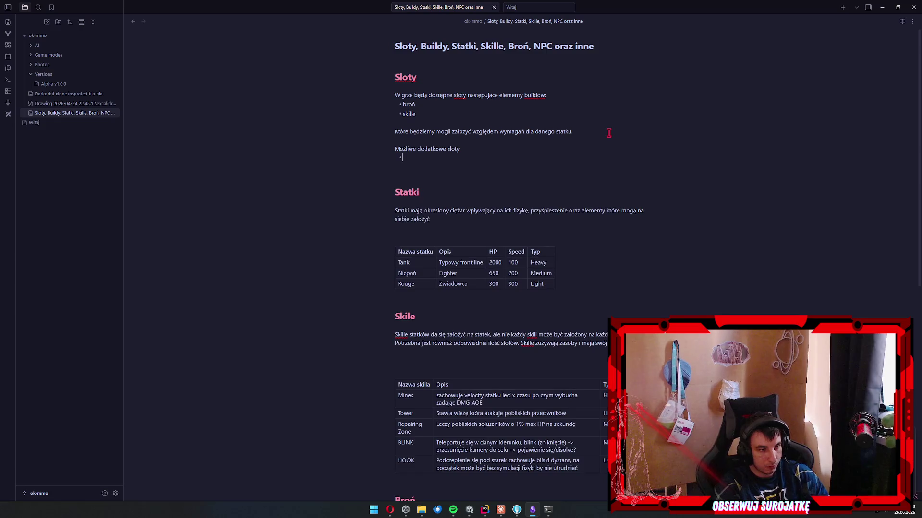
pyautogui.write('y')
pyautogui.press('Return')
pyautogui.write('dodatki')
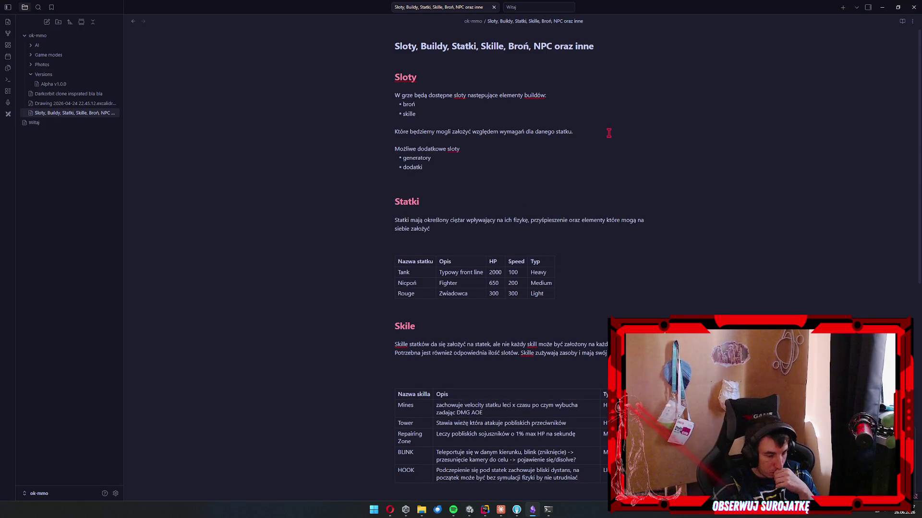
# Extend generatory with '(osłony/movement speed)' and add the bullet 'boostery zwiększające konkretne cechy'.
pyautogui.click(454, 150)
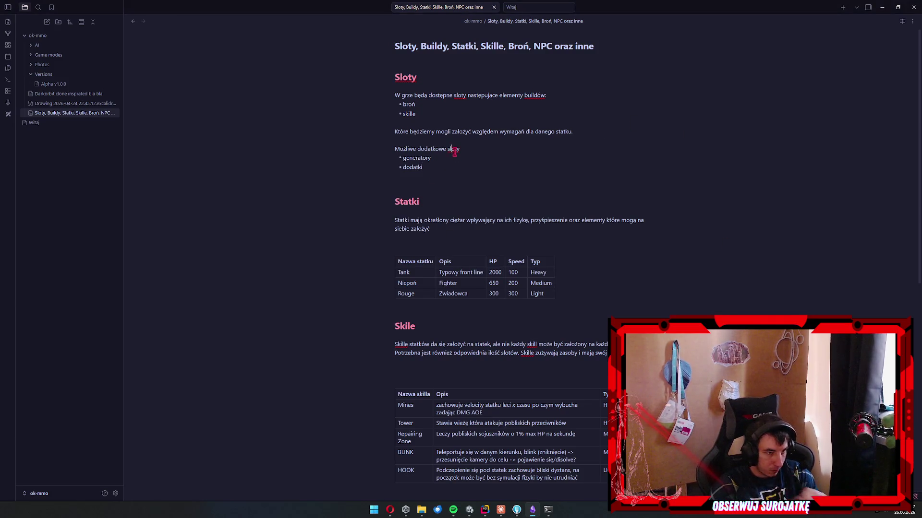
pyautogui.write(' (osłon')
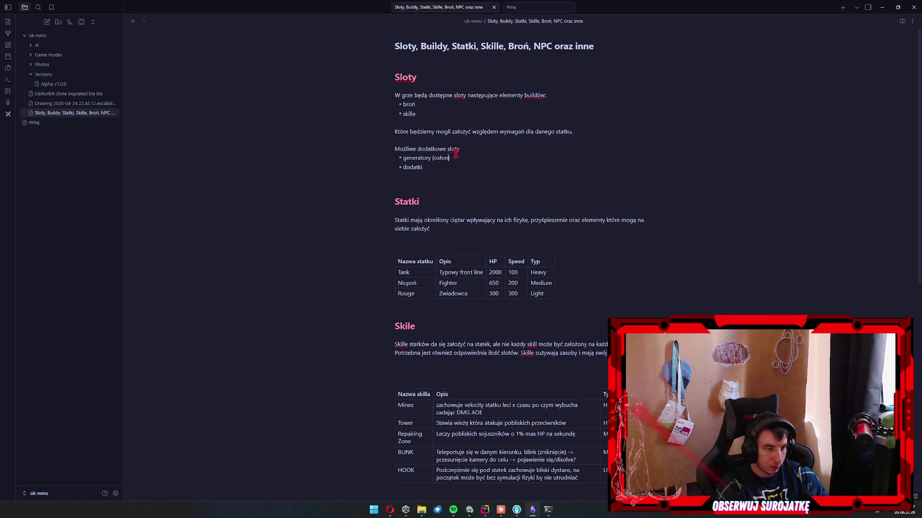
pyautogui.write('y/movement speed')
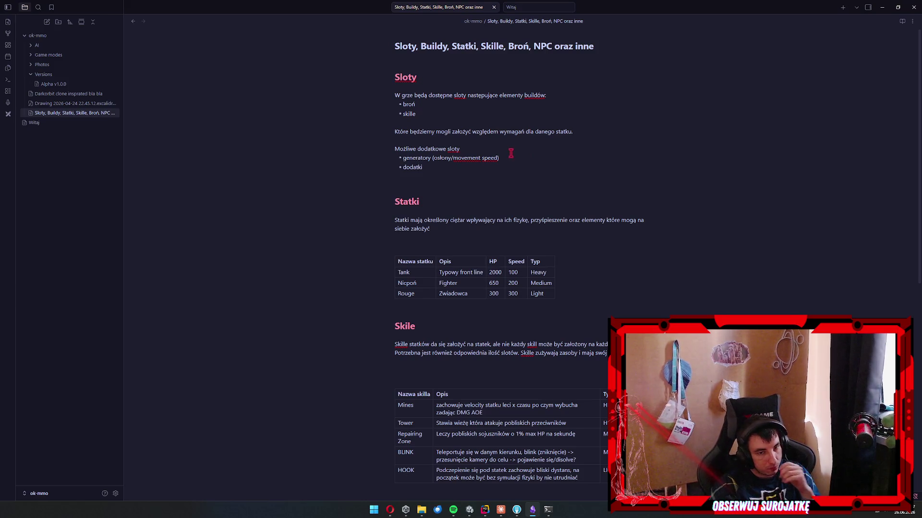
pyautogui.click(477, 168)
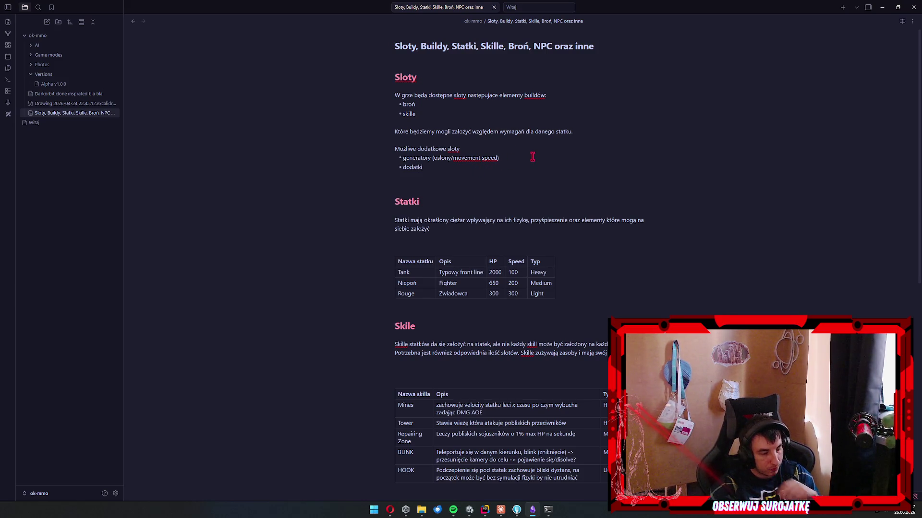
pyautogui.press('Return')
pyautogui.write('boostery zwiększające ')
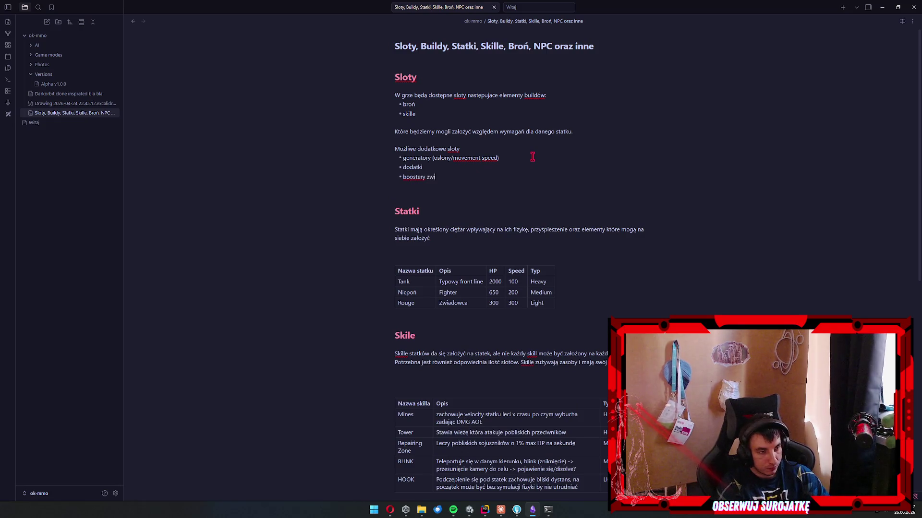
pyautogui.write('konkretne cechy')
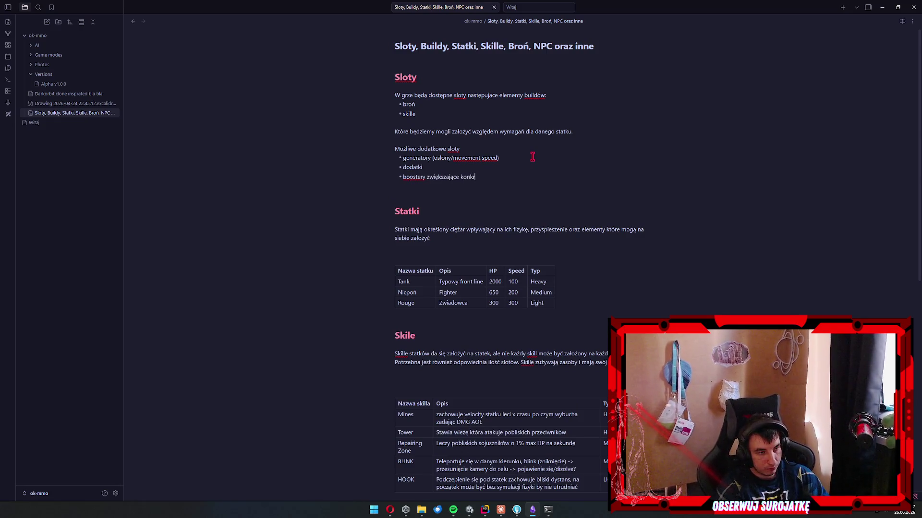
pyautogui.press('Escape')
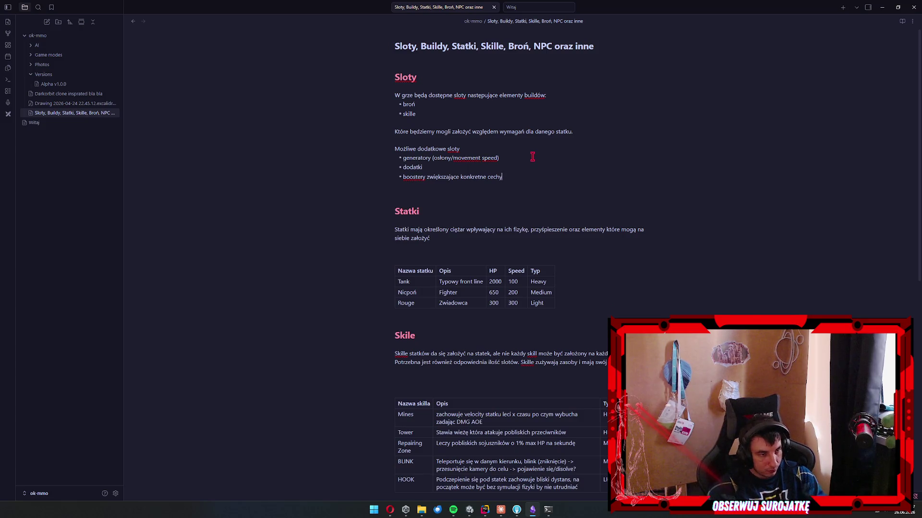
pyautogui.scroll(-8, 532, 157)
pyautogui.scroll(8, 574, 189)
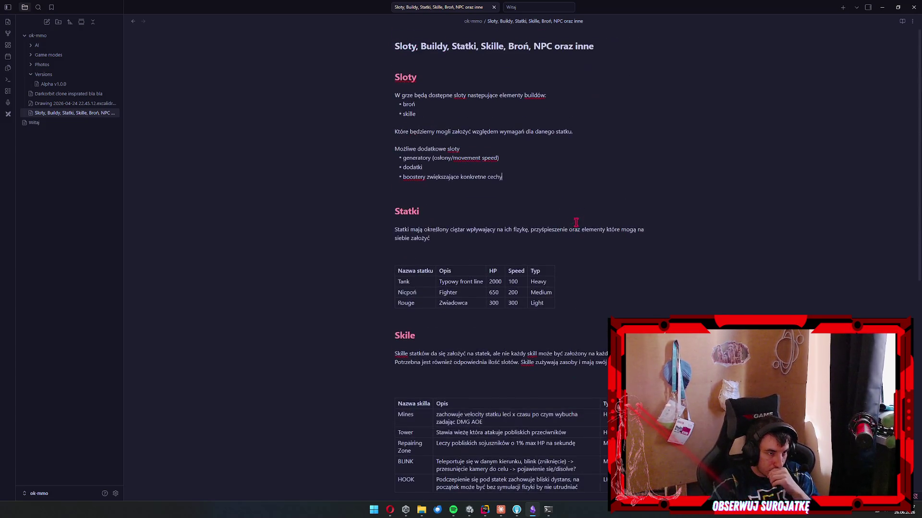
pyautogui.press('k')
pyautogui.press('k')
pyautogui.press('k')
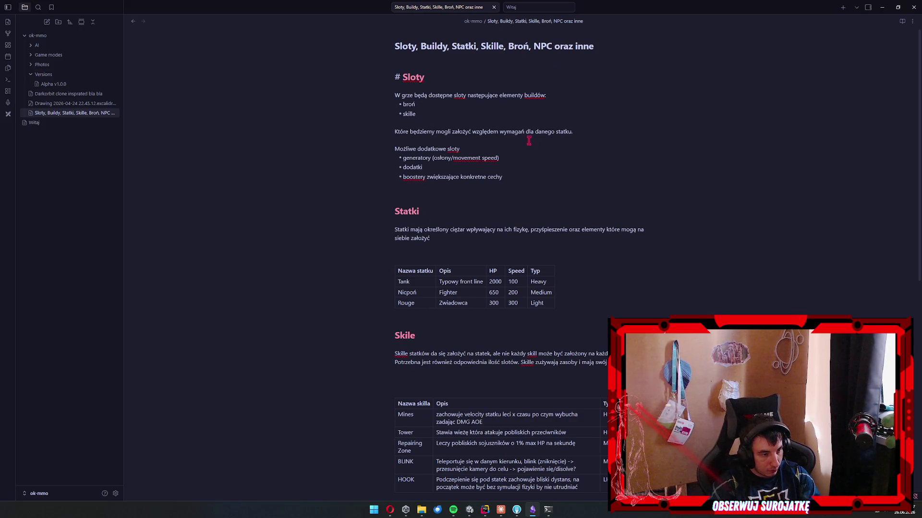
pyautogui.scroll(-3, 531, 140)
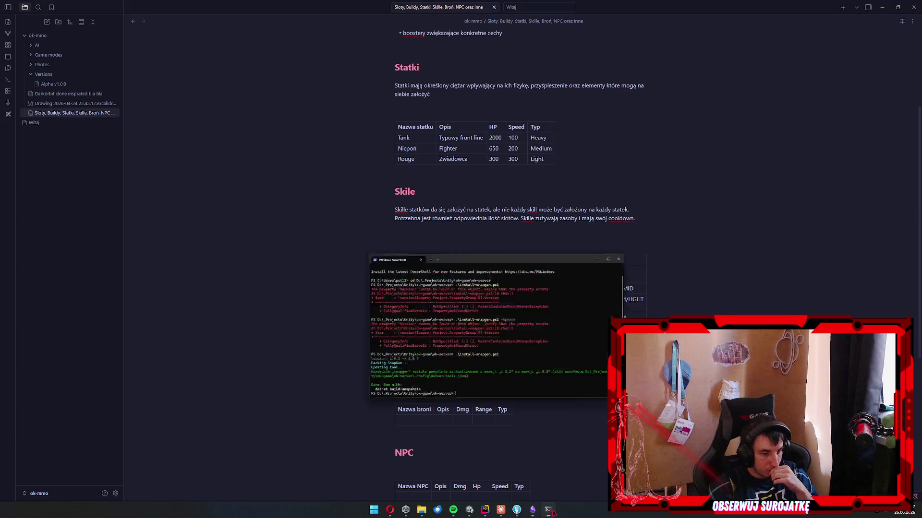
pyautogui.click(500, 510)
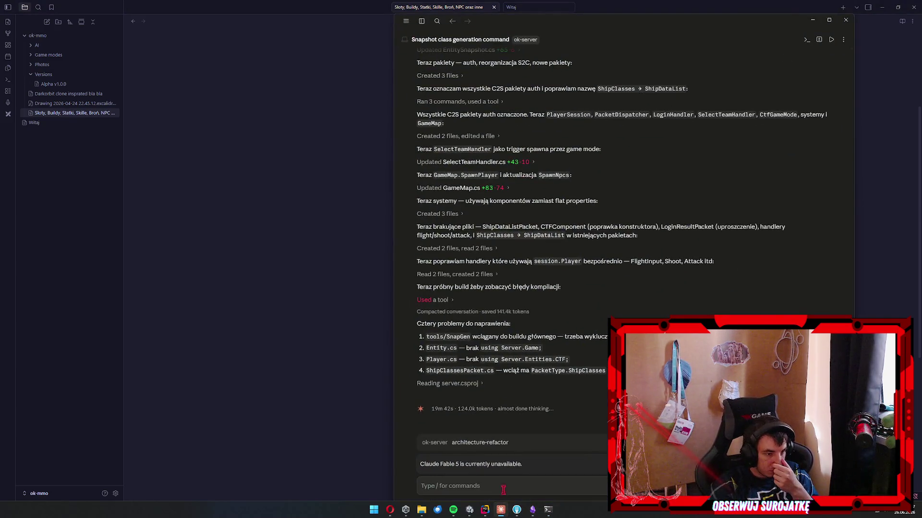
pyautogui.click(290, 398)
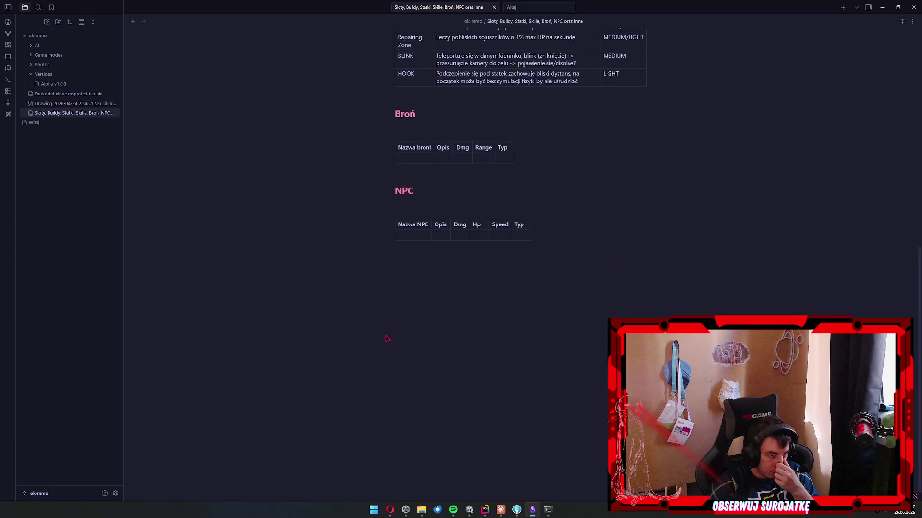
pyautogui.click(405, 303)
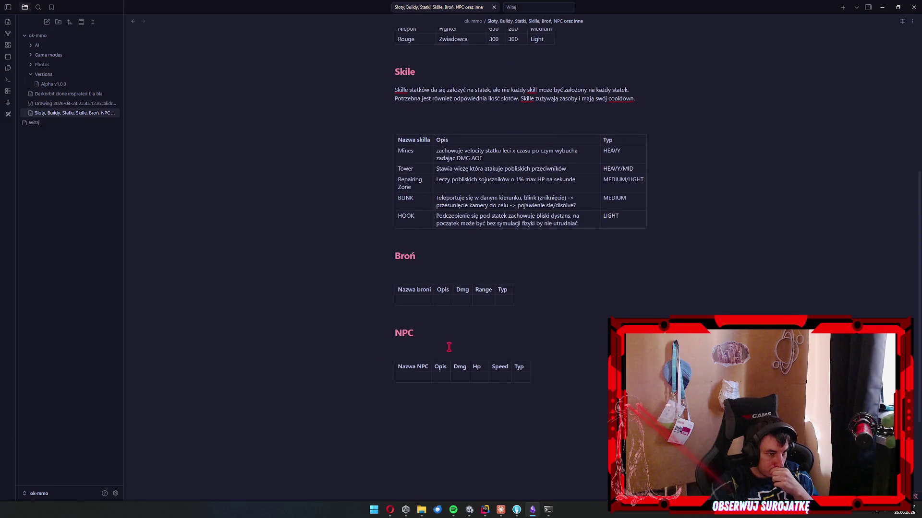
pyautogui.scroll(3, 447, 345)
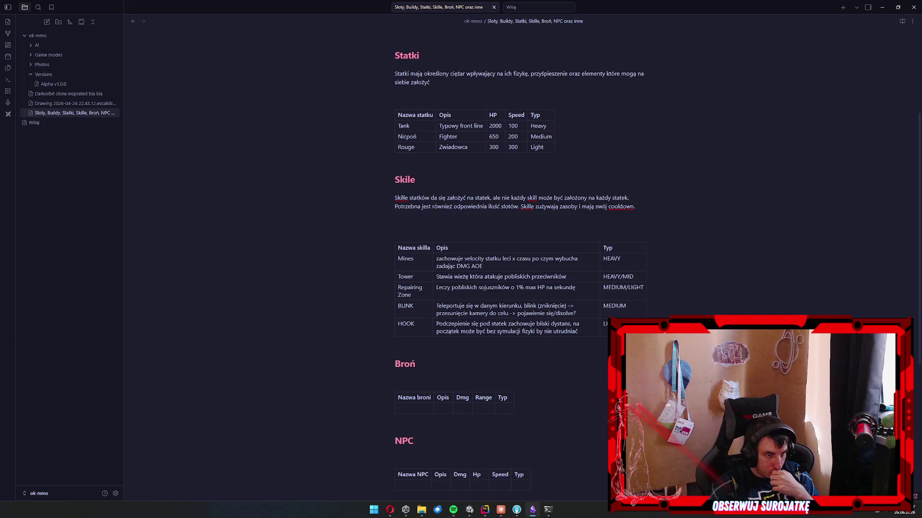
pyautogui.scroll(2, 587, 348)
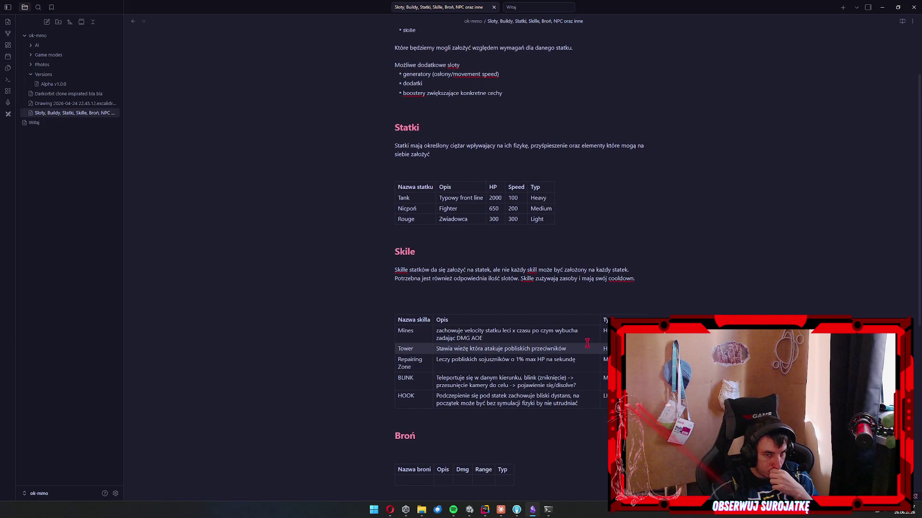
pyautogui.scroll(2, 585, 343)
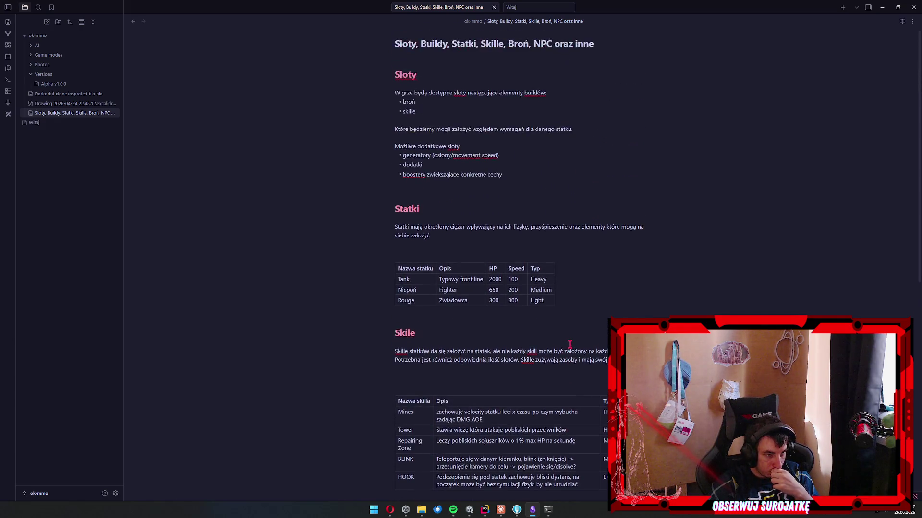
pyautogui.click(403, 211)
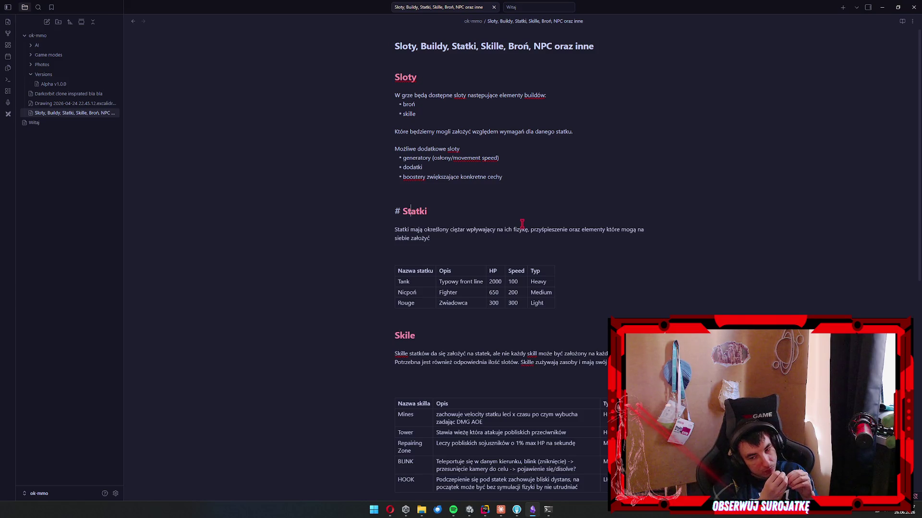
pyautogui.scroll(-8, 540, 217)
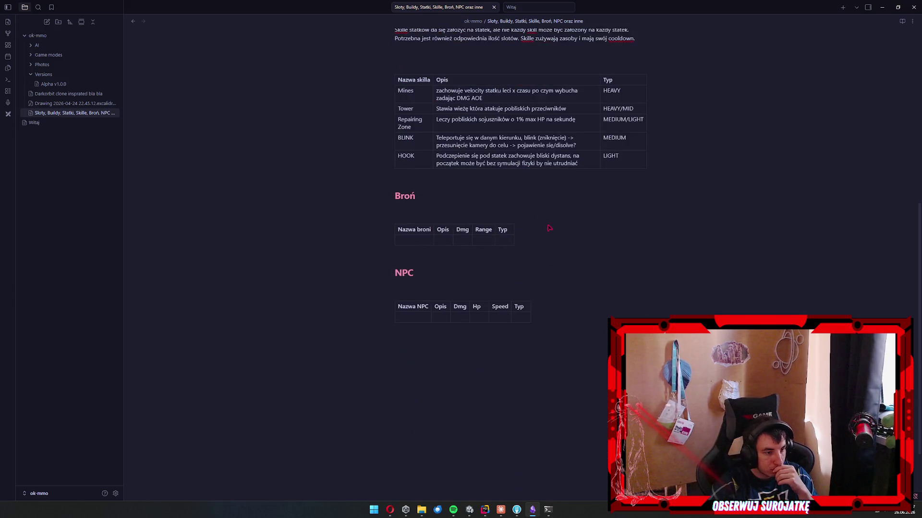
# Name the first NPC row Lekki Dron and describe it as spawning in player bases.
pyautogui.click(423, 312)
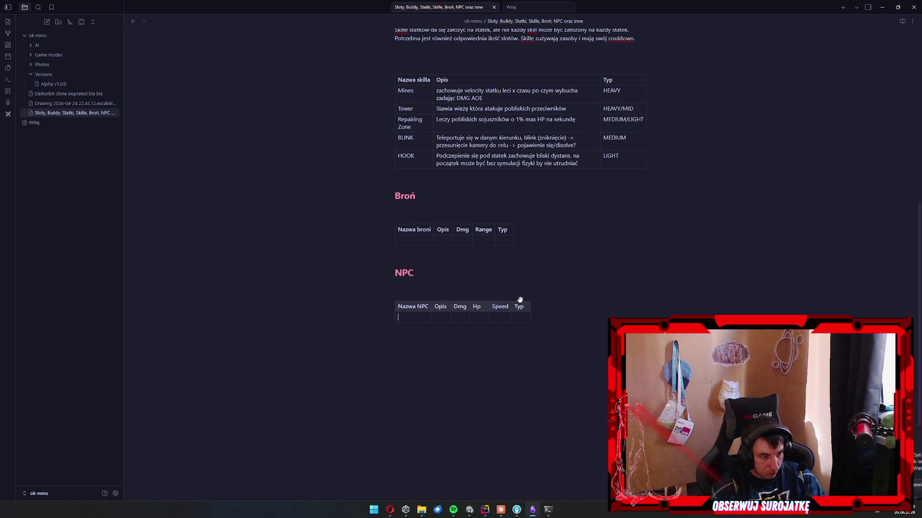
pyautogui.write('Dron')
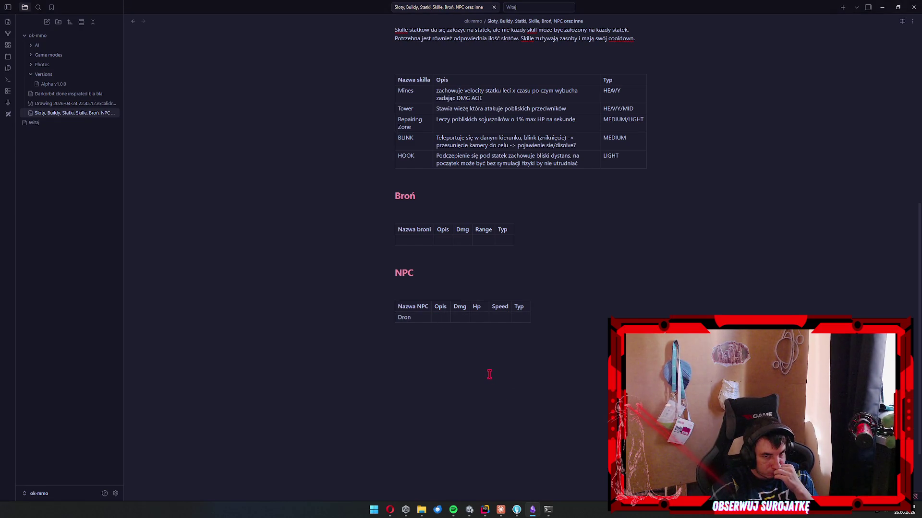
pyautogui.hotkey('ctrl', 'a')
pyautogui.write('e')
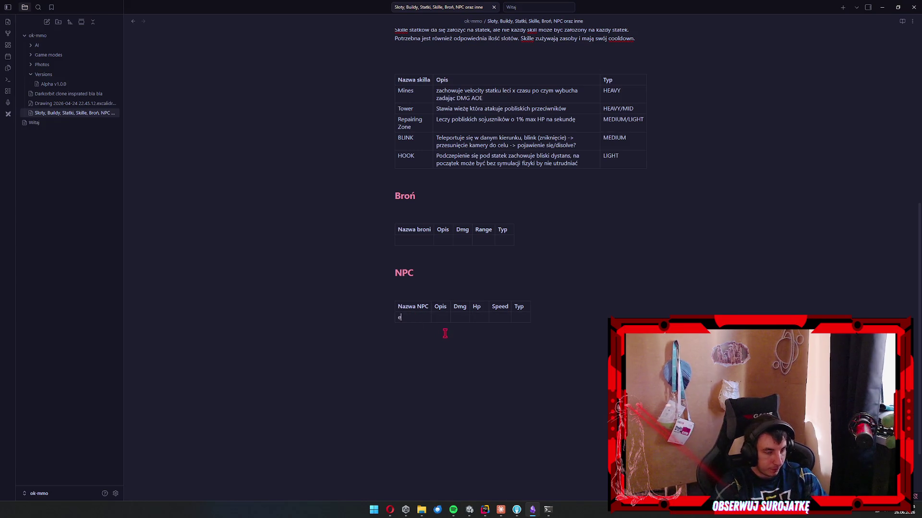
pyautogui.press('BackSpace')
pyautogui.press('BackSpace')
pyautogui.press('BackSpace')
pyautogui.write('ekki Dron')
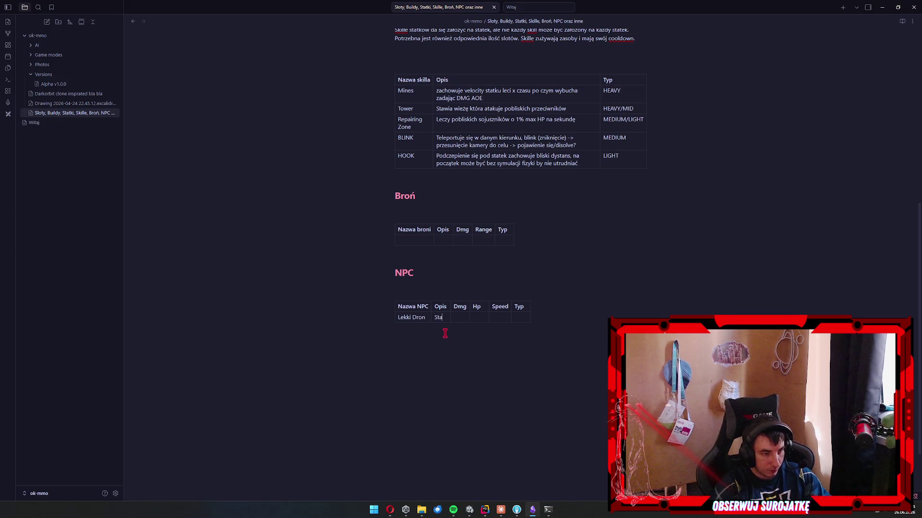
pyautogui.write('le')
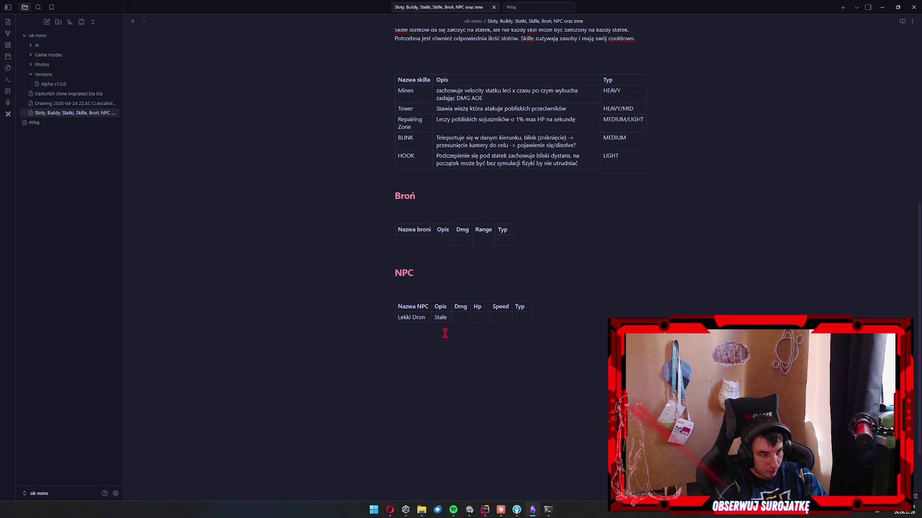
pyautogui.write(' spawnuje się w ba')
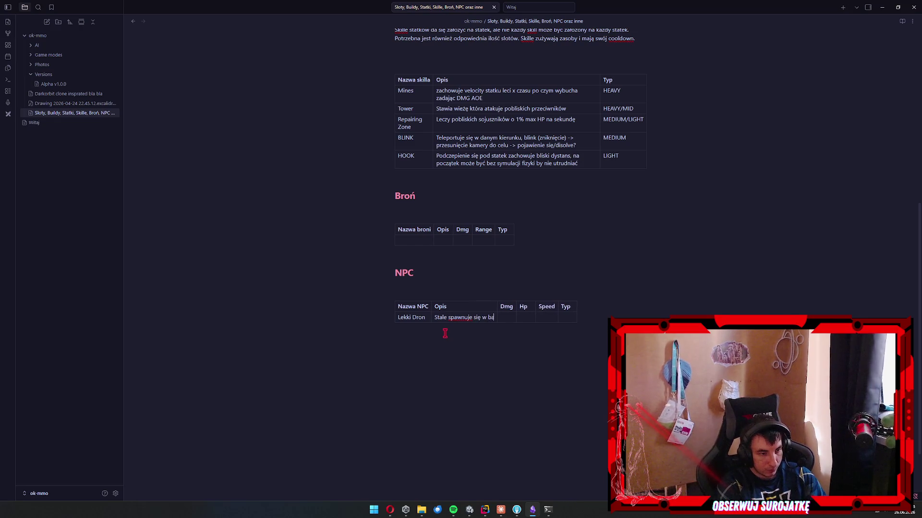
pyautogui.write('zach graczy')
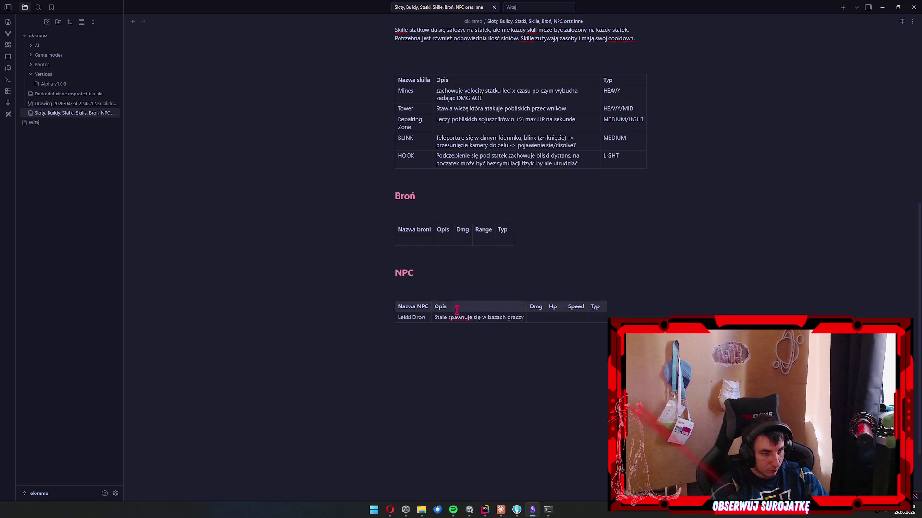
# Add that it charges the enemy base to capture the flag, otherwise guarding the flag carrier.
pyautogui.rightClick(457, 316)
pyautogui.click(543, 332)
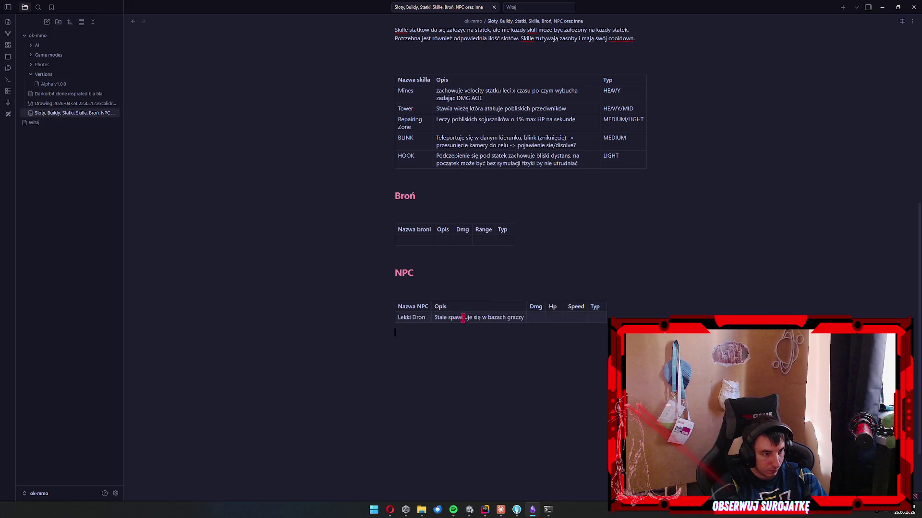
pyautogui.doubleClick(463, 319)
pyautogui.click(472, 318)
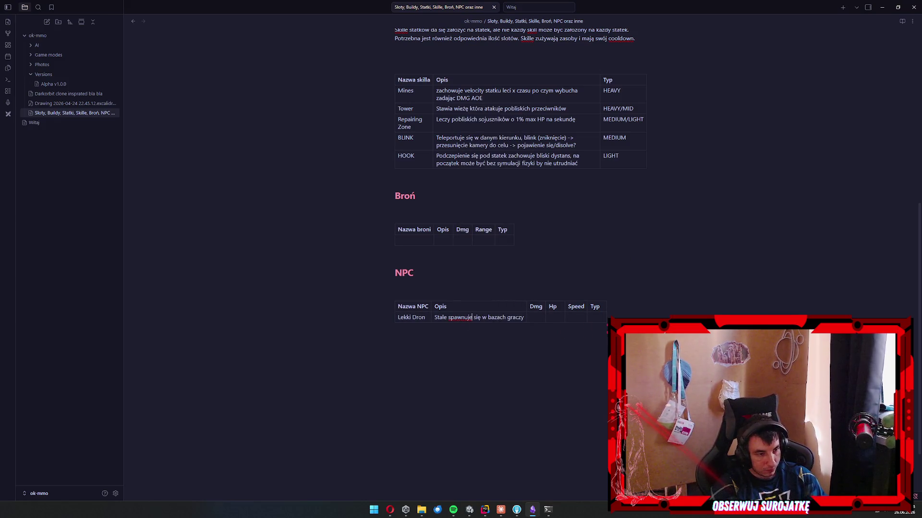
pyautogui.click(528, 320)
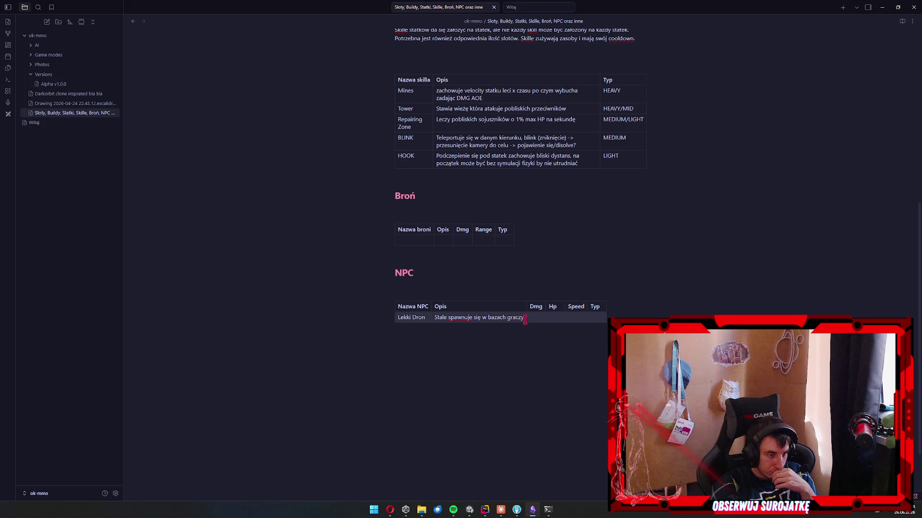
pyautogui.write(' oraz naciera na bazę wroga, ')
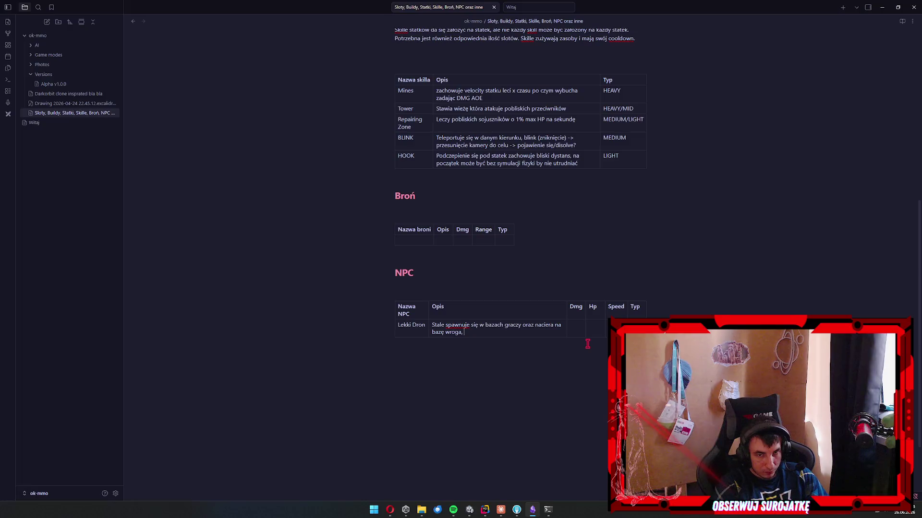
pyautogui.write('prób')
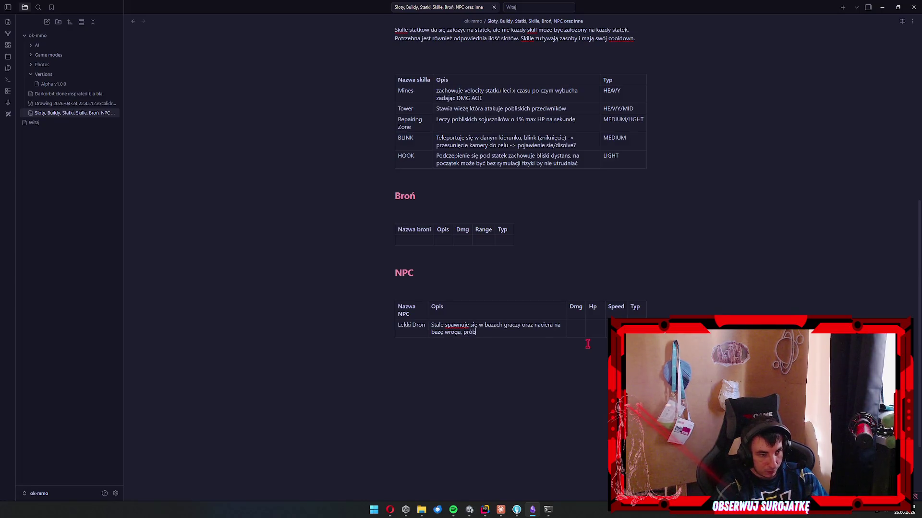
pyautogui.write('ując przejąć fla')
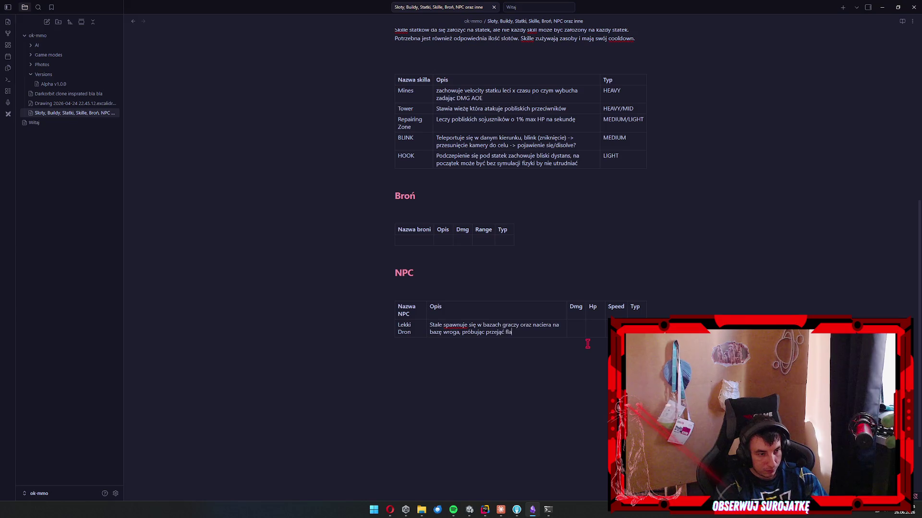
pyautogui.write('gę przeciwników ')
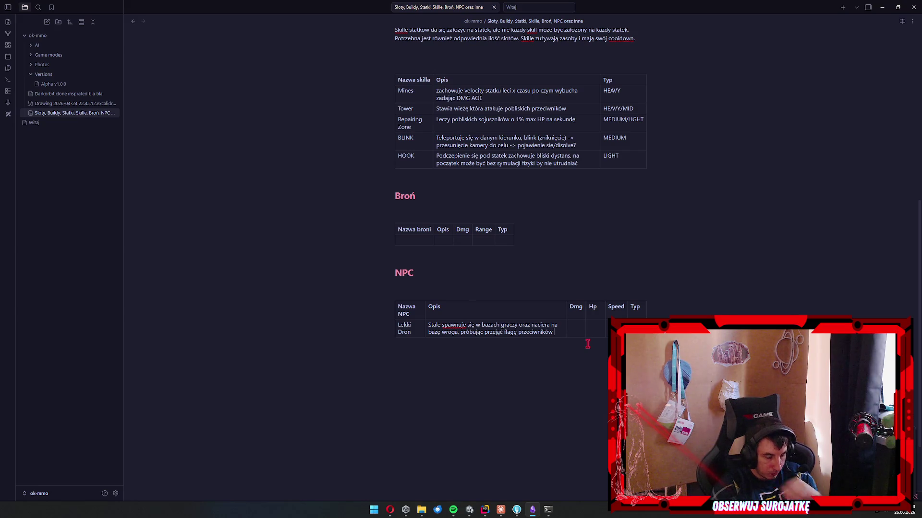
pyautogui.write('w przypadku kied')
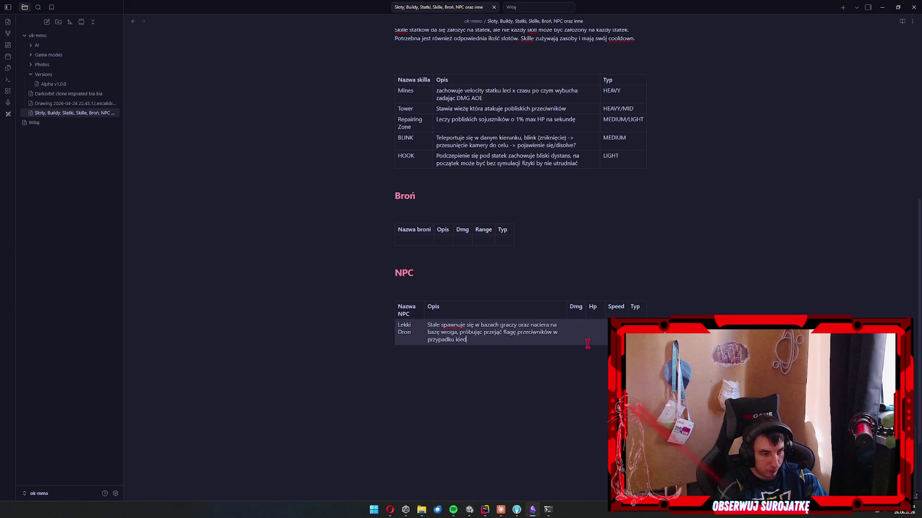
pyautogui.write('y nie może przeja')
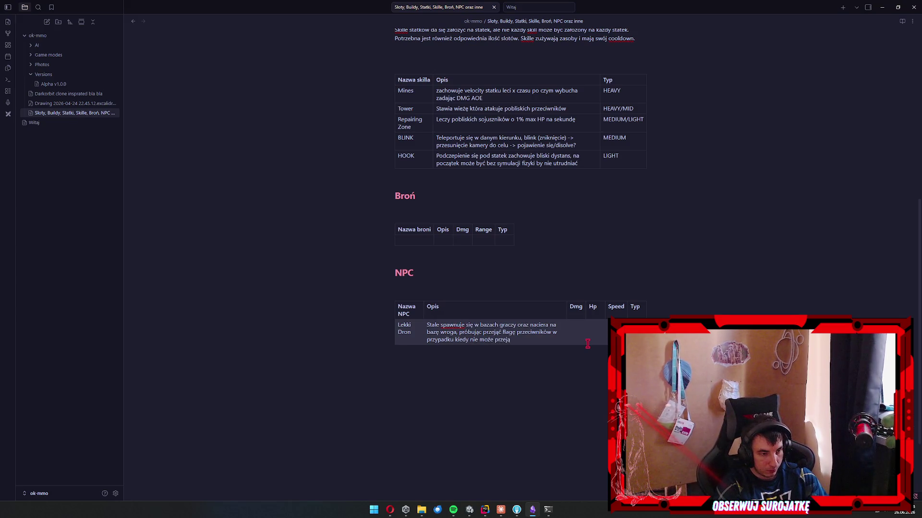
pyautogui.press('BackSpace')
pyautogui.write('ąć flagi')
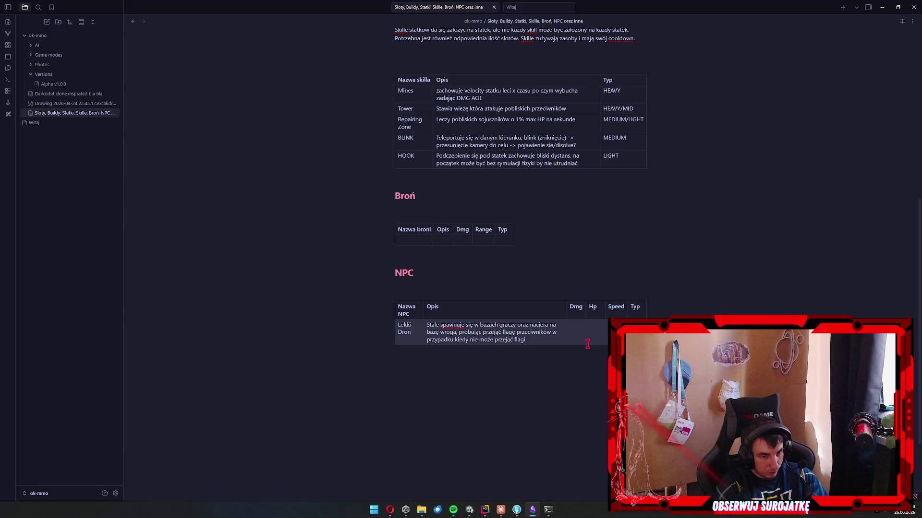
pyautogui.write(' ubezpiecza ')
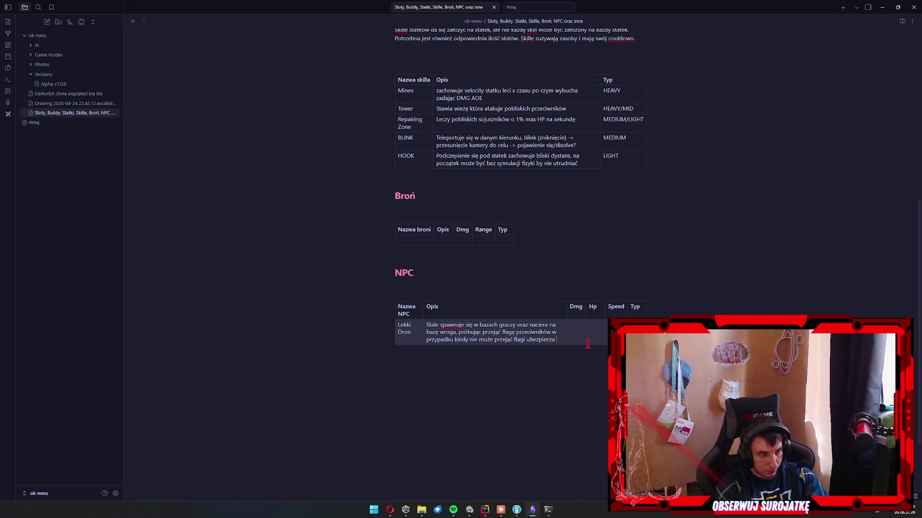
pyautogui.write('gracza nisoącego flagę')
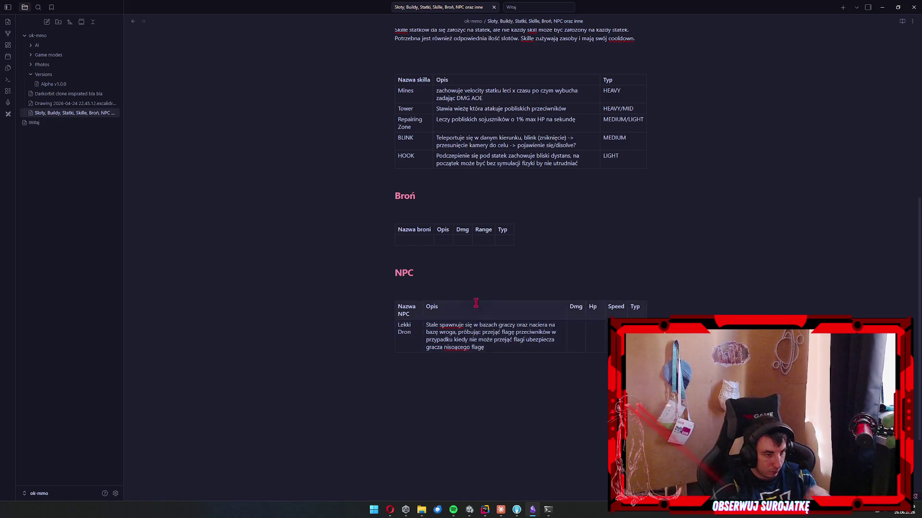
# Correct 'niosącego' and add grouping 4-6 drones around the player, the rest kamikaze enemies.
pyautogui.rightClick(462, 348)
pyautogui.click(504, 164)
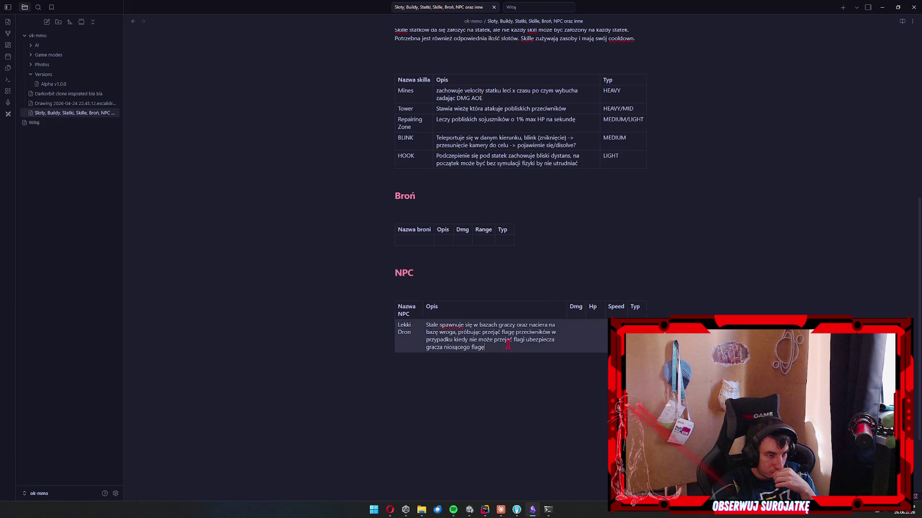
pyautogui.write('grupujha')
pyautogui.press('BackSpace')
pyautogui.press('BackSpace')
pyautogui.write('ąc się do ')
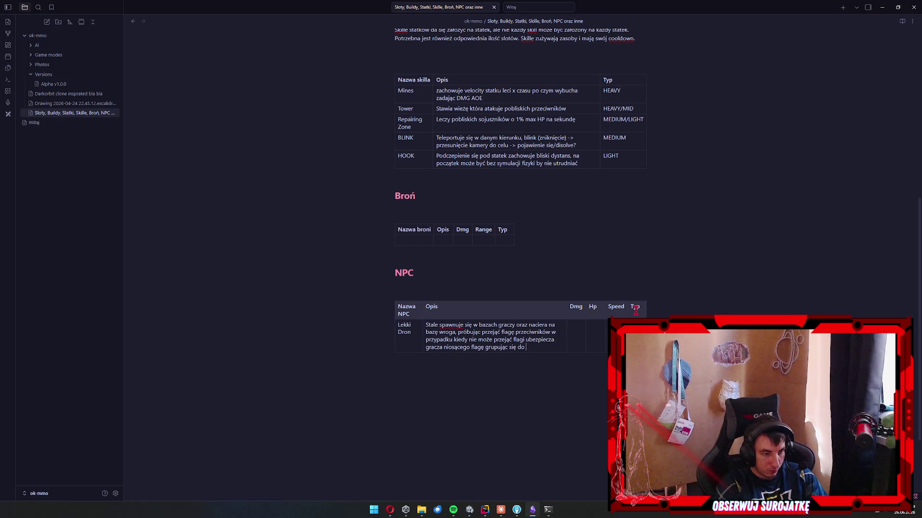
pyautogui.write('4-6')
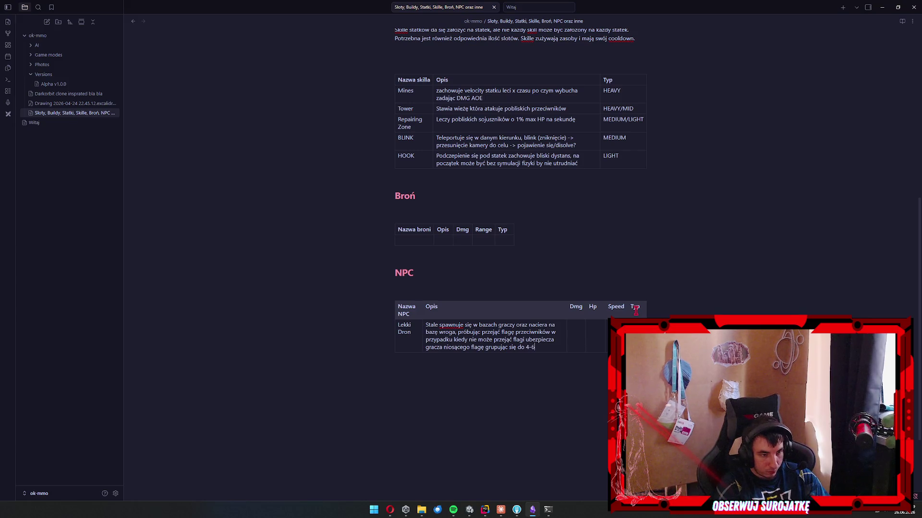
pyautogui.write(' dronów')
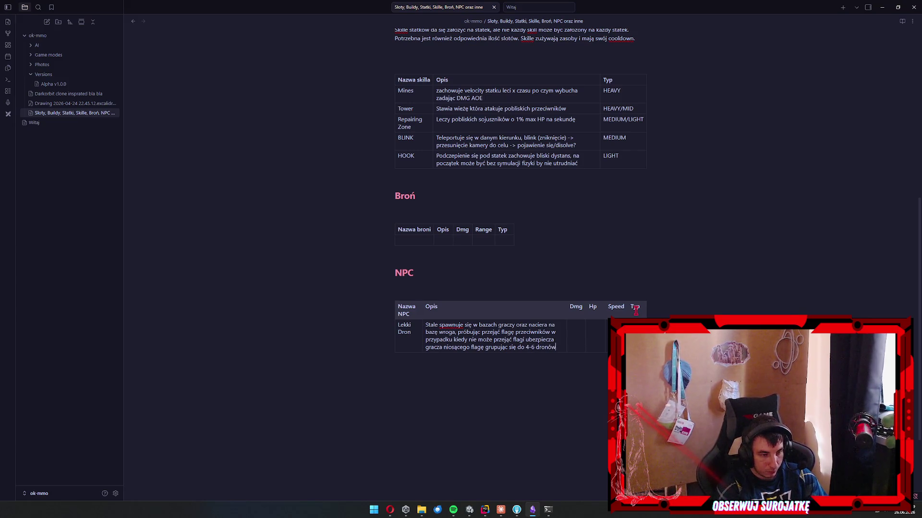
pyautogui.write(' w koło g')
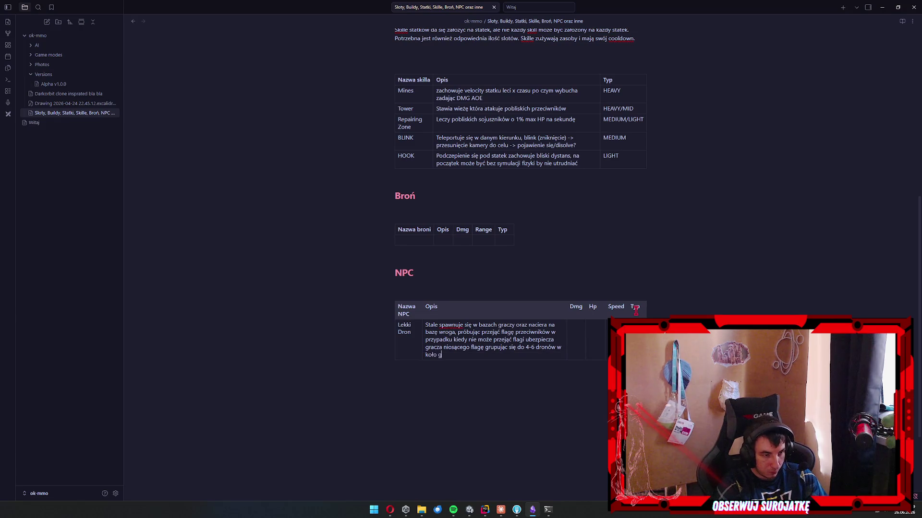
pyautogui.write('racza, pozostałe dro')
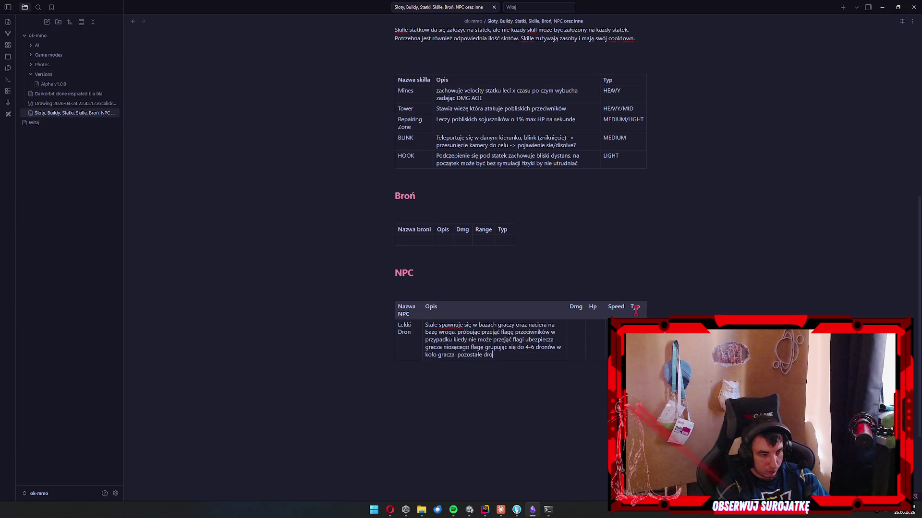
pyautogui.write('ny ppo')
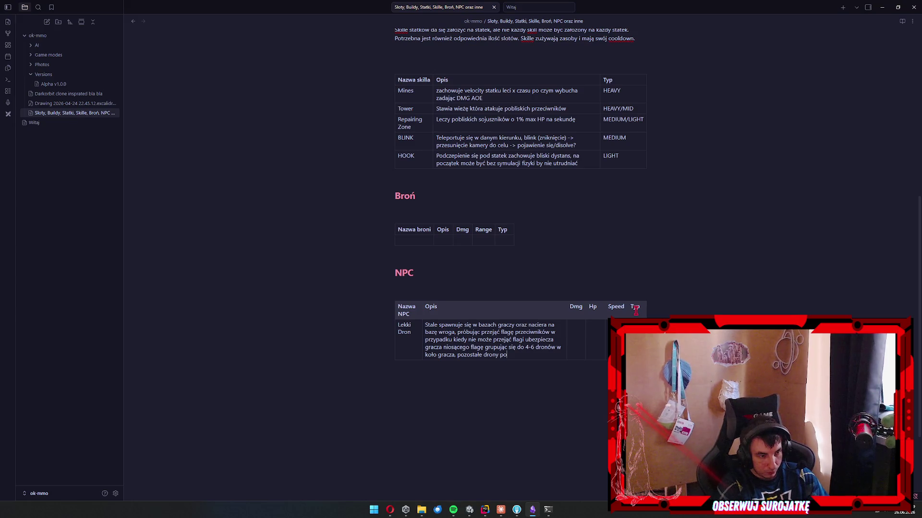
pyautogui.press('BackSpace')
pyautogui.press('BackSpace')
pyautogui.write('wykonują kamikadzę w przeciwnych graczy')
# Correct 'kamikadze', add 'zadając 2-3x większy dmg niż normalnie', and set Dmg to 20.
pyautogui.rightClick(530, 355)
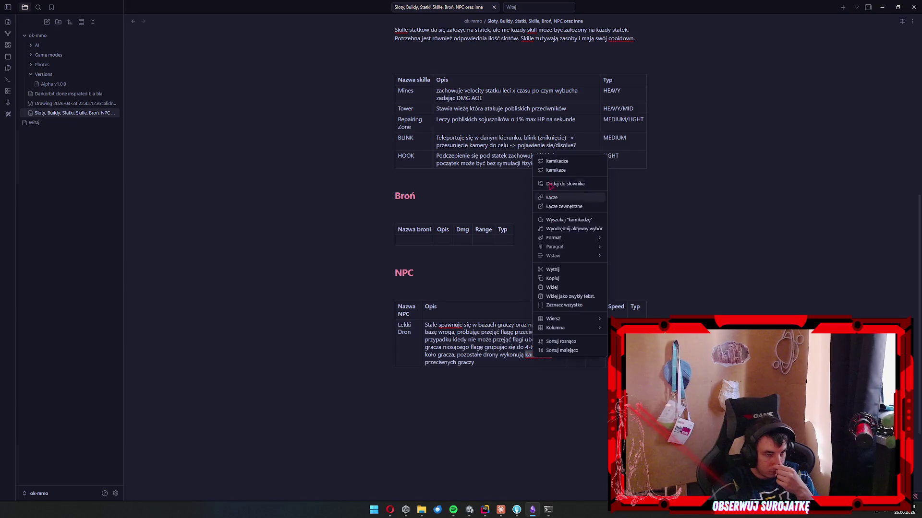
pyautogui.click(556, 161)
pyautogui.press('Tab')
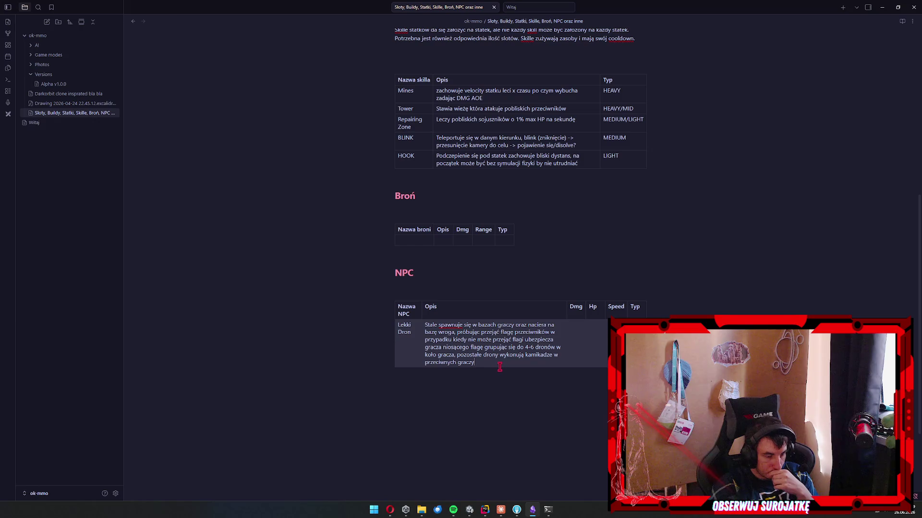
pyautogui.write('zadając 2-3x większy dmg niż normalnie')
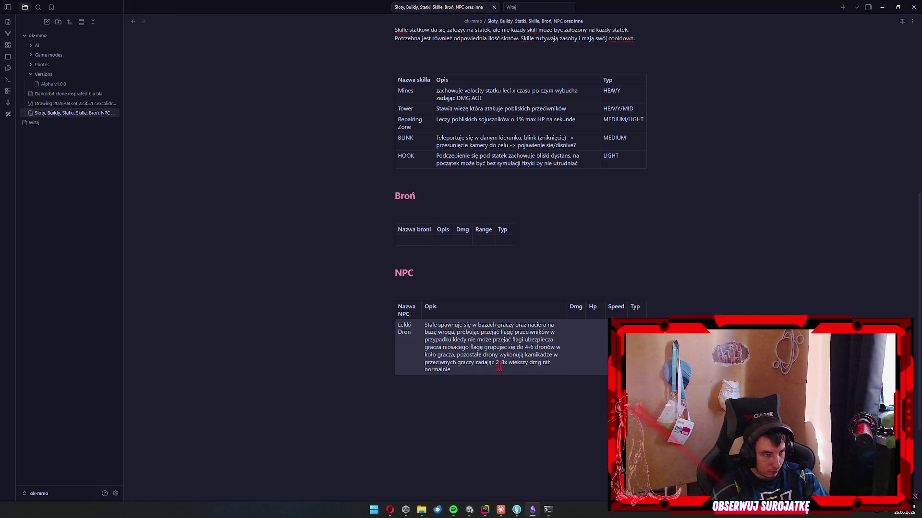
pyautogui.scroll(6, 499, 366)
pyautogui.scroll(-7, 499, 366)
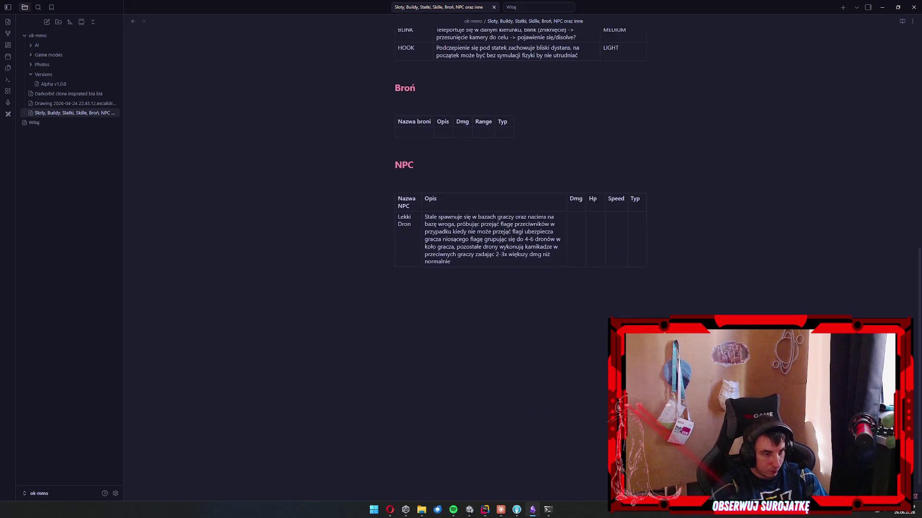
pyautogui.write('20')
pyautogui.press('Tab')
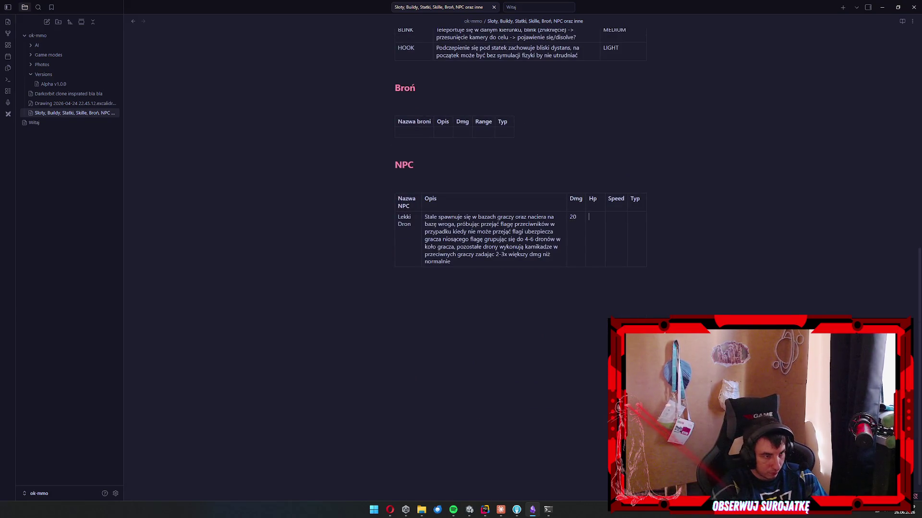
# Enter Hp 50 for Lekki Dron, alongside Speed 150 and Typ LIGHT.
pyautogui.scroll(4, 520, 240)
pyautogui.write('50')
pyautogui.scroll(6, 521, 260)
pyautogui.scroll(-5, 520, 259)
pyautogui.scroll(4, 521, 259)
pyautogui.scroll(-5, 520, 259)
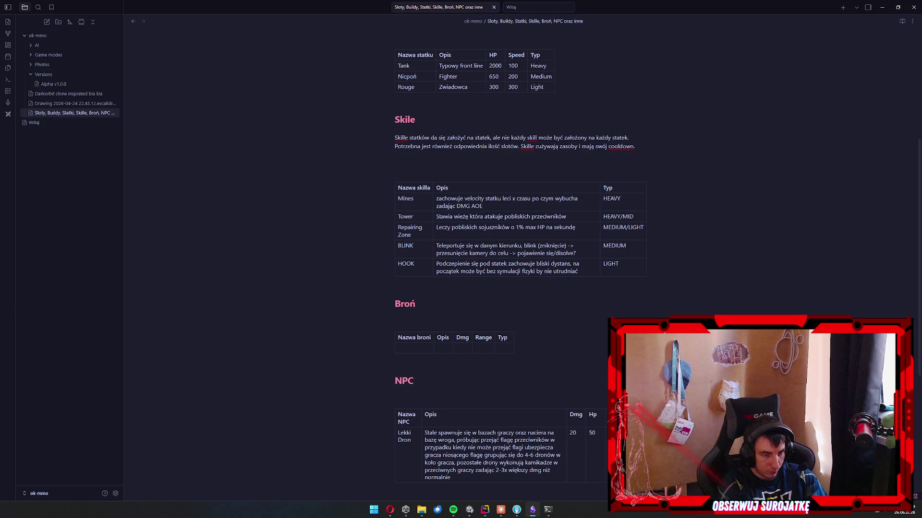
pyautogui.scroll(-3, 521, 259)
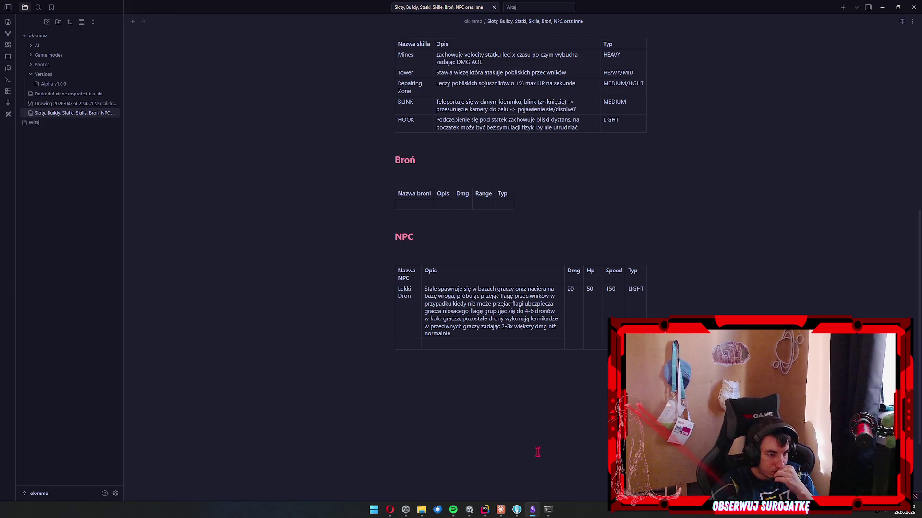
# Append 'w ilości 2 co 15 sekund.' to the Lekki Dron spawning description.
pyautogui.click(514, 289)
pyautogui.write('w ilości ')
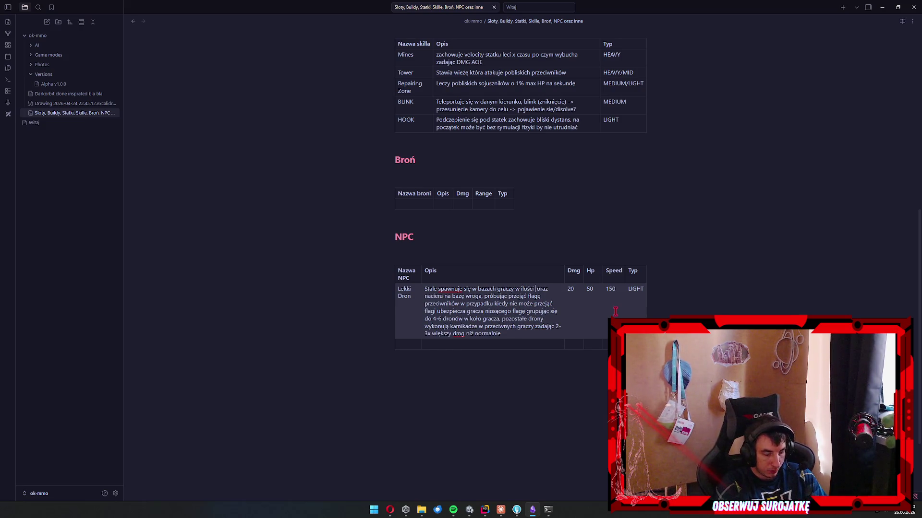
pyautogui.write('2 co')
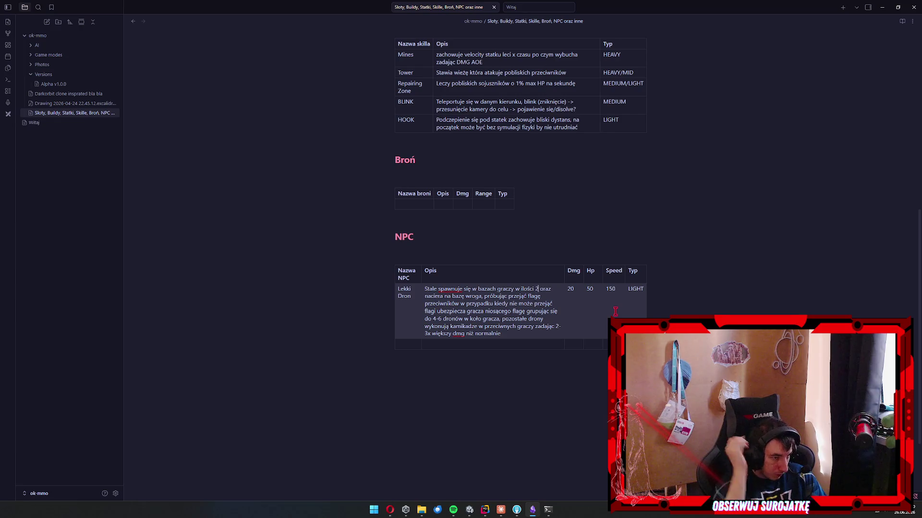
pyautogui.write(' 15 sekund,')
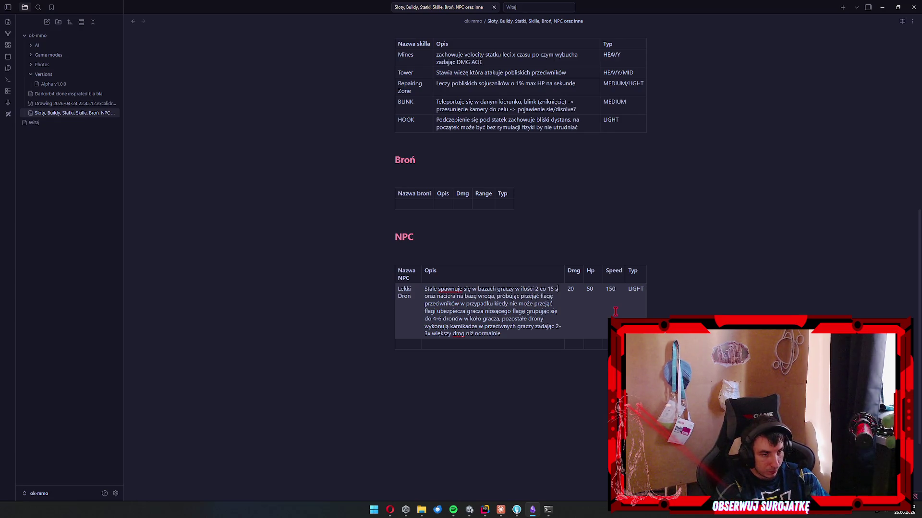
pyautogui.press('BackSpace')
pyautogui.click(559, 335)
pyautogui.write('.')
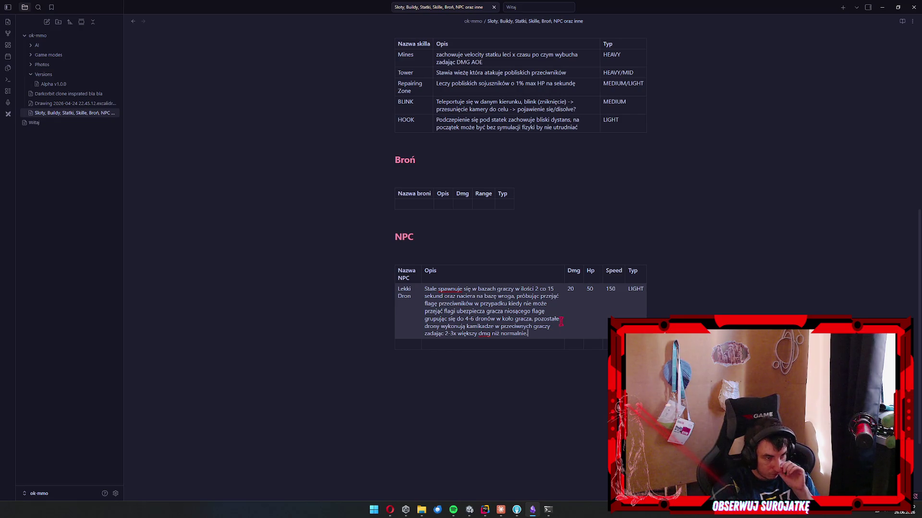
# Place the caret in the empty Broń table, then check the snapgen install output in PowerShell.
pyautogui.click(400, 345)
pyautogui.scroll(3, 323, 329)
pyautogui.click(442, 271)
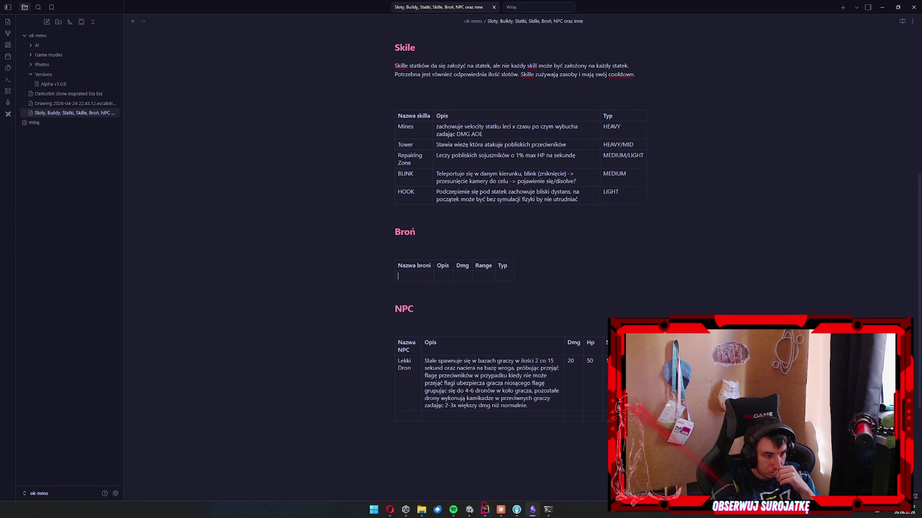
pyautogui.click(548, 509)
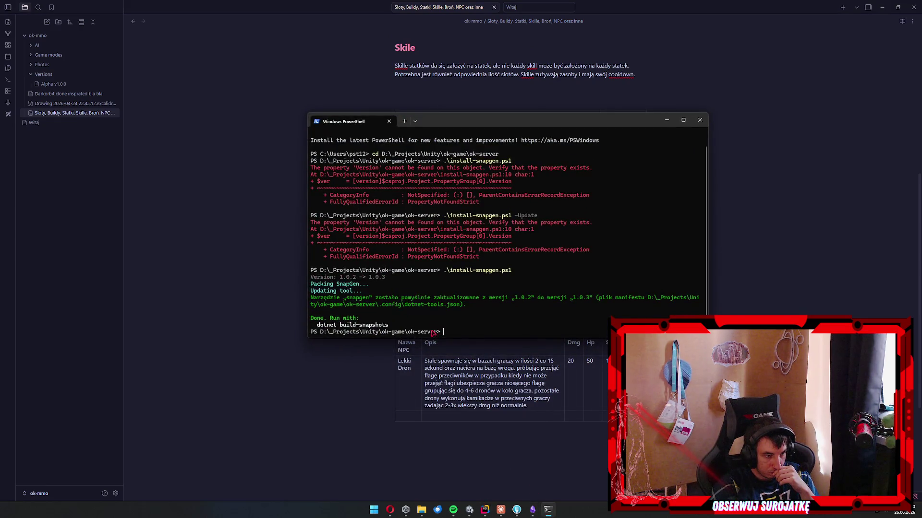
pyautogui.click(394, 394)
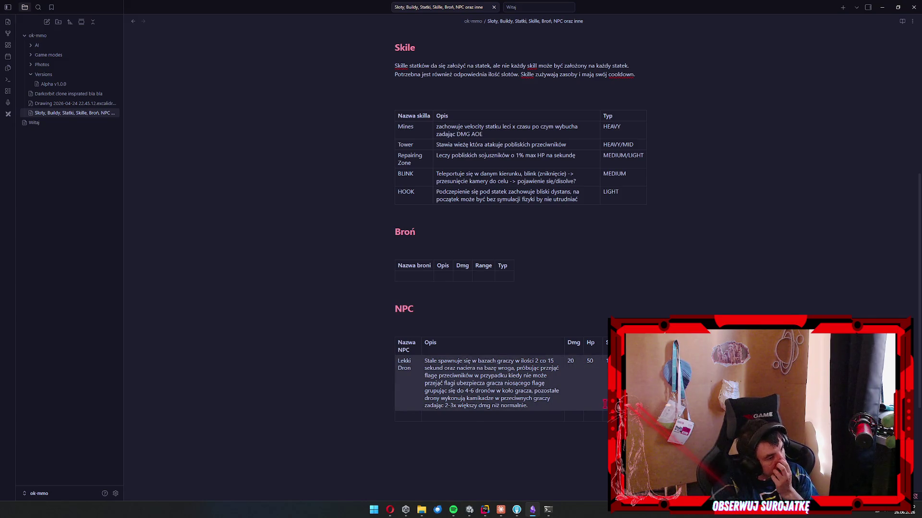
pyautogui.click(484, 511)
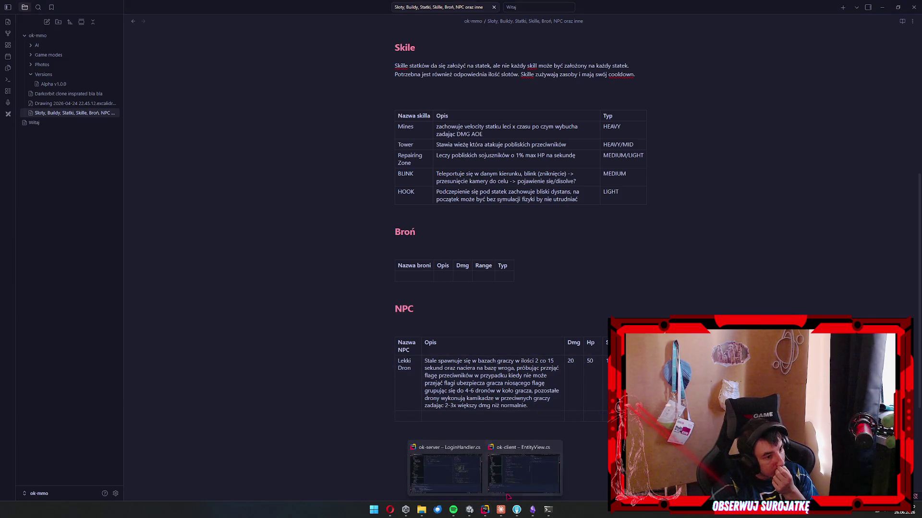
pyautogui.click(499, 453)
pyautogui.click(501, 510)
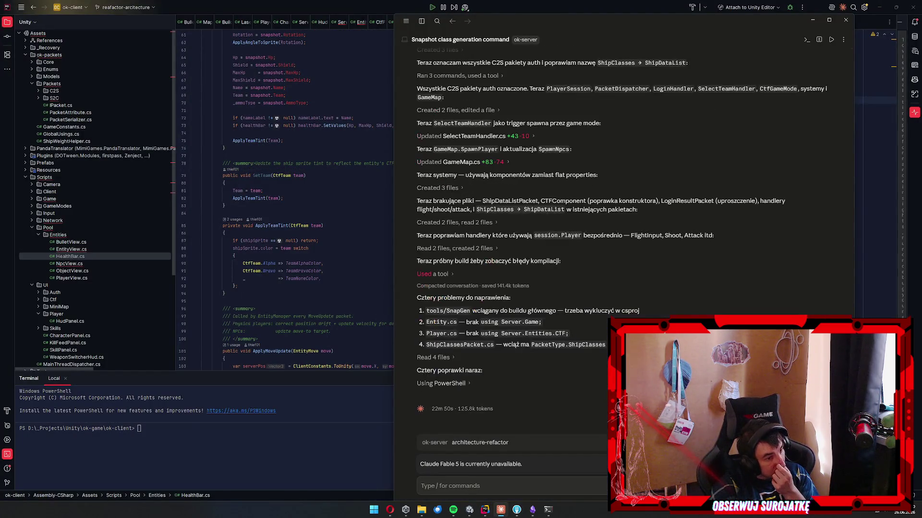
pyautogui.click(835, 4)
pyautogui.click(878, 7)
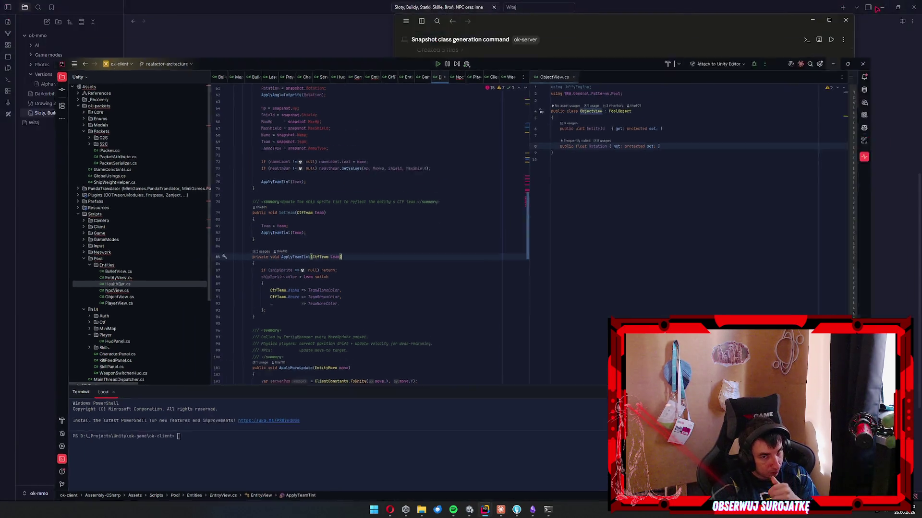
pyautogui.click(379, 259)
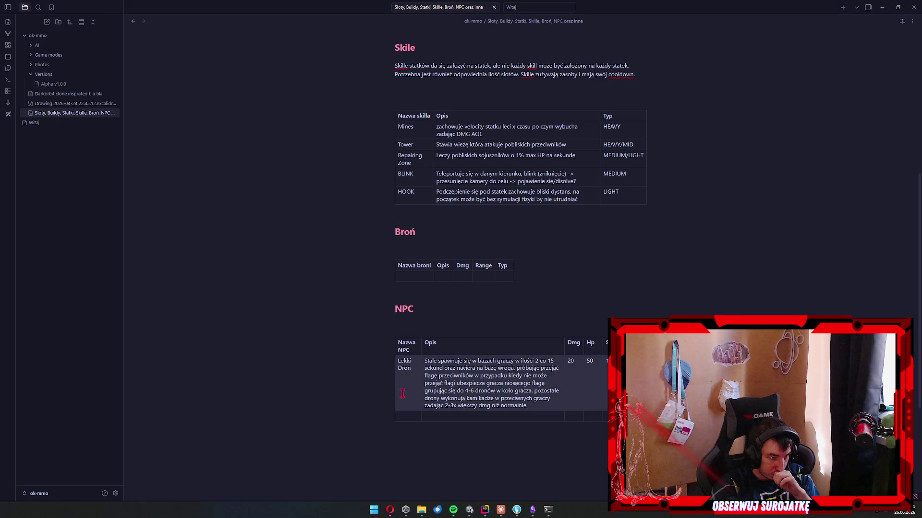
pyautogui.click(468, 375)
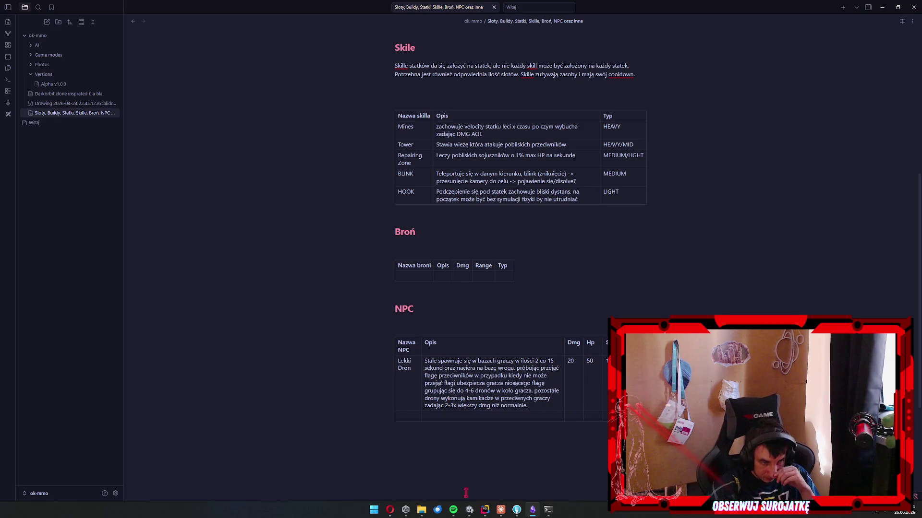
# Read Claude's finished ok-server refactor summary in the chat, then hide the window.
pyautogui.click(501, 509)
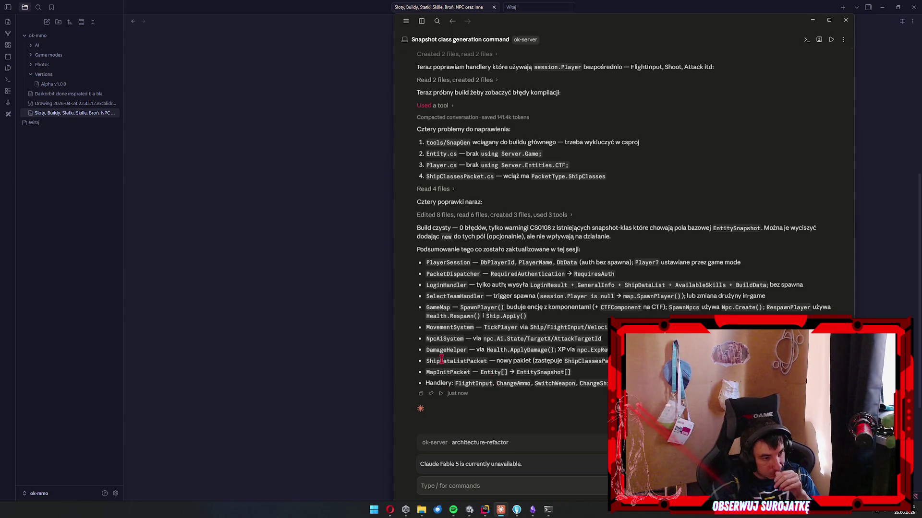
pyautogui.click(321, 367)
# Stage all ok-server changes, commit as 'refactor via AI', and push the architecture-refactor branch.
pyautogui.click(516, 510)
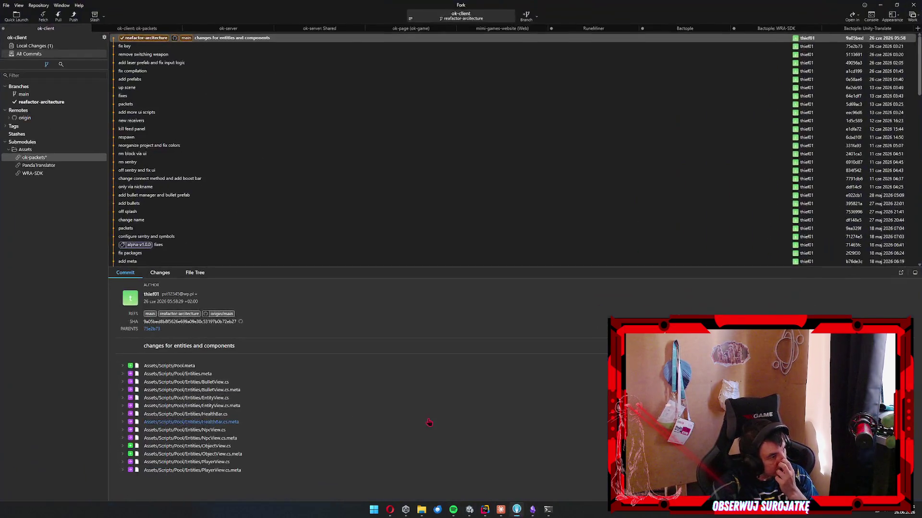
pyautogui.click(51, 47)
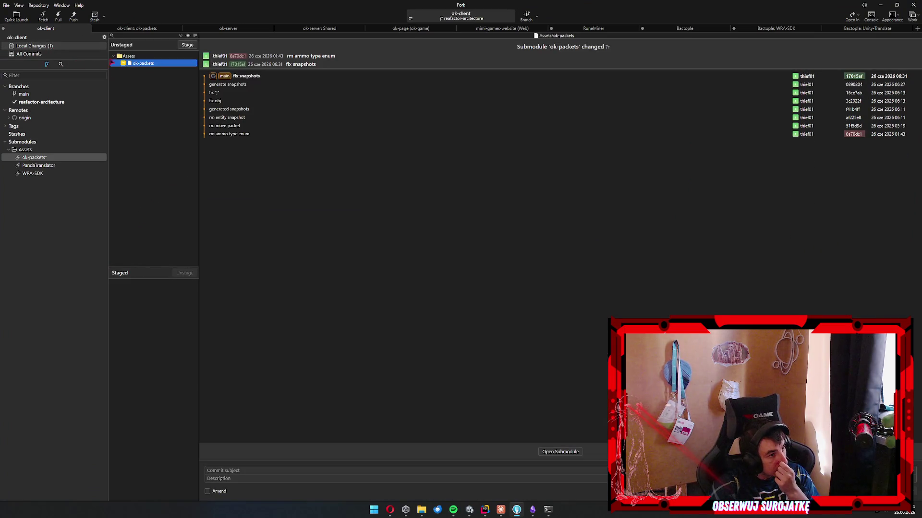
pyautogui.click(144, 28)
pyautogui.click(224, 28)
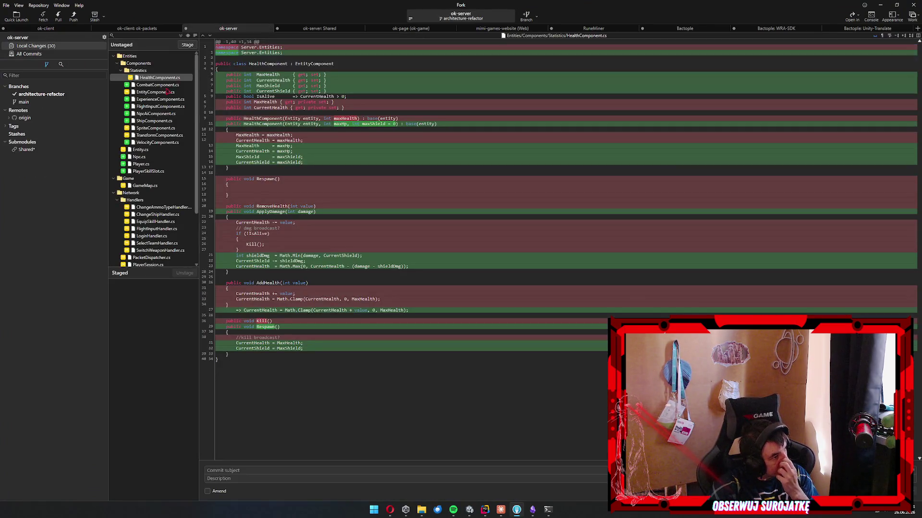
pyautogui.click(168, 121)
pyautogui.hotkey('ctrl', 'a')
pyautogui.click(188, 44)
pyautogui.click(271, 471)
pyautogui.write('refactor via A')
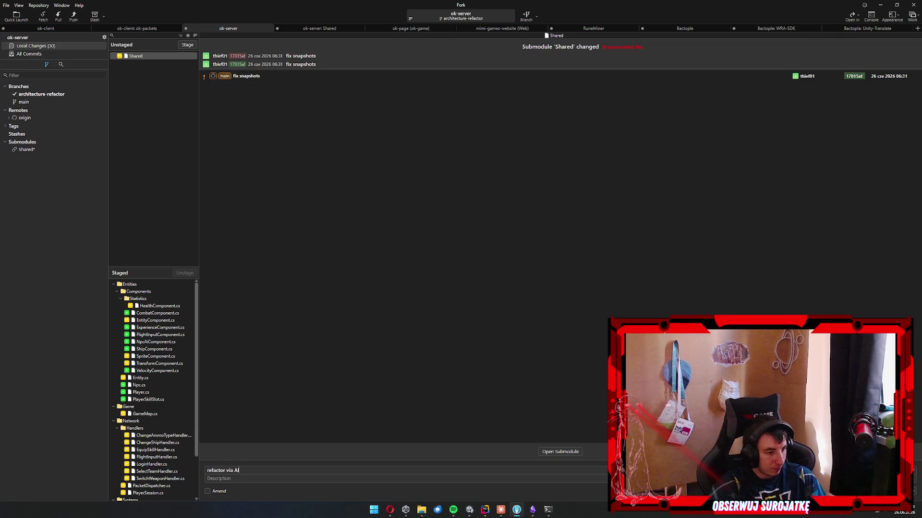
pyautogui.hotkey('ctrl', 'Return')
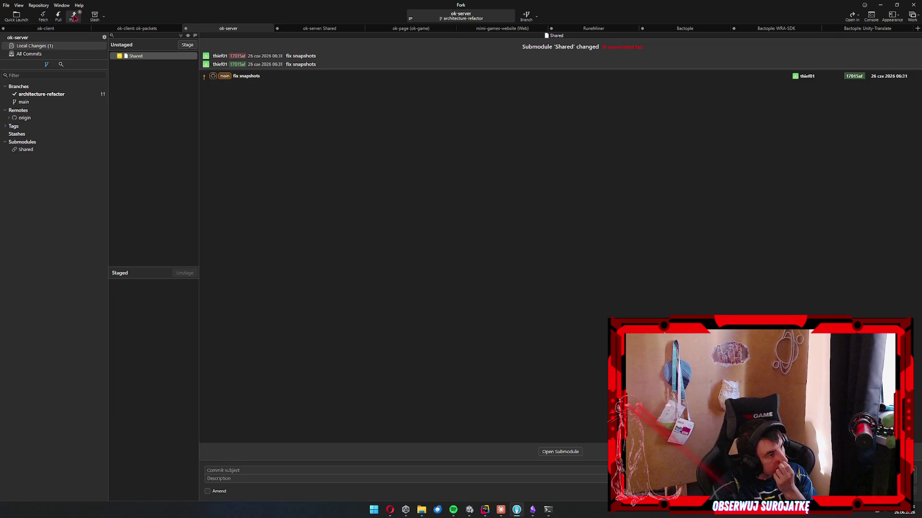
pyautogui.click(74, 17)
pyautogui.click(500, 278)
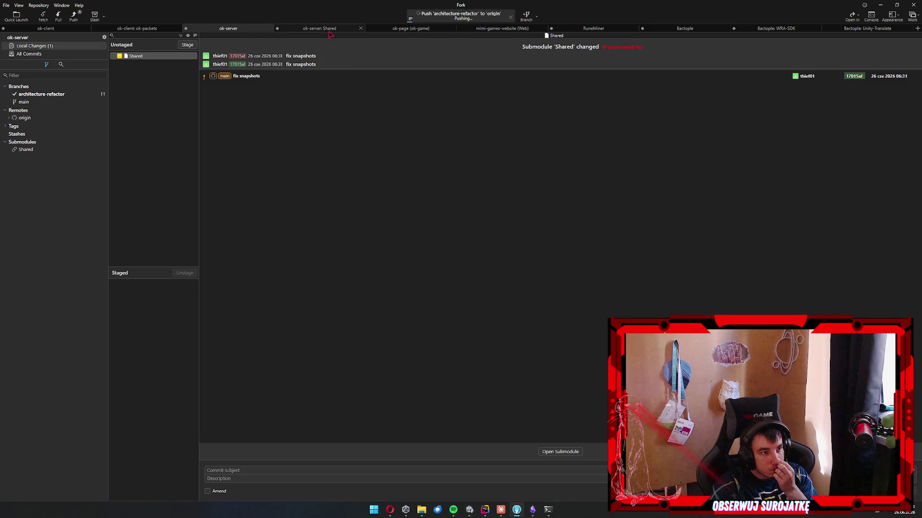
# Stage all ok-server: Shared changes, commit as 'change packet settings', and push main.
pyautogui.click(329, 30)
pyautogui.click(160, 121)
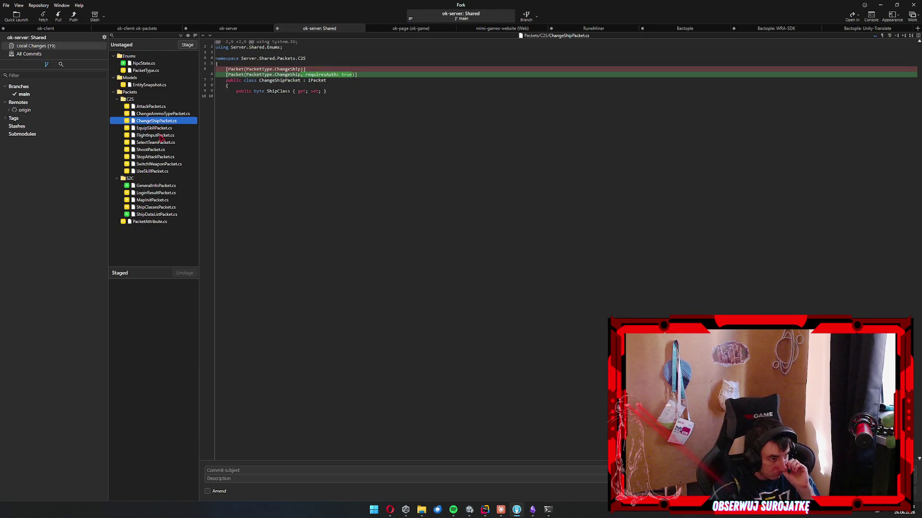
pyautogui.click(161, 136)
pyautogui.hotkey('ctrl', 'a')
pyautogui.press('Return')
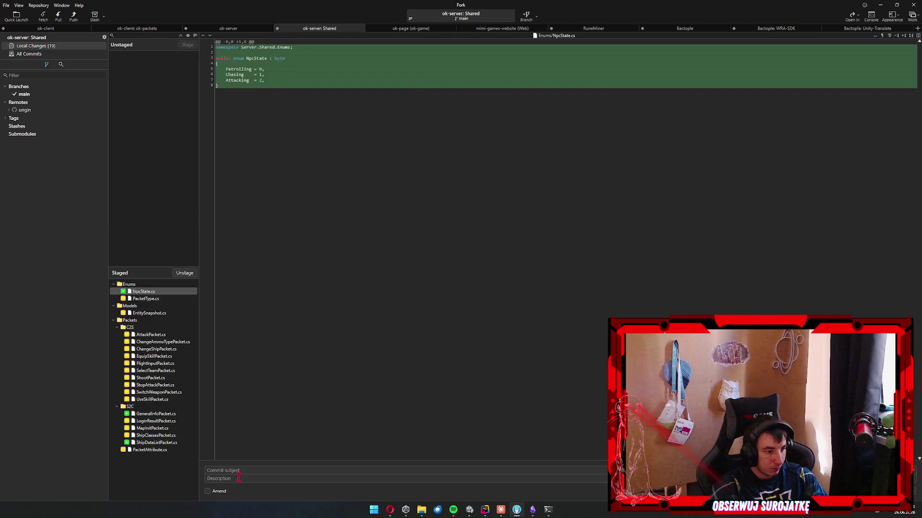
pyautogui.write('change ')
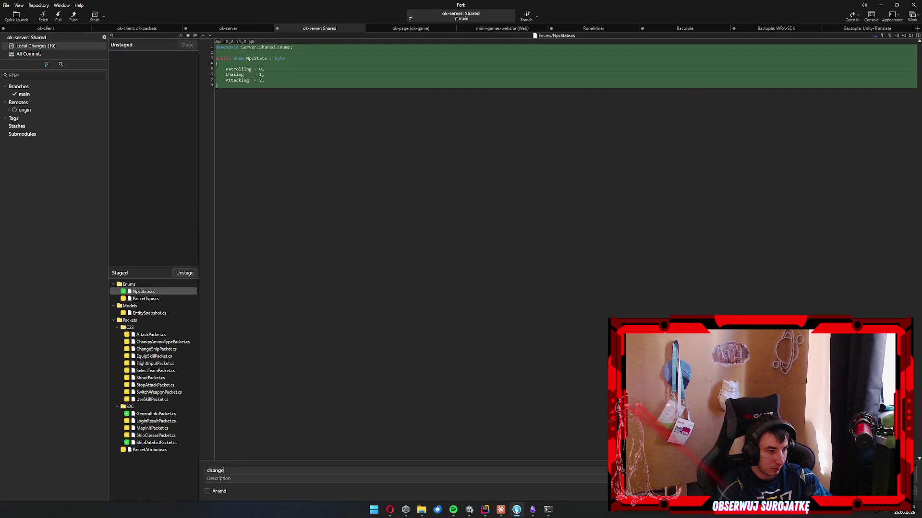
pyautogui.write('packet settings')
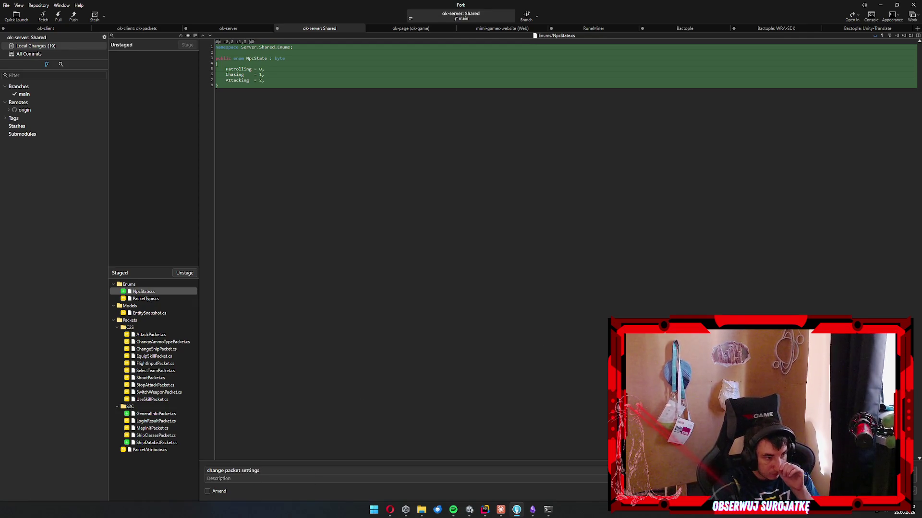
pyautogui.hotkey('ctrl', 'Return')
pyautogui.hotkey('ctrl', 'shift', 'p')
pyautogui.press('Return')
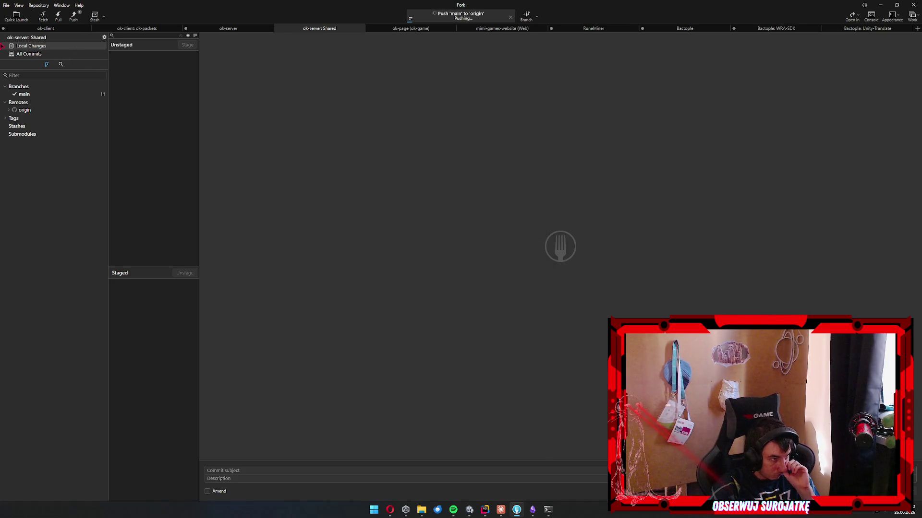
pyautogui.hotkey('ctrl', 'Tab')
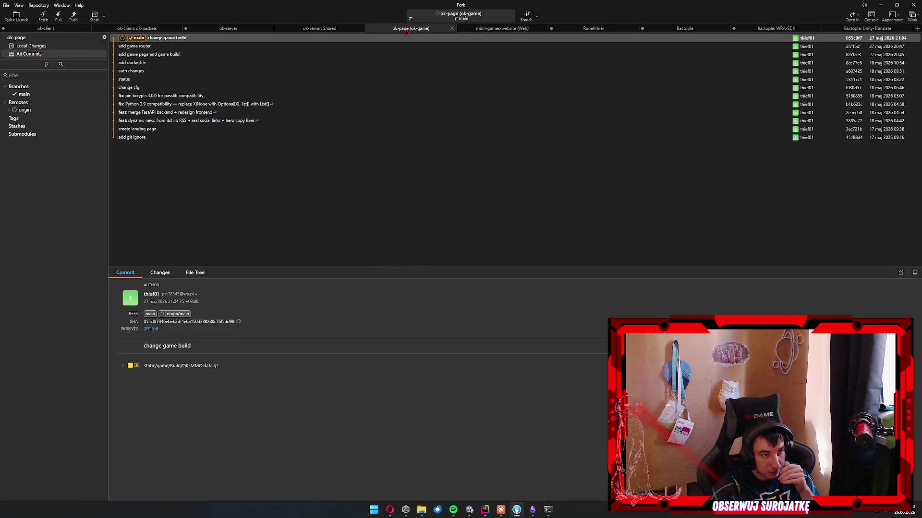
# Review the 'change packet settings' commit diffs for GeneralInfoPacket, ChangeShipPacket and NpcState.
pyautogui.click(345, 29)
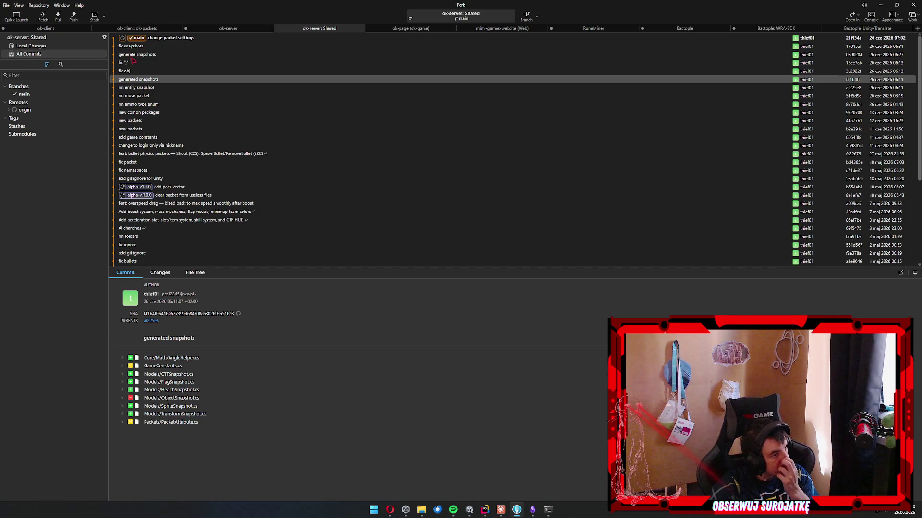
pyautogui.click(184, 39)
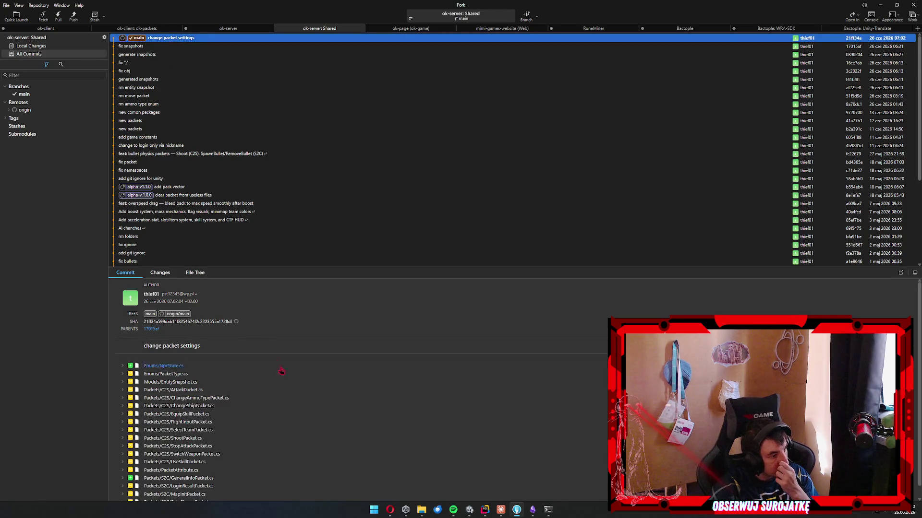
pyautogui.scroll(-4, 379, 437)
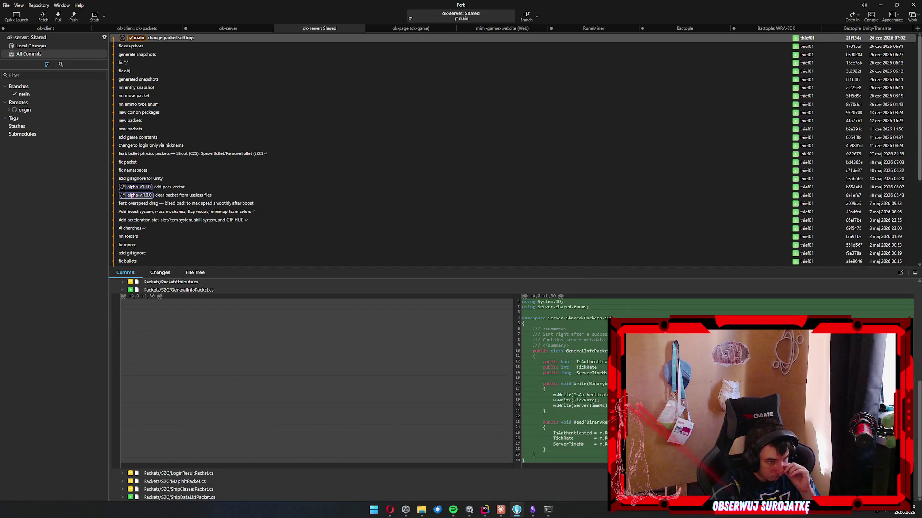
pyautogui.scroll(2, 291, 403)
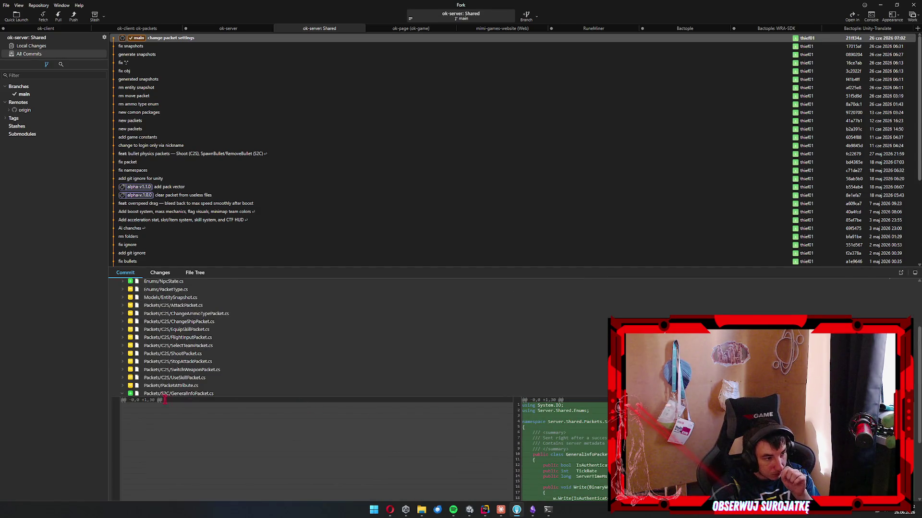
pyautogui.click(156, 398)
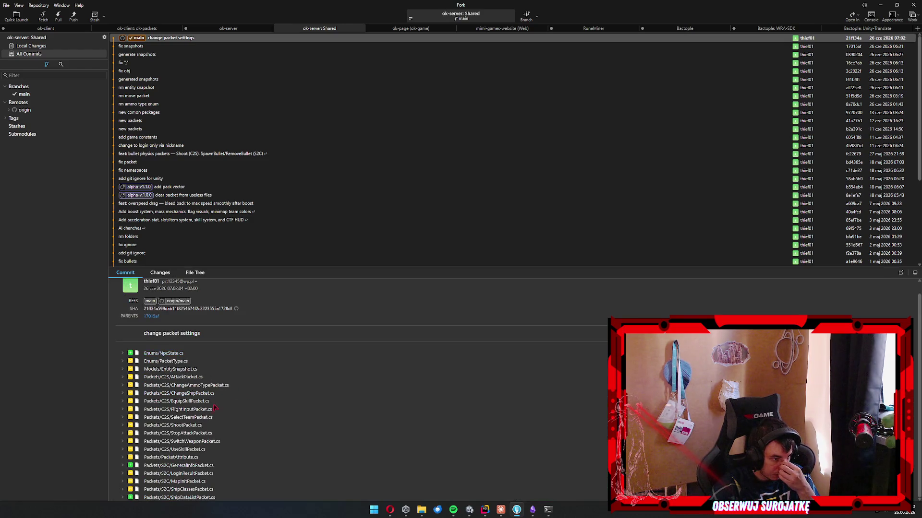
pyautogui.click(207, 395)
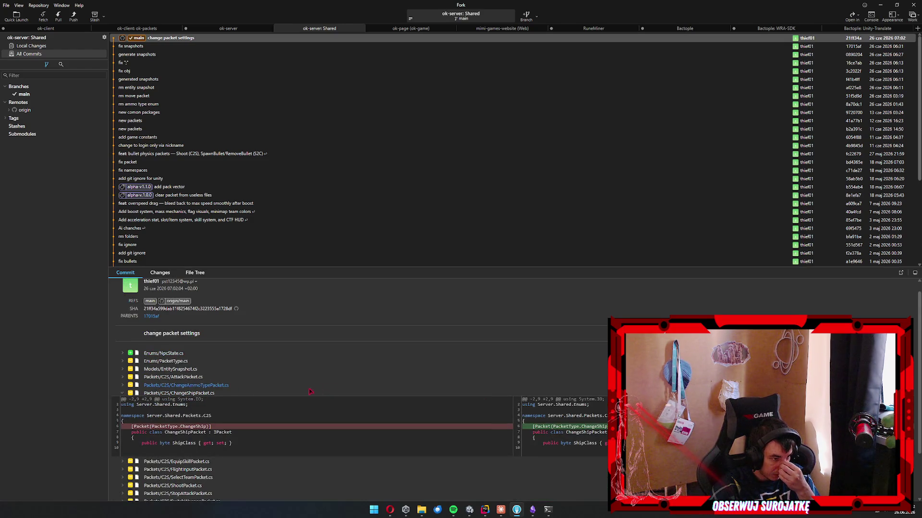
pyautogui.click(217, 395)
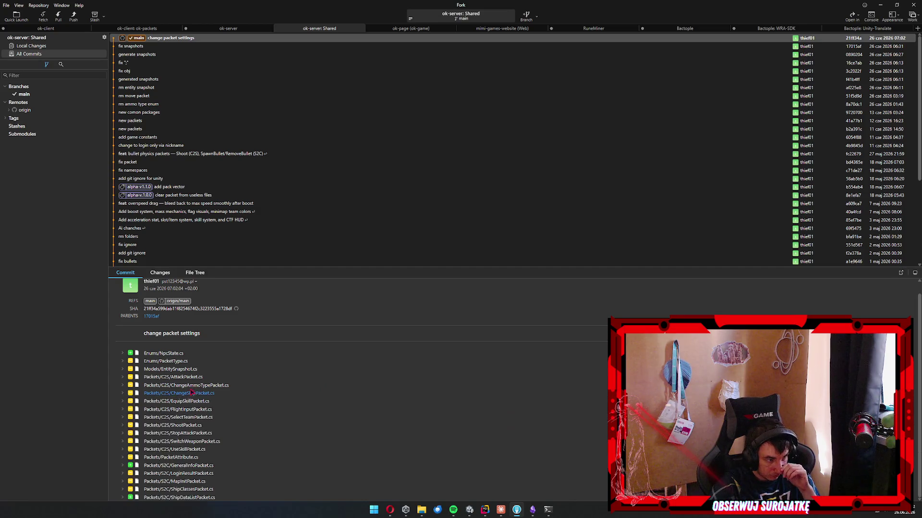
pyautogui.click(169, 354)
pyautogui.click(169, 354)
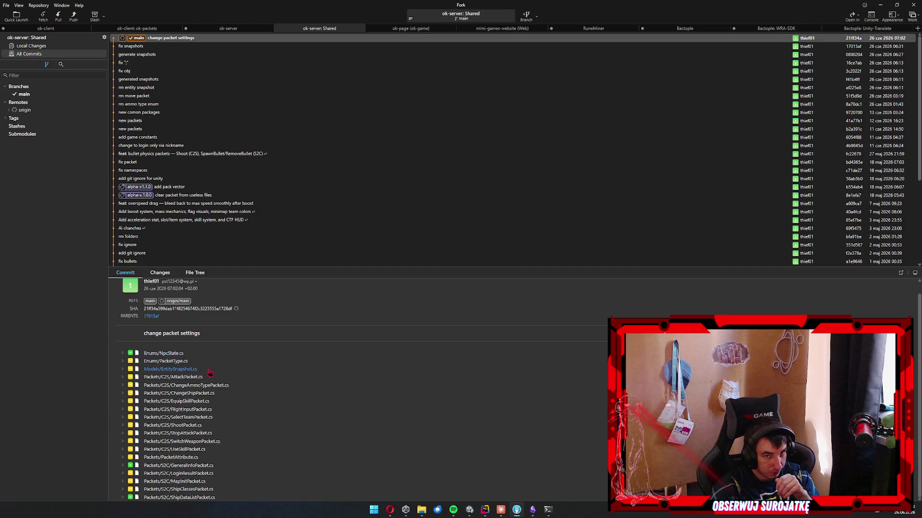
# Pull origin/main into ok-packets and open ok-client's local changes.
pyautogui.click(141, 29)
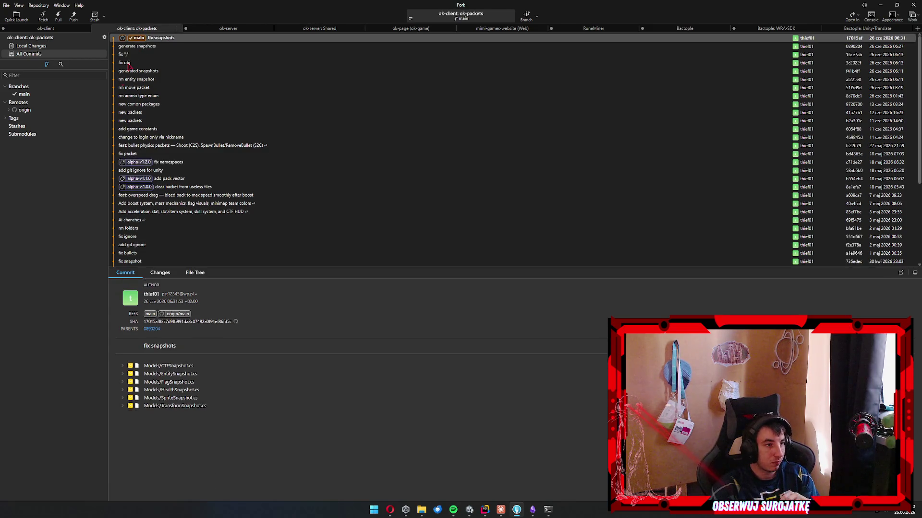
pyautogui.click(58, 17)
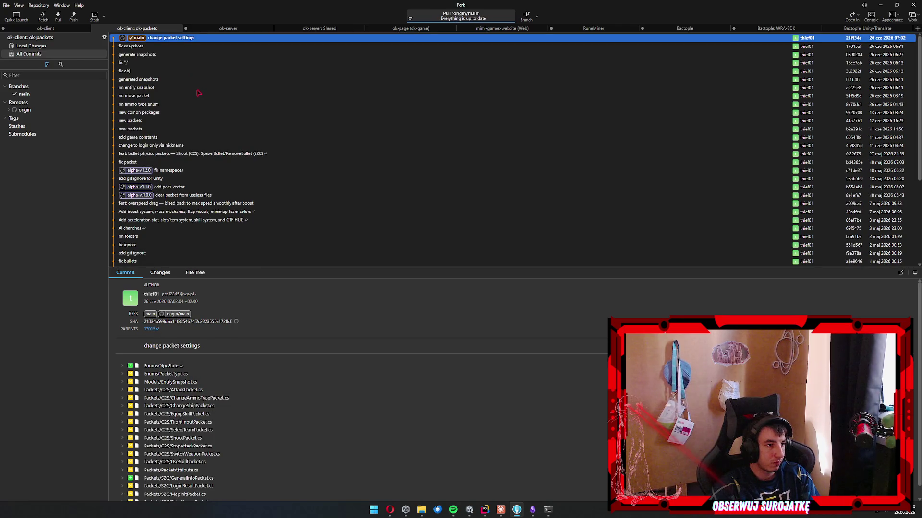
pyautogui.click(228, 28)
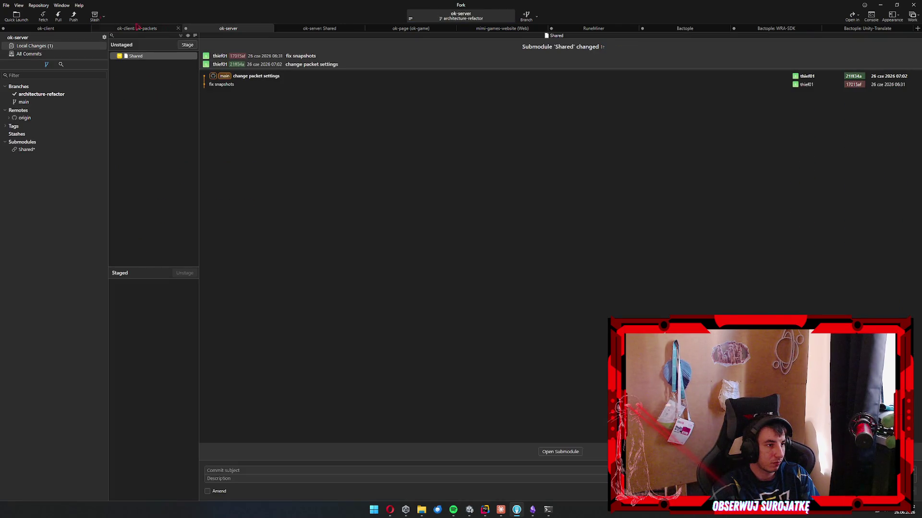
pyautogui.click(54, 31)
pyautogui.click(500, 509)
pyautogui.write('a')
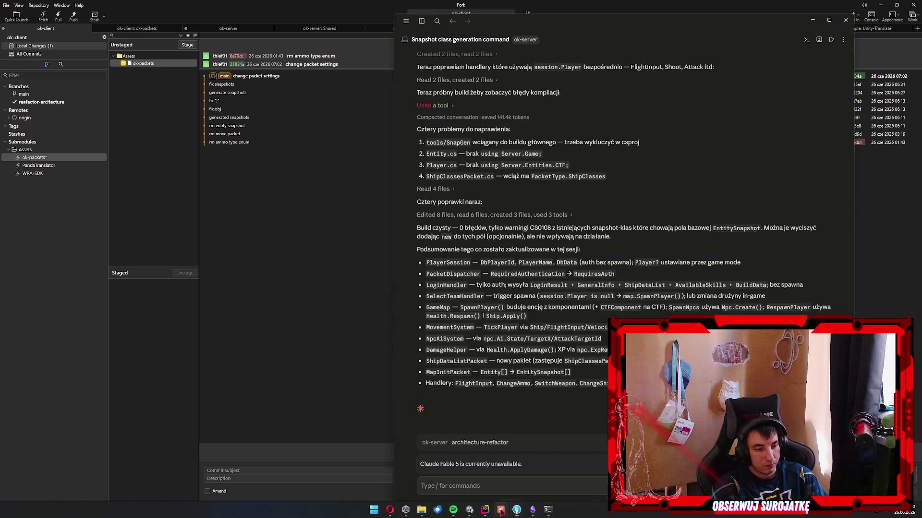
pyautogui.press('BackSpace')
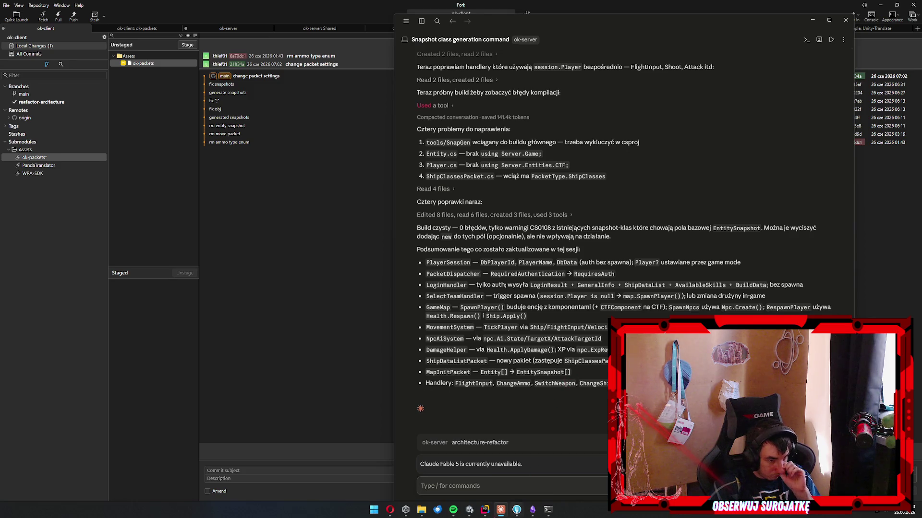
# Look over the ok-client and ok-server code in Rider's Solution Explorer.
pyautogui.moveTo(485, 510)
pyautogui.click(505, 474)
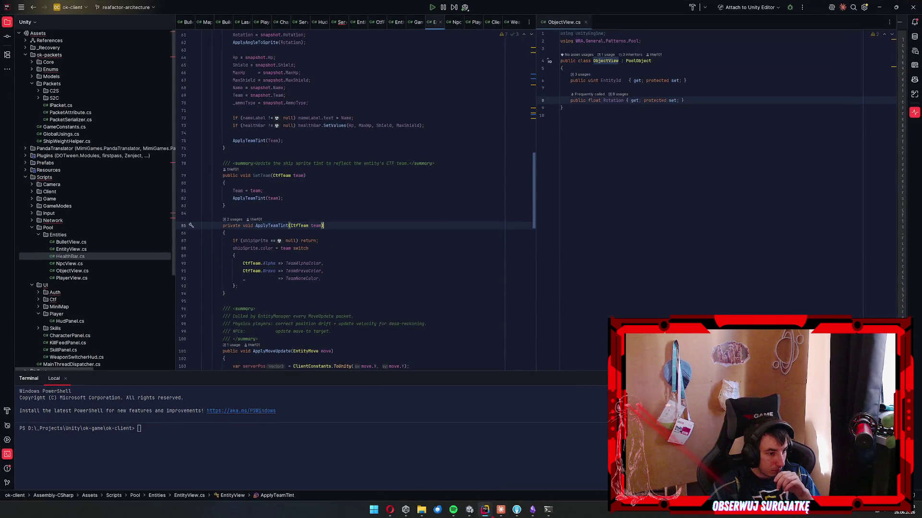
pyautogui.click(457, 478)
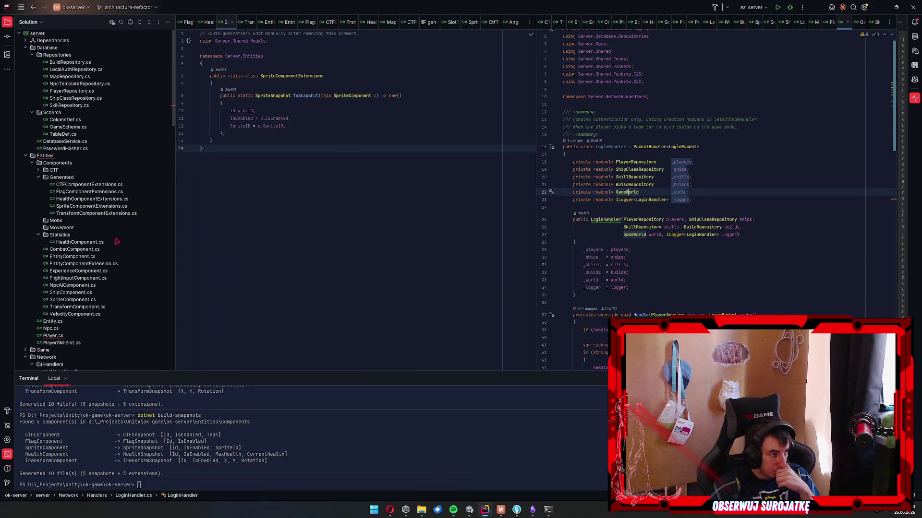
pyautogui.scroll(-15, 120, 260)
pyautogui.scroll(-10, 120, 269)
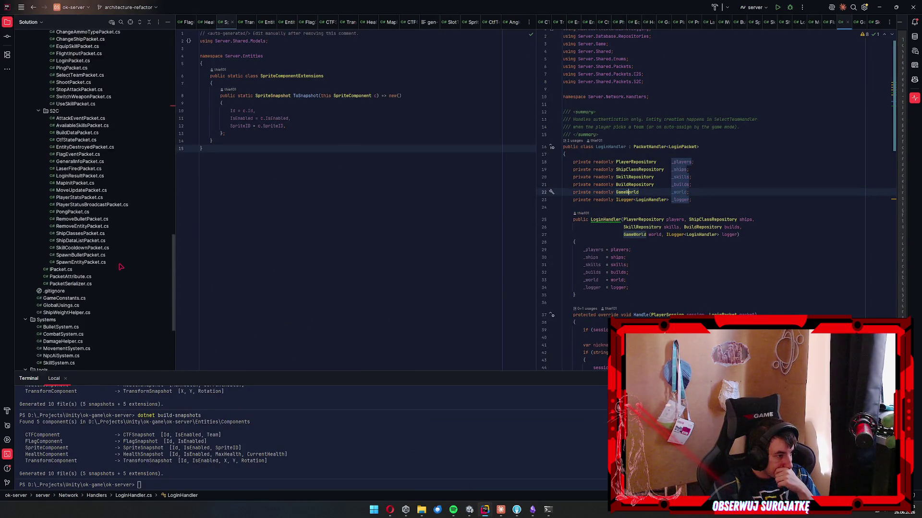
# Return to Fork's ok-packets repository and start a pull from origin/main.
pyautogui.click(500, 510)
pyautogui.moveTo(549, 508)
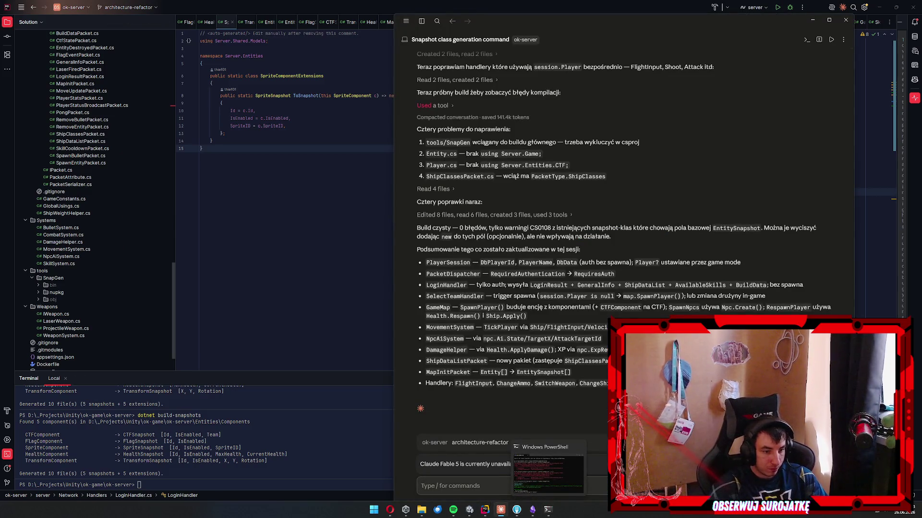
pyautogui.click(516, 510)
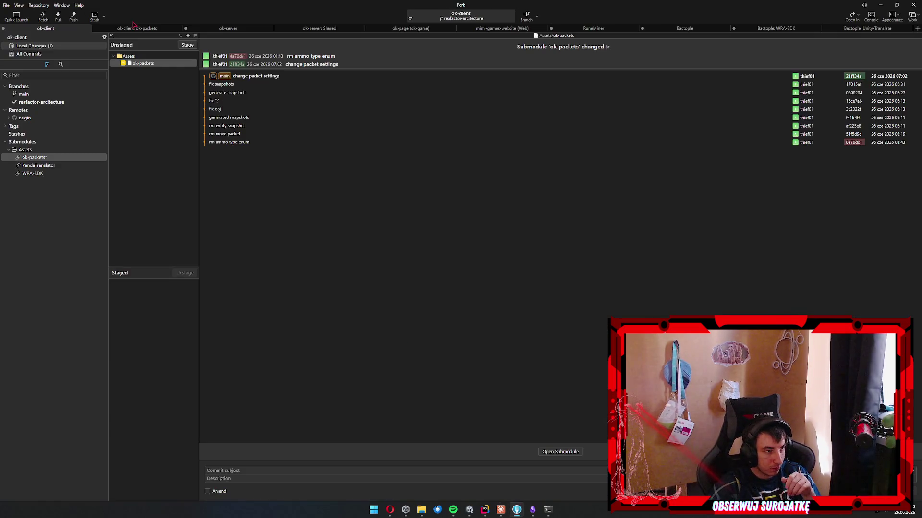
pyautogui.click(137, 29)
pyautogui.click(58, 17)
# Finish the ok-packets pull and ask Claude: 'analogiczne zmiany musisz wprowadzić po stronie klienta'.
pyautogui.press('Return')
pyautogui.click(500, 509)
pyautogui.write('a')
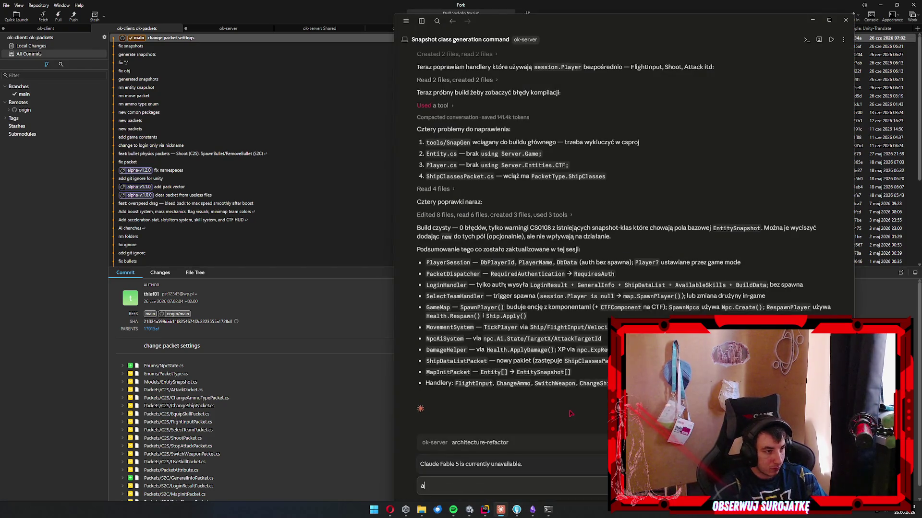
pyautogui.write('nalogiczne zmiany musisz pw')
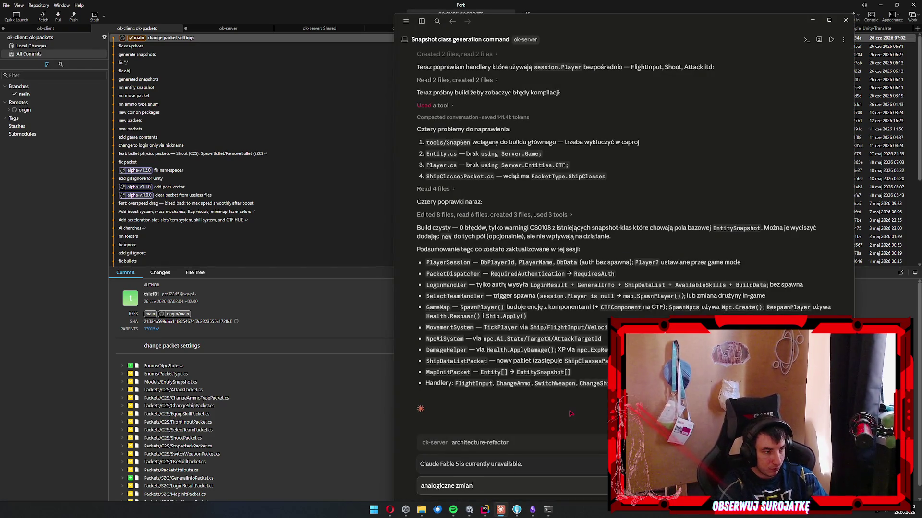
pyautogui.press('BackSpace')
pyautogui.press('BackSpace')
pyautogui.write('wprowadzić po stronie klienta')
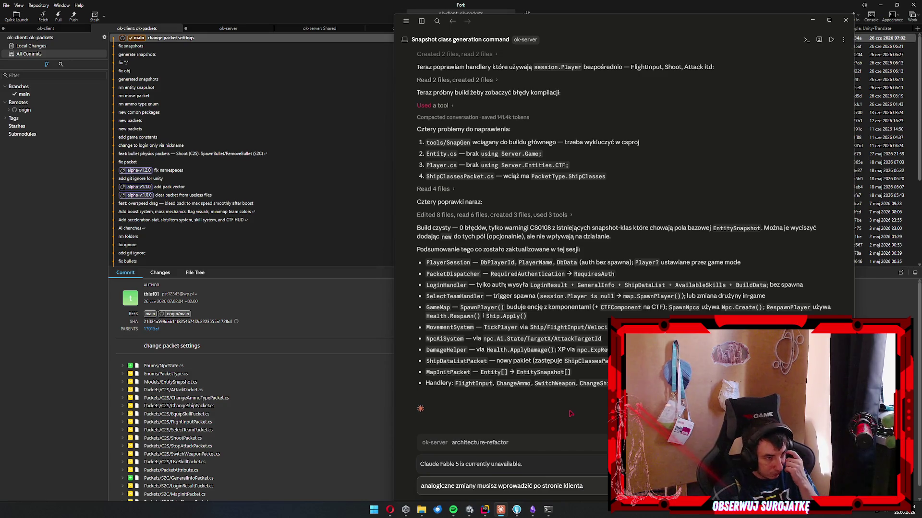
pyautogui.press('Return')
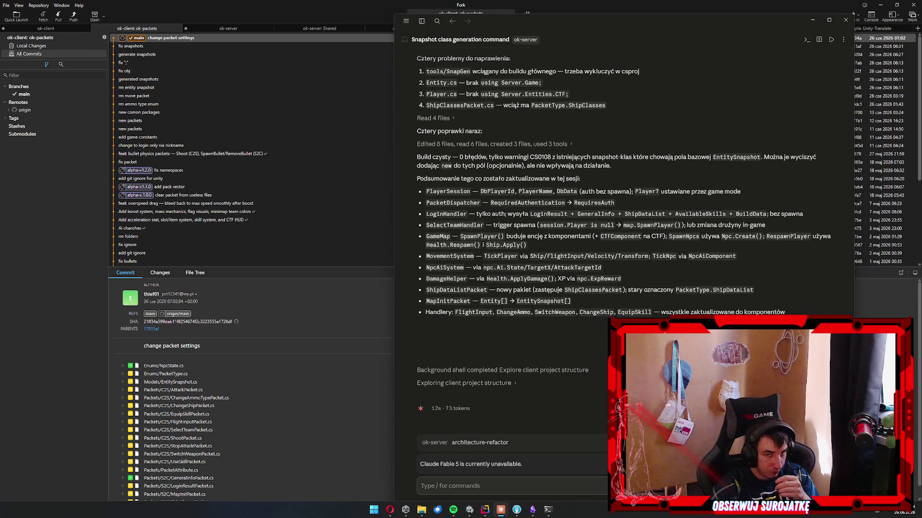
pyautogui.hotkey('alt', 'Tab')
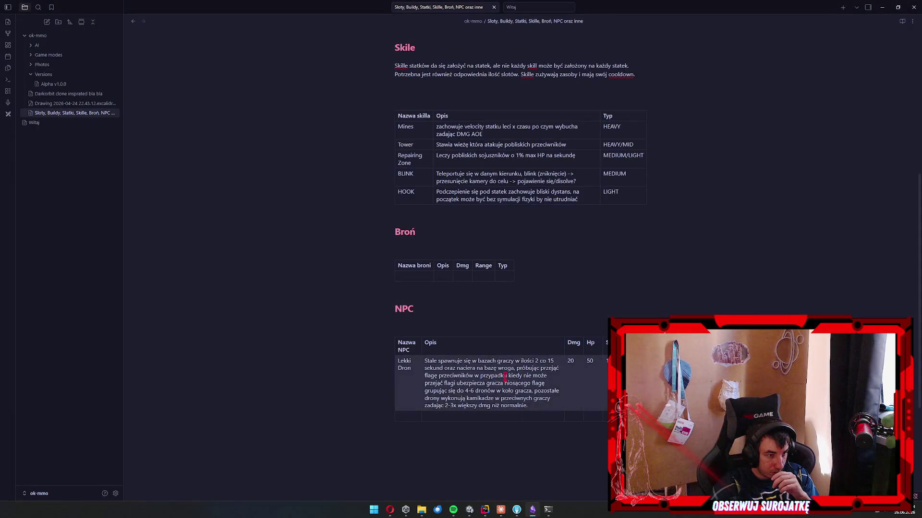
# Approve Claude's pending PowerShell command after scrolling through the design note.
pyautogui.scroll(3, 528, 395)
pyautogui.scroll(3, 528, 394)
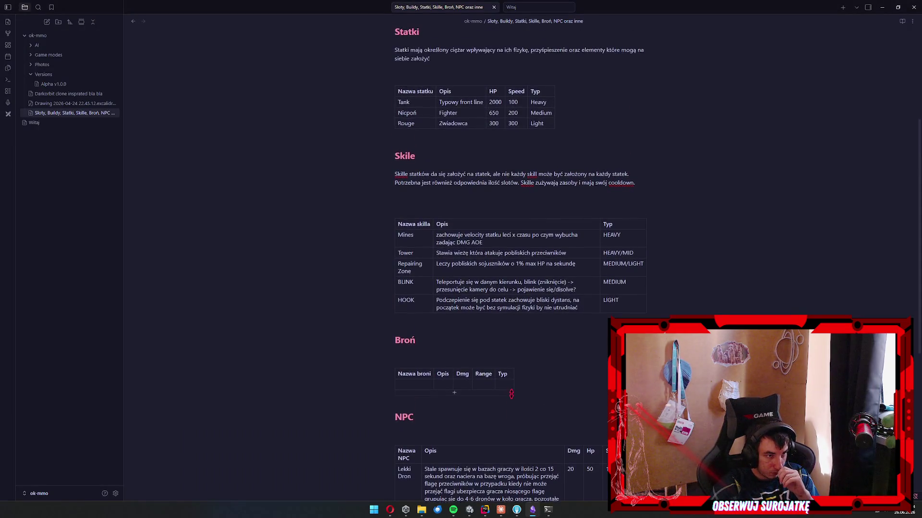
pyautogui.scroll(3, 509, 390)
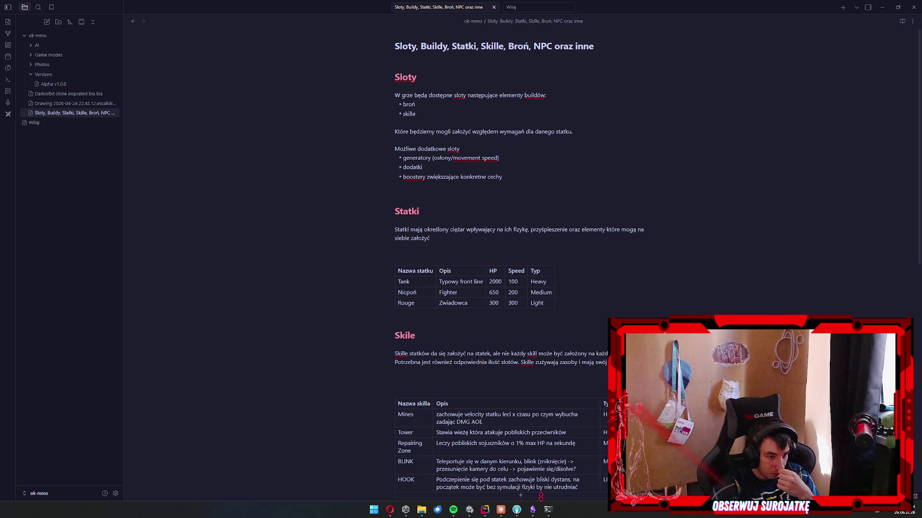
pyautogui.click(500, 511)
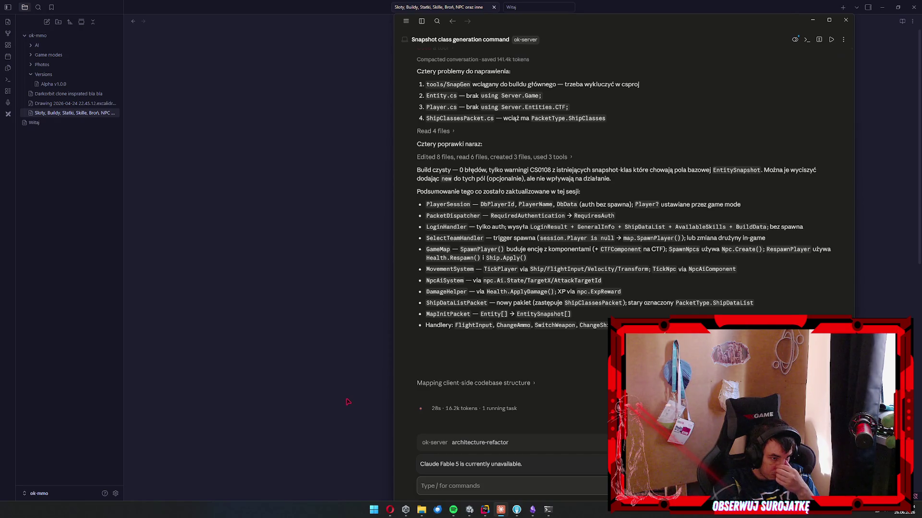
pyautogui.click(633, 421)
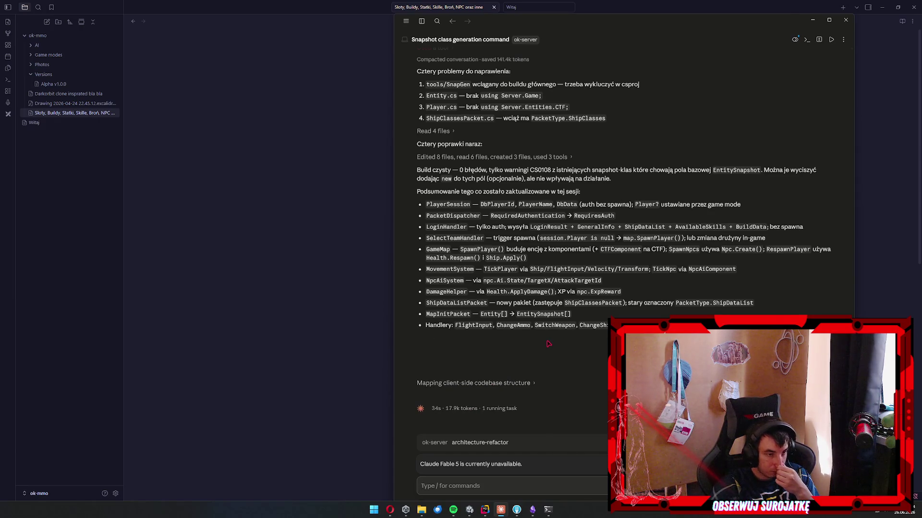
# Look over the note's ship, skill, weapon and NPC tables, placing the caret in the Broń table.
pyautogui.click(307, 355)
pyautogui.scroll(-3, 336, 359)
pyautogui.scroll(2, 482, 347)
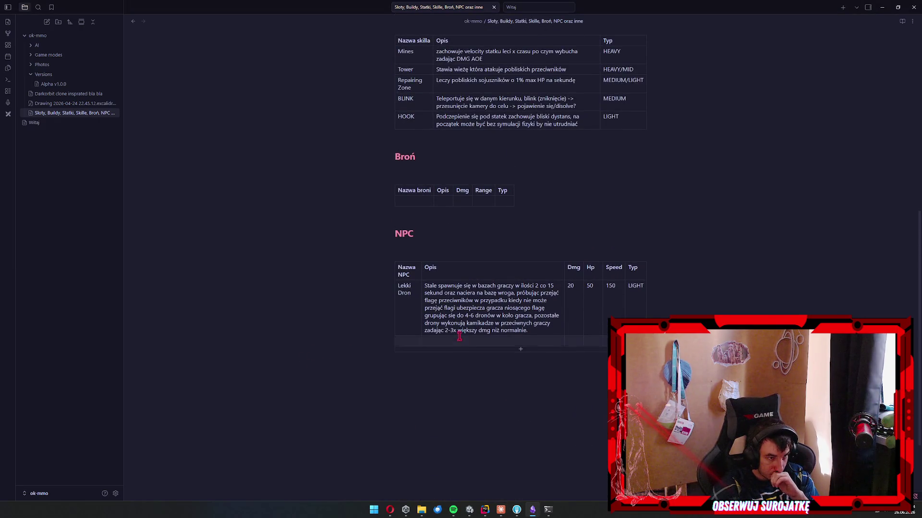
pyautogui.scroll(1, 463, 338)
pyautogui.click(426, 238)
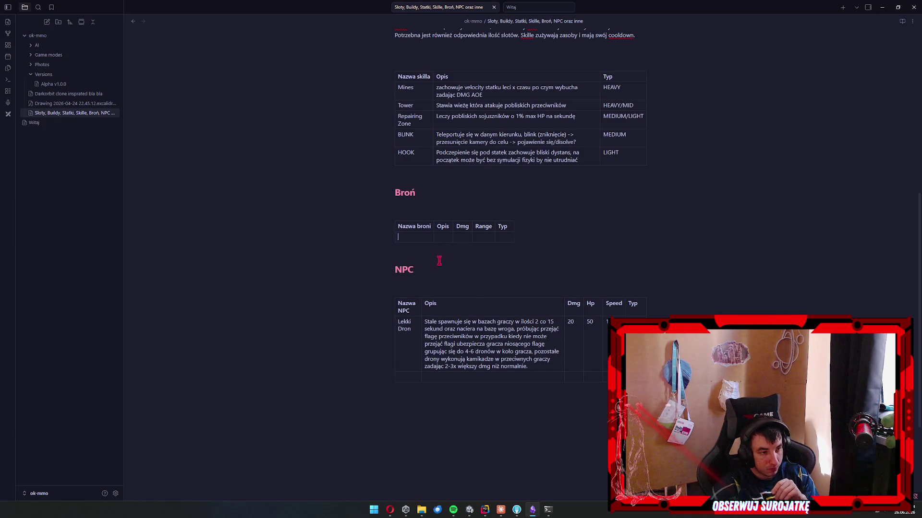
pyautogui.scroll(4, 521, 300)
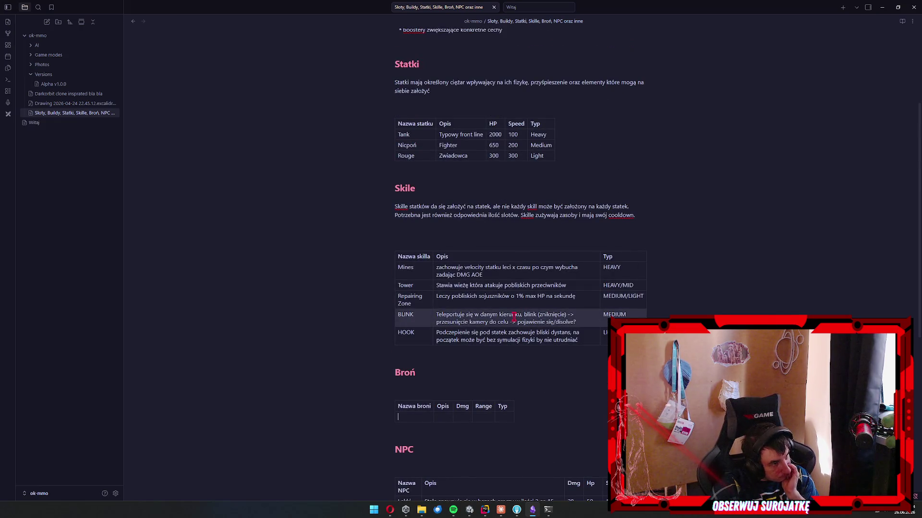
pyautogui.scroll(-3, 513, 317)
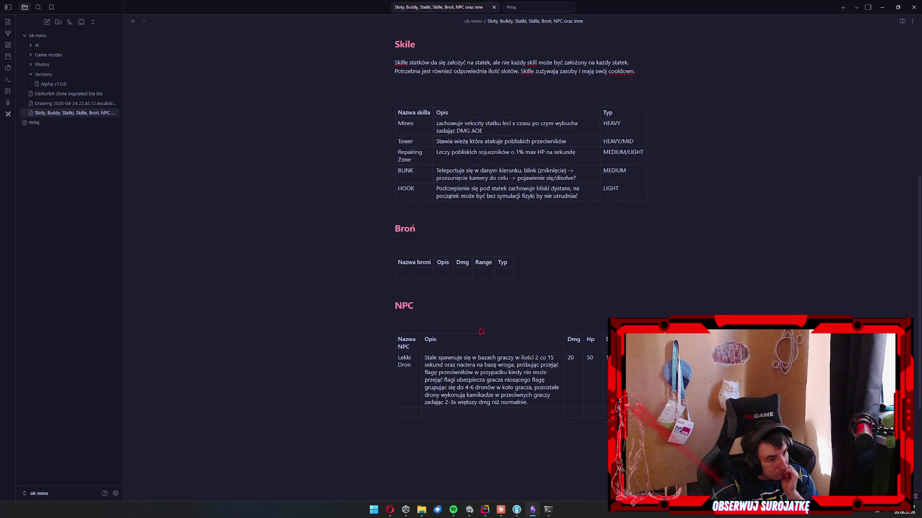
pyautogui.scroll(2, 482, 344)
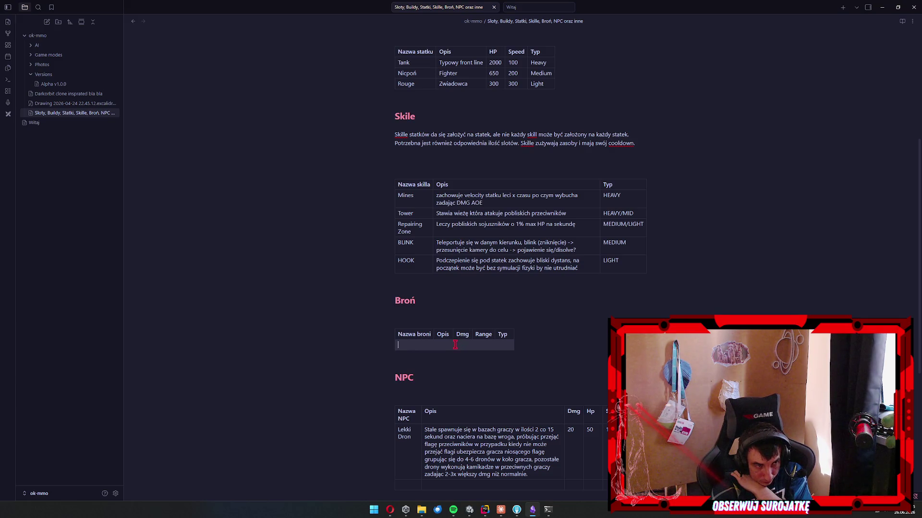
# Add an Attack Speed column after Typ in the Broń table.
pyautogui.rightClick(510, 334)
pyautogui.moveTo(535, 456)
pyautogui.click(619, 464)
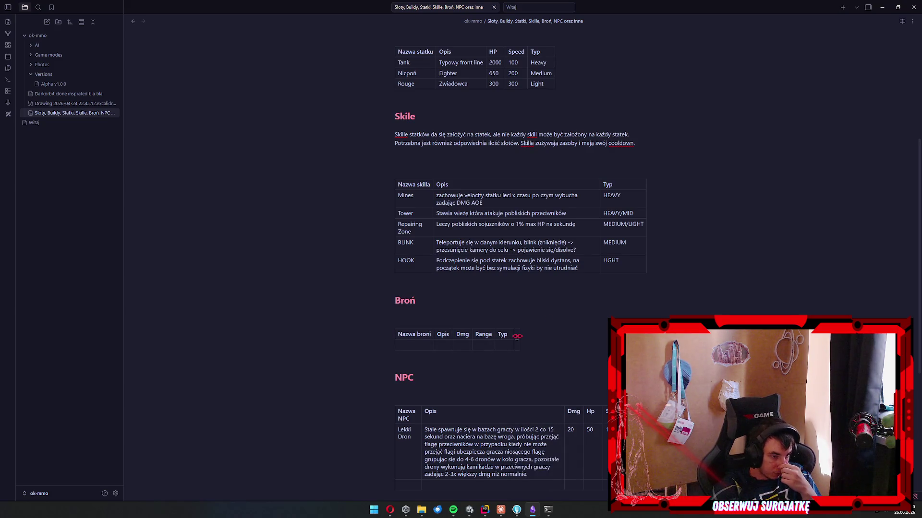
pyautogui.write('Typ')
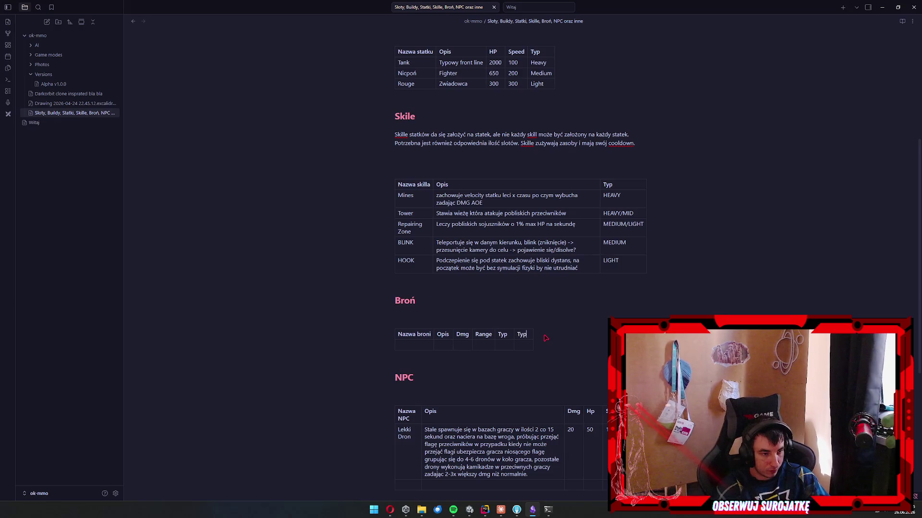
pyautogui.write('A')
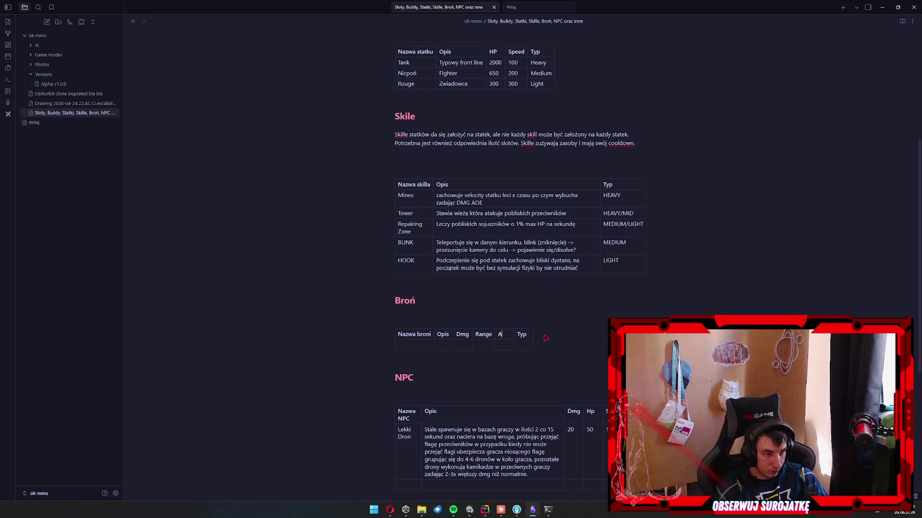
pyautogui.write('ttack Speed')
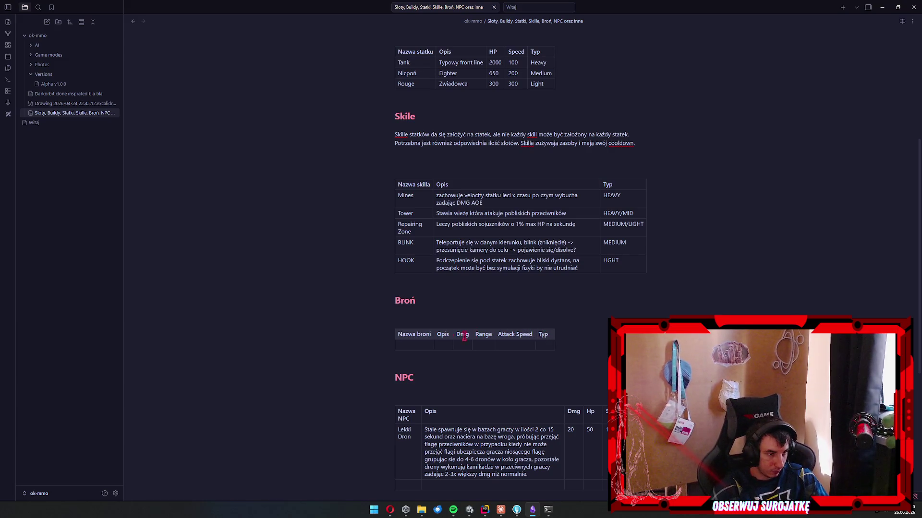
pyautogui.press('BackSpace')
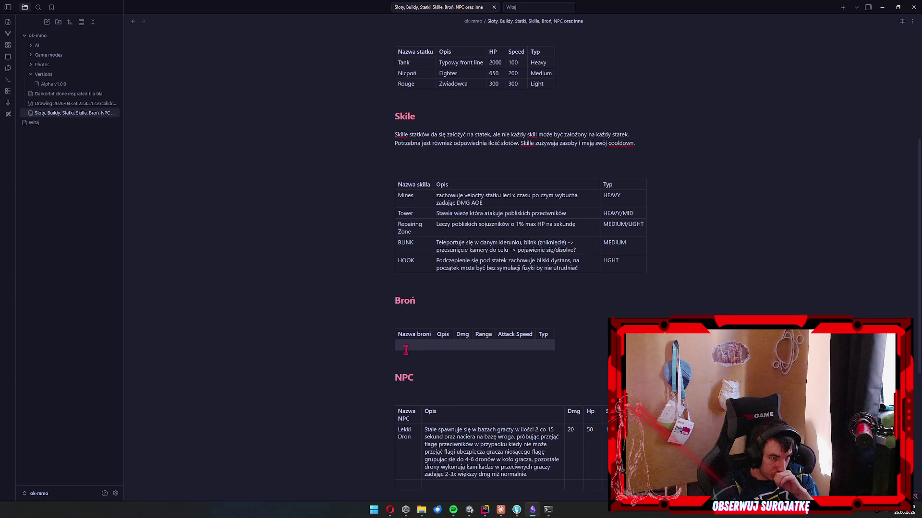
# Enter a Migacz row with the description 'Szybkostrzelający laser'.
pyautogui.write('Migacz')
pyautogui.press('Tab')
pyautogui.write('Laser')
pyautogui.hotkey('ctrl', 'a')
pyautogui.write('Szybkostrzelający laser')
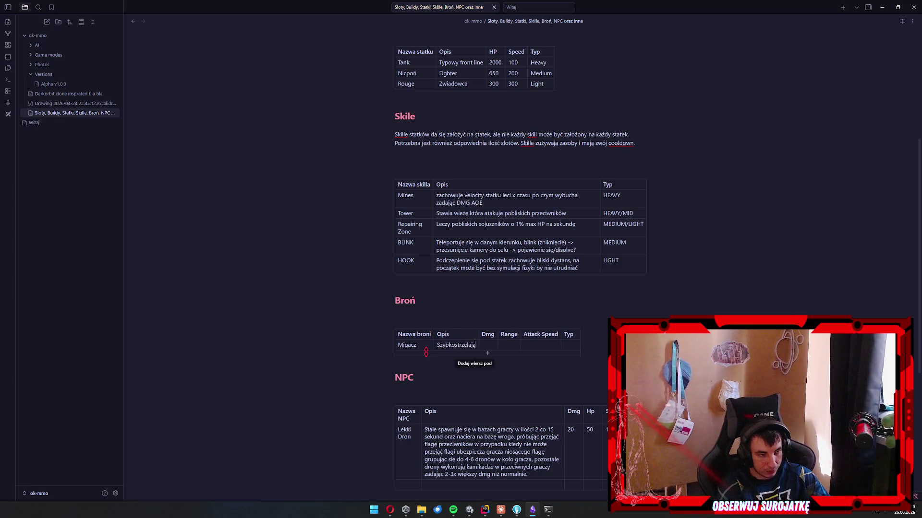
pyautogui.press('Tab')
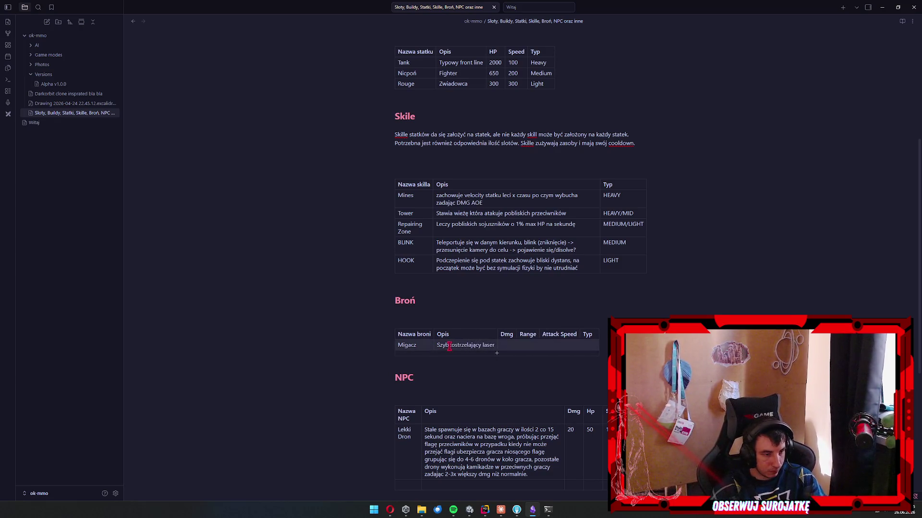
# Fill Migacz's stats (Dmg 5, Range 2000, Attack Speed 2, Typ LIGHT) and add an empty row below.
pyautogui.scroll(5, 426, 352)
pyautogui.scroll(1, 519, 263)
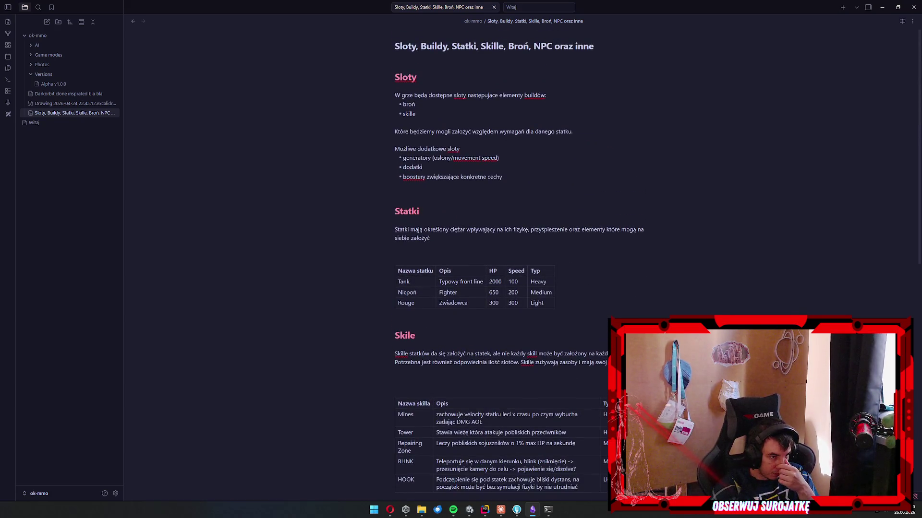
pyautogui.scroll(-5, 519, 263)
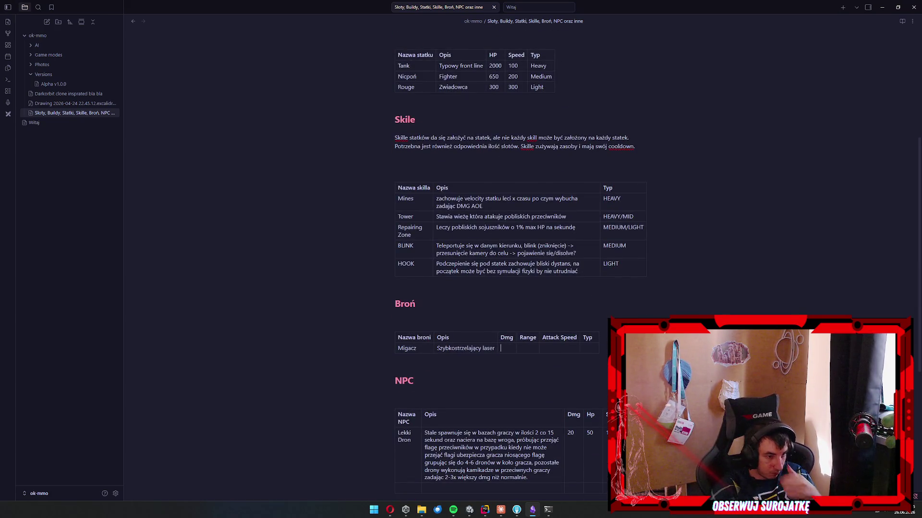
pyautogui.write('5')
pyautogui.scroll(1, 519, 263)
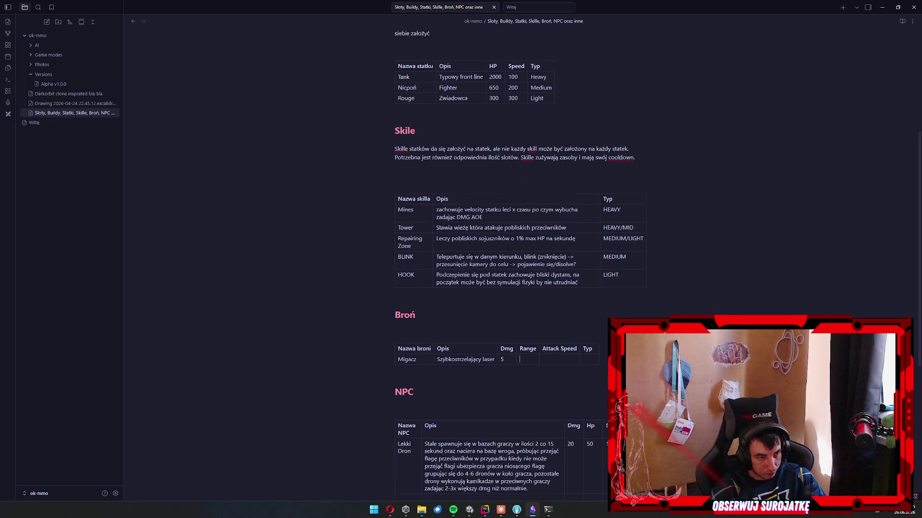
pyautogui.write('2000')
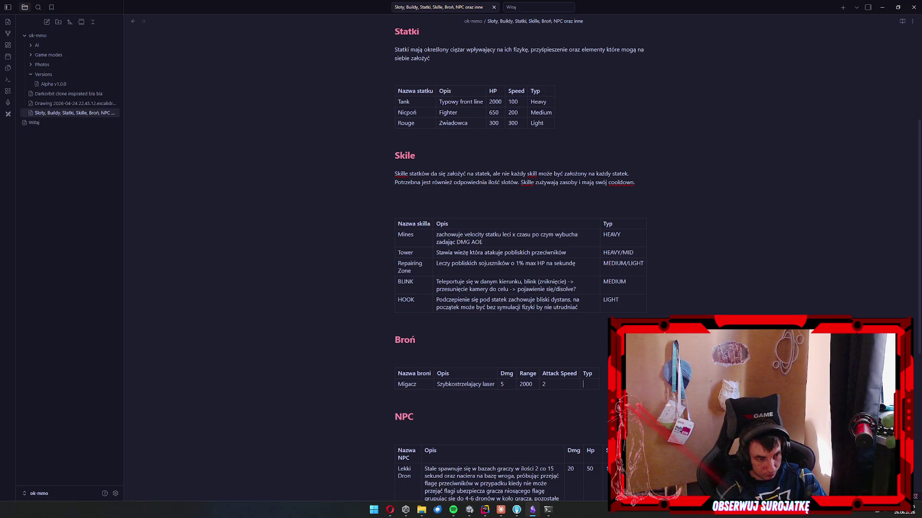
pyautogui.write('IGHT')
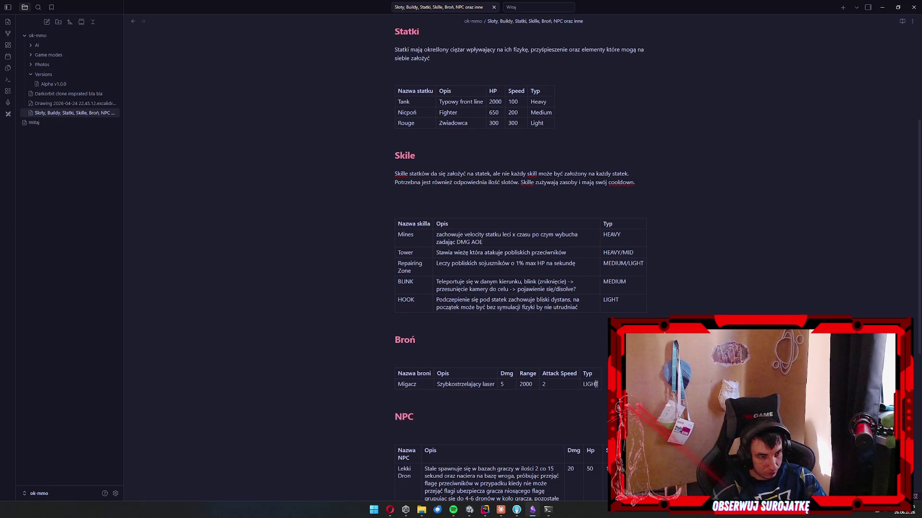
pyautogui.press('Return')
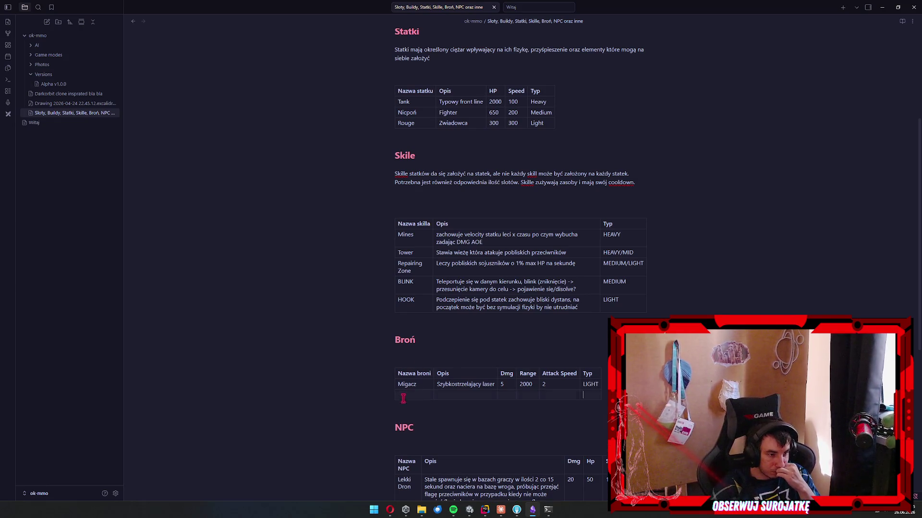
pyautogui.scroll(-4, 539, 356)
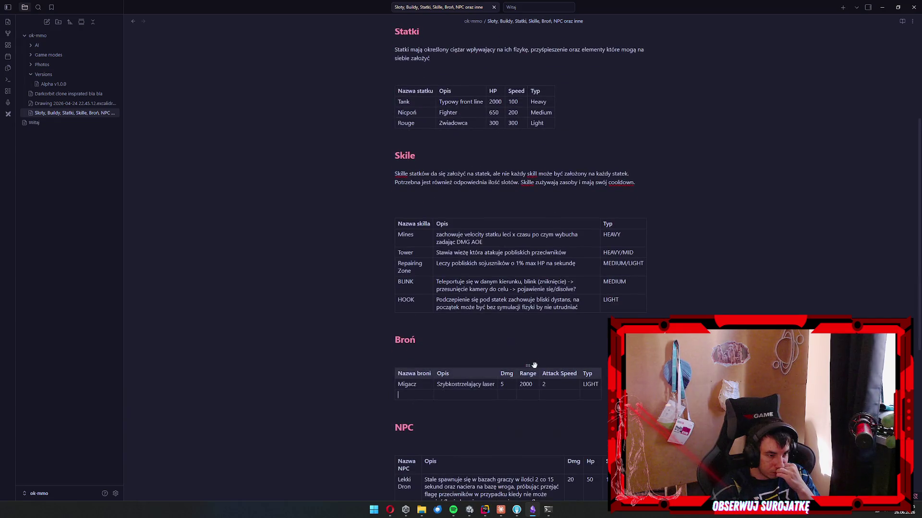
# Add a Rocket row with its AOE rocket description, correcting 'zdeżeniu' to 'zderzeniu'.
pyautogui.write('Rocket')
pyautogui.press('Tab')
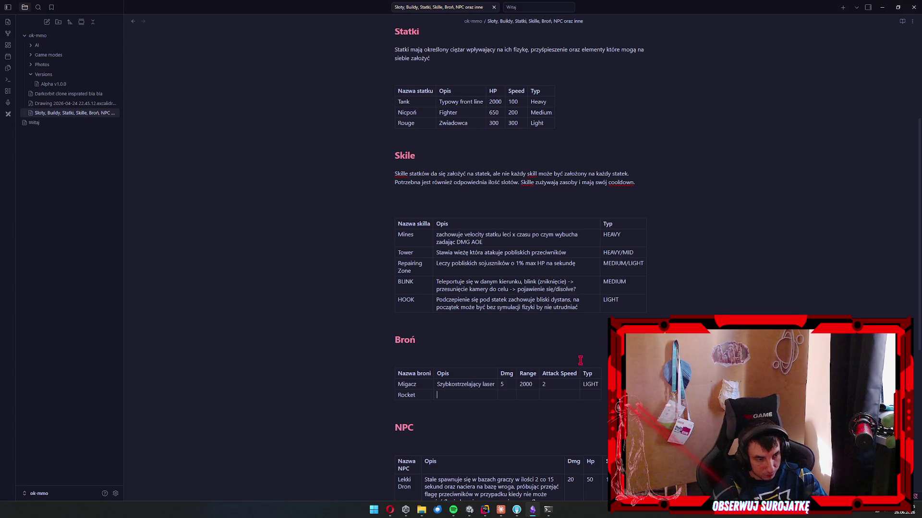
pyautogui.write('Rak')
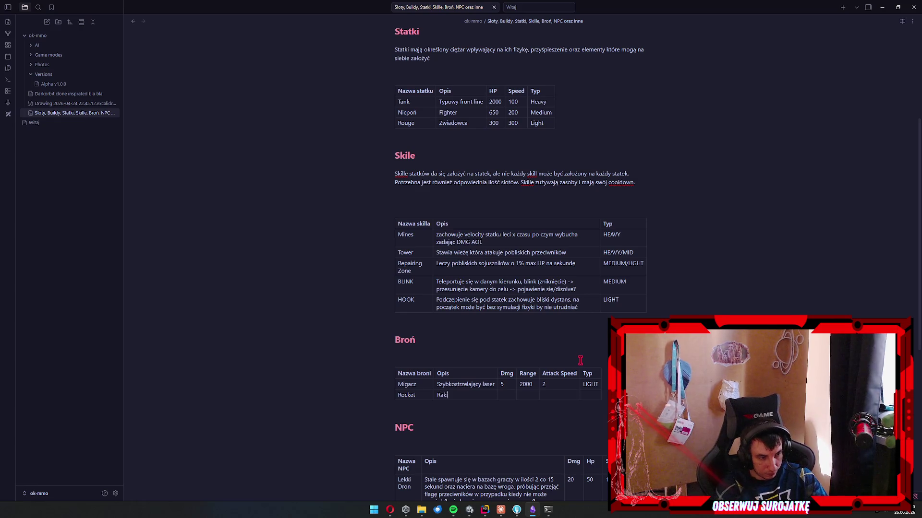
pyautogui.write('iety które')
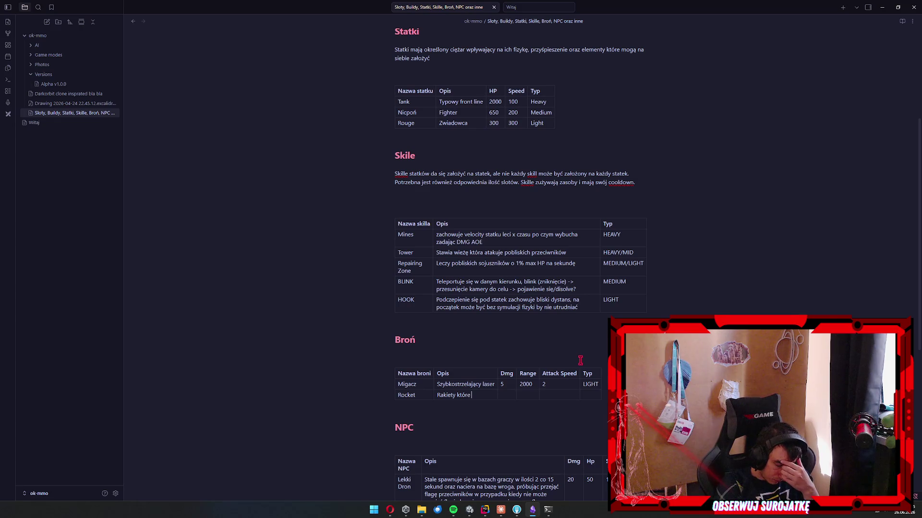
pyautogui.write(' wybuchają po zdeżeniu z celem')
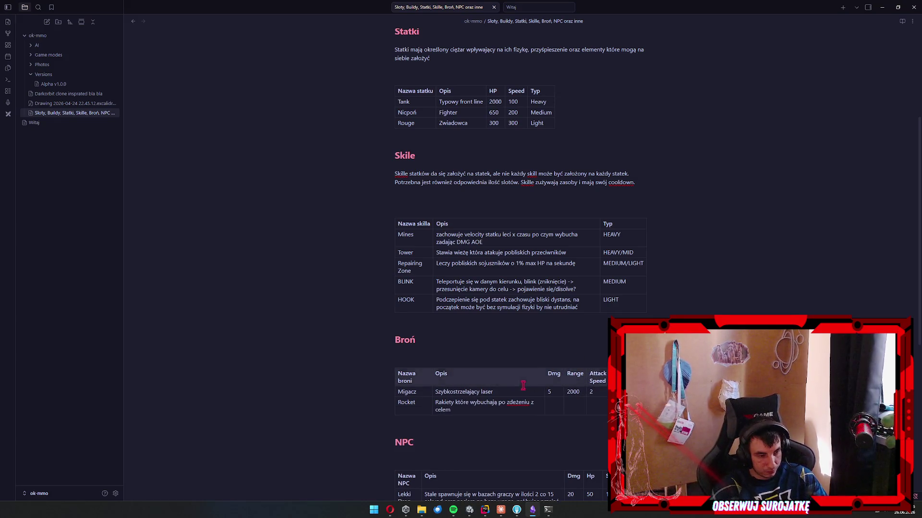
pyautogui.rightClick(522, 402)
pyautogui.click(557, 216)
pyautogui.press('Tab')
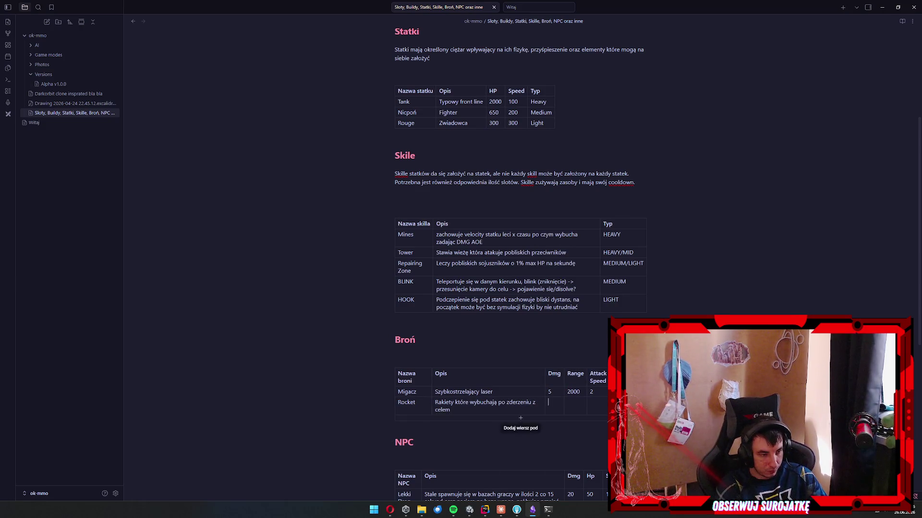
pyautogui.write(' zad')
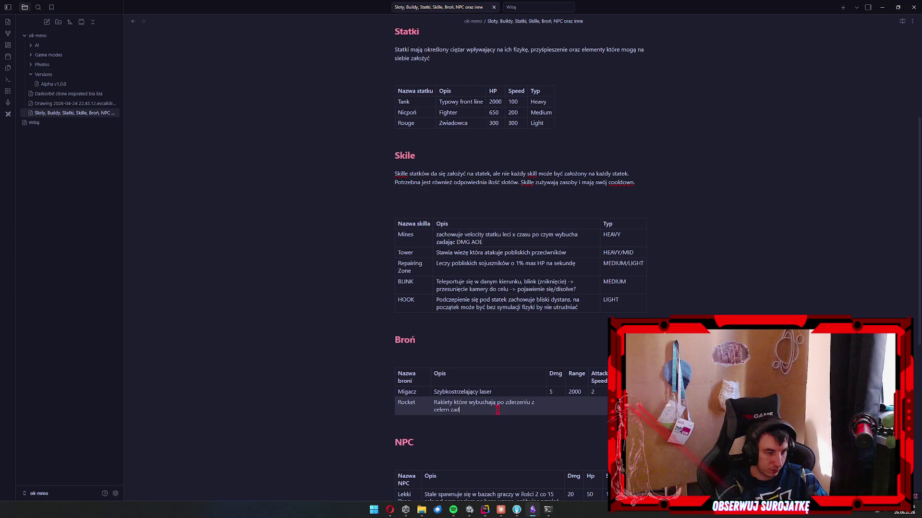
pyautogui.write('ając obrażenia AOE')
pyautogui.press('Tab')
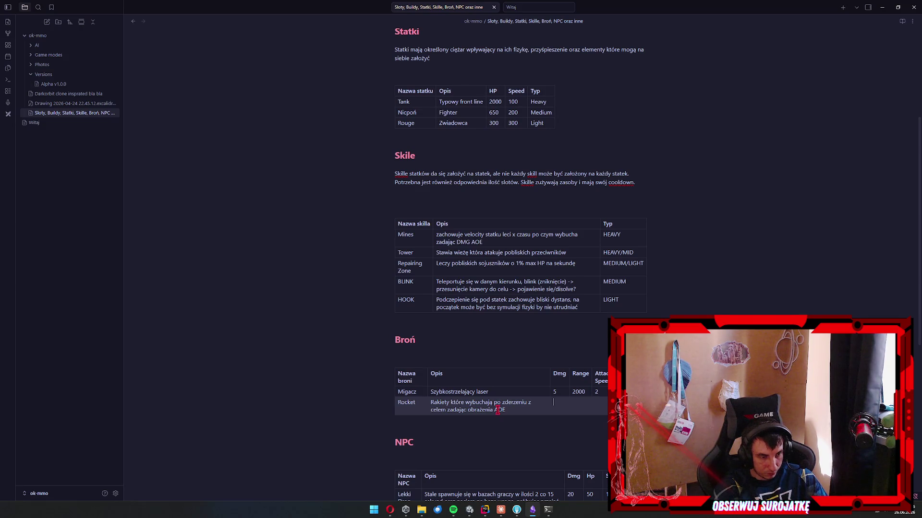
# Set Rocket's Dmg to Max: 50 / Min: 10 and Range to N/A DMG(200), then begin a Bullet Shooter BS row.
pyautogui.write('50')
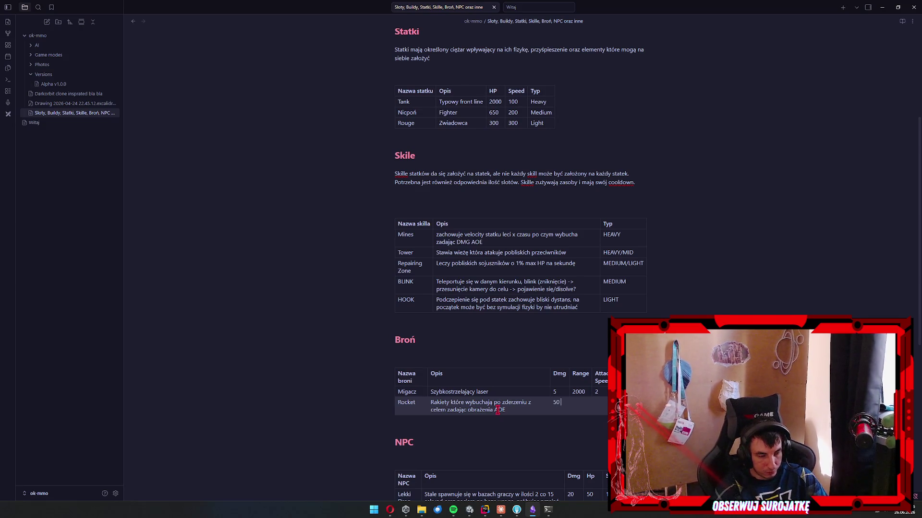
pyautogui.press('BackSpace')
pyautogui.press('BackSpace')
pyautogui.write('Max: 50')
pyautogui.hotkey('shift', 'Return')
pyautogui.write('Min')
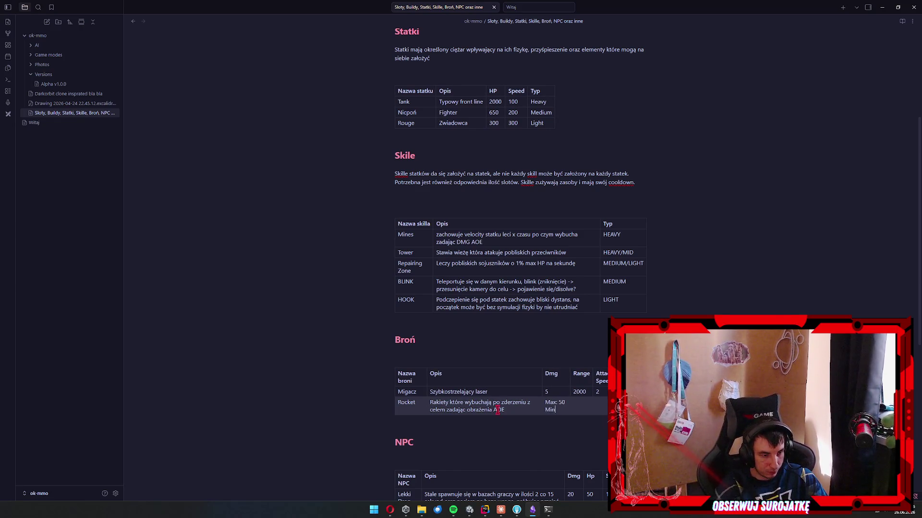
pyautogui.write(': 10')
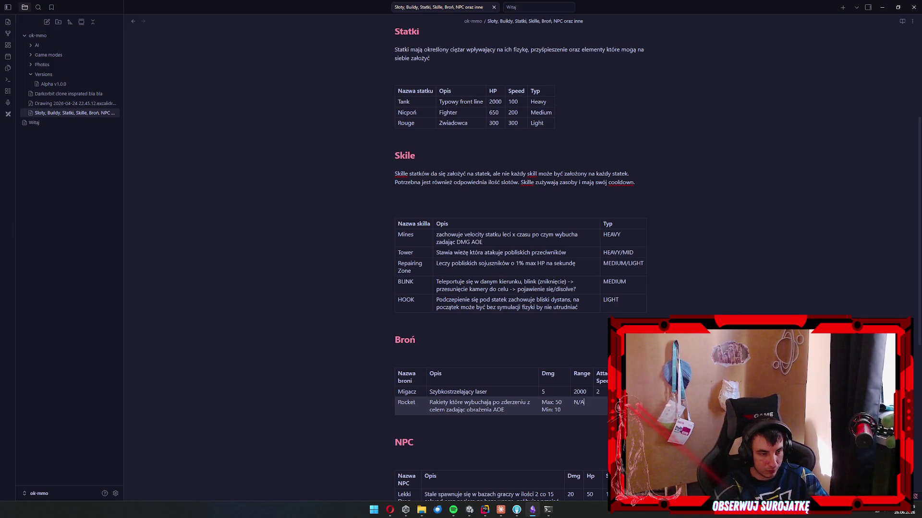
pyautogui.press('Return')
pyautogui.click(587, 407)
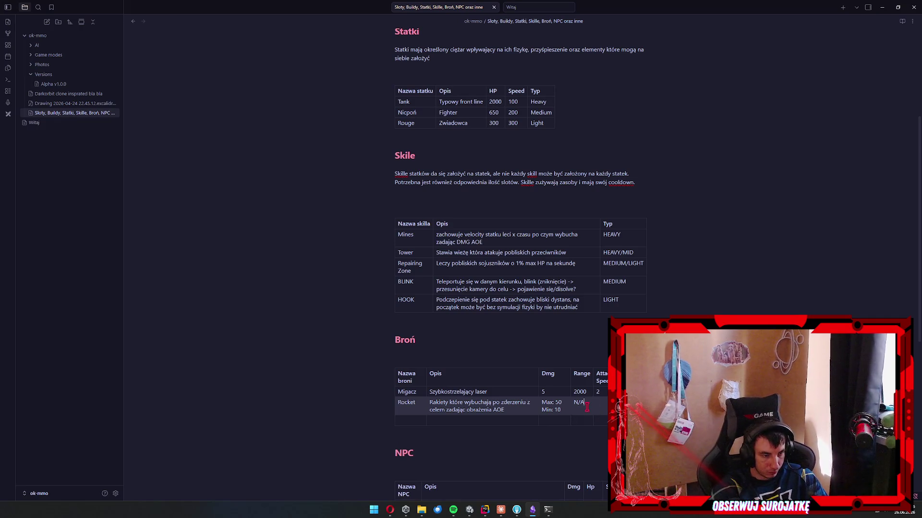
pyautogui.write('DM')
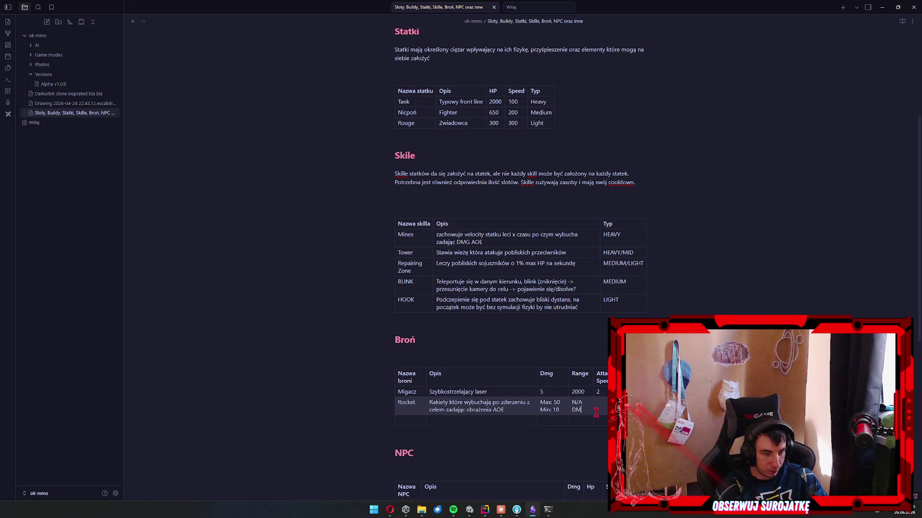
pyautogui.write('G(200')
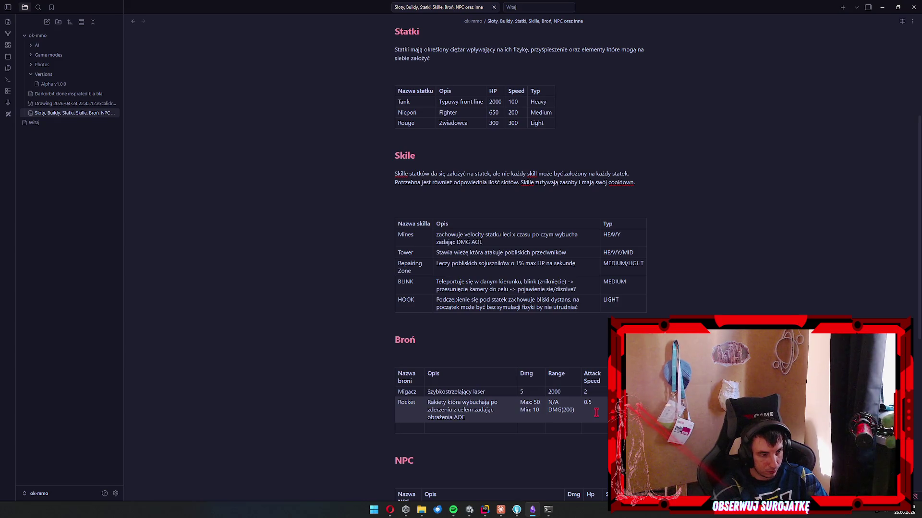
pyautogui.write('let S')
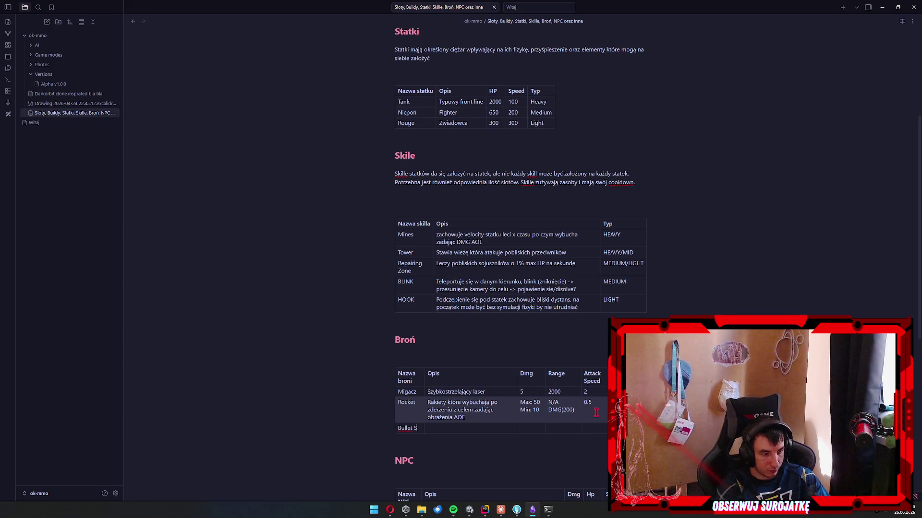
pyautogui.write('hooter BS')
# Fill Bullet Shooter BS (photon description, Dmg 50, Range 500, Attack Speed 0.7) and set Rocket's Typ to HEAVY/MID.
pyautogui.press('Tab')
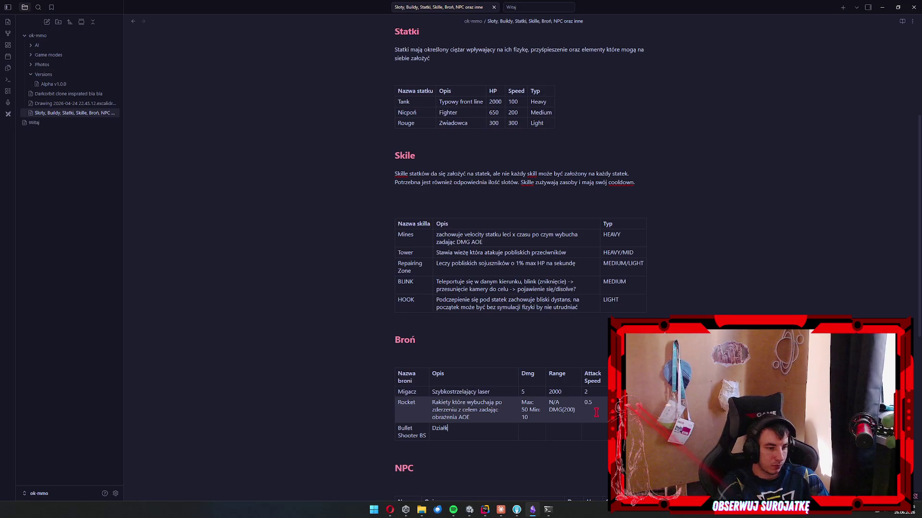
pyautogui.write('ko strzelające fotonami')
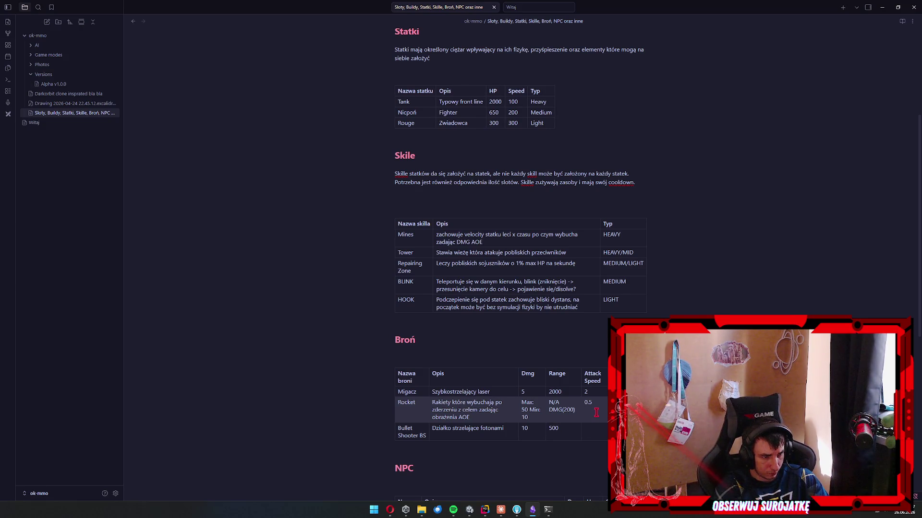
pyautogui.hotkey('shift', 'Tab')
pyautogui.hotkey('shift', 'Tab')
pyautogui.write('50')
pyautogui.press('Tab')
pyautogui.press('Tab')
pyautogui.write('0.')
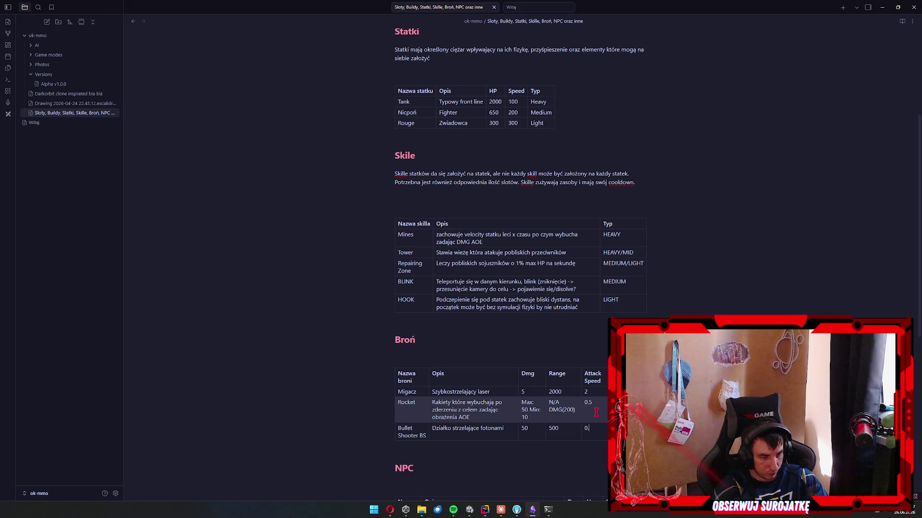
pyautogui.press('Left')
pyautogui.press('Left')
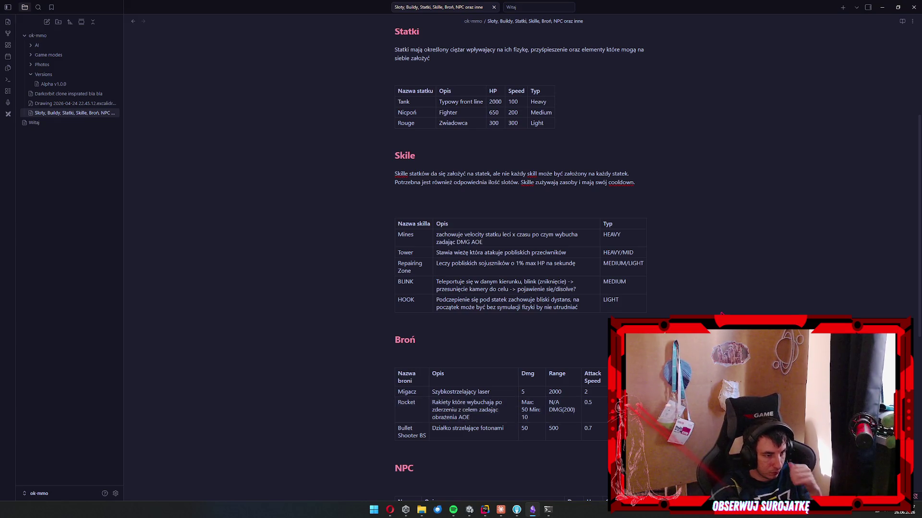
pyautogui.scroll(-3, 596, 413)
pyautogui.scroll(1, 521, 240)
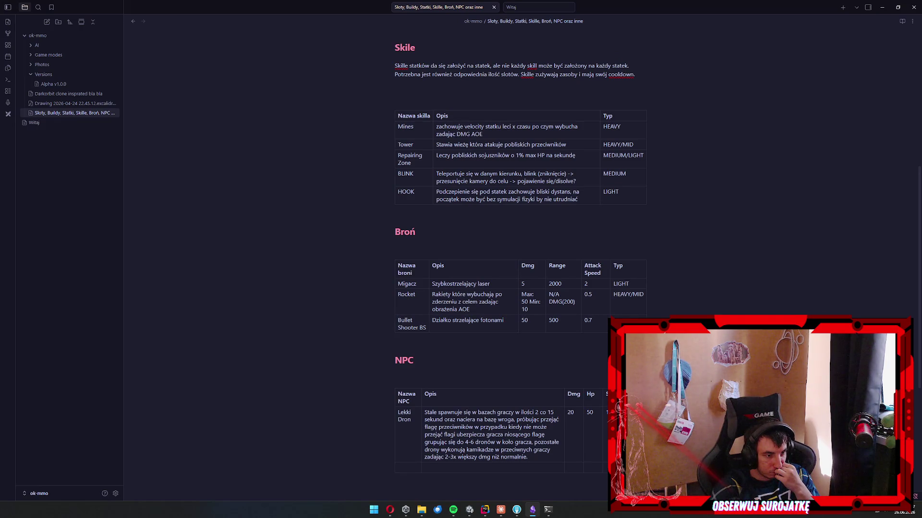
# Glance at the terminal and Claude's progress, then return to the Obsidian note.
pyautogui.click(548, 510)
pyautogui.click(528, 508)
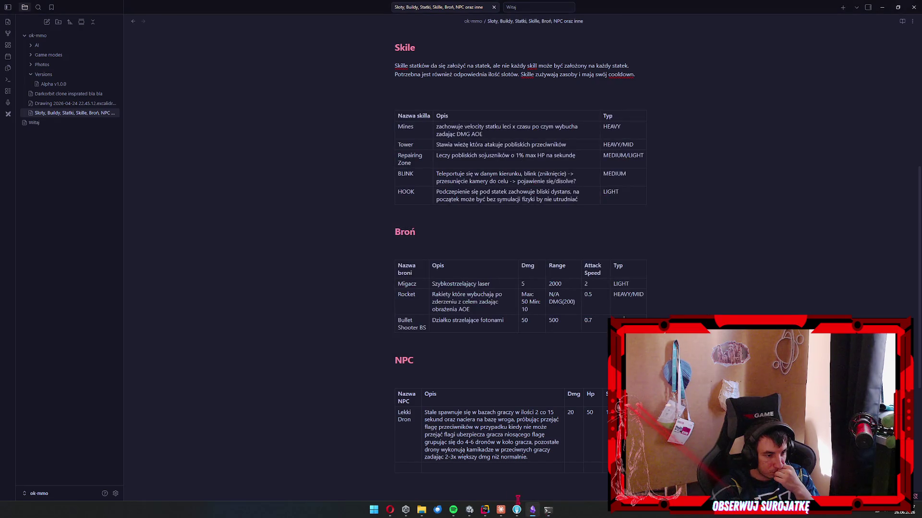
pyautogui.click(503, 511)
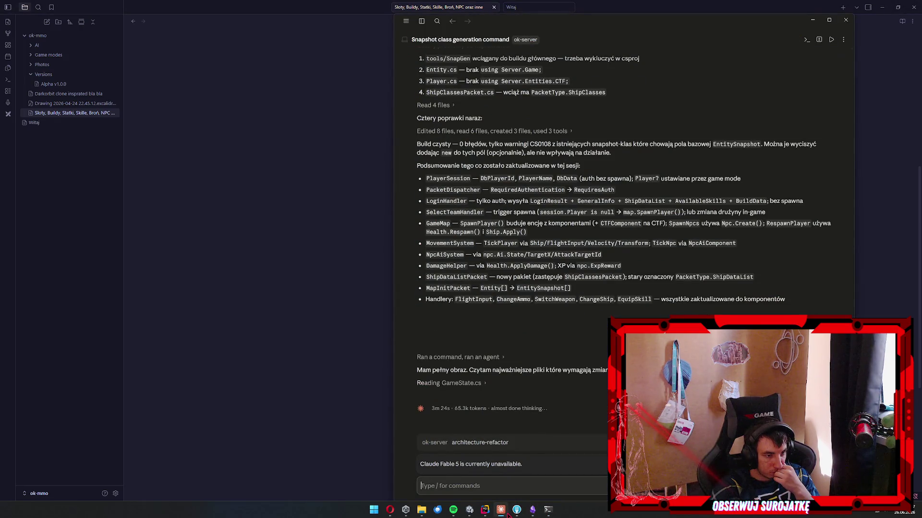
pyautogui.click(295, 393)
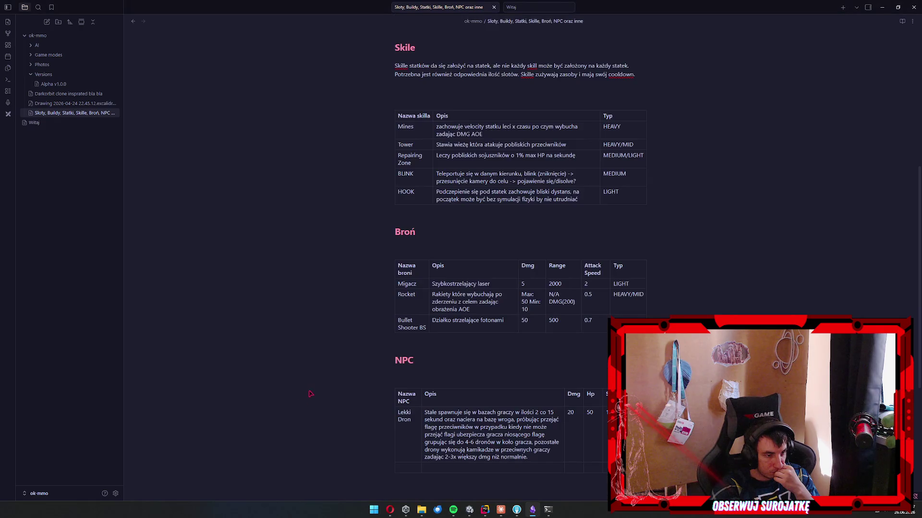
# Scroll through the note's Broń and NPC tables, then switch to the ok-client project in Rider.
pyautogui.click(420, 284)
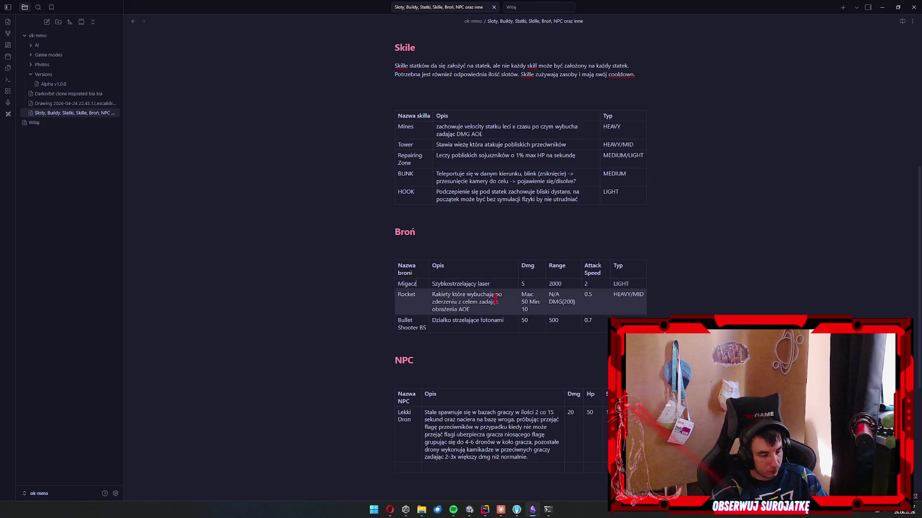
pyautogui.scroll(10, 346, 293)
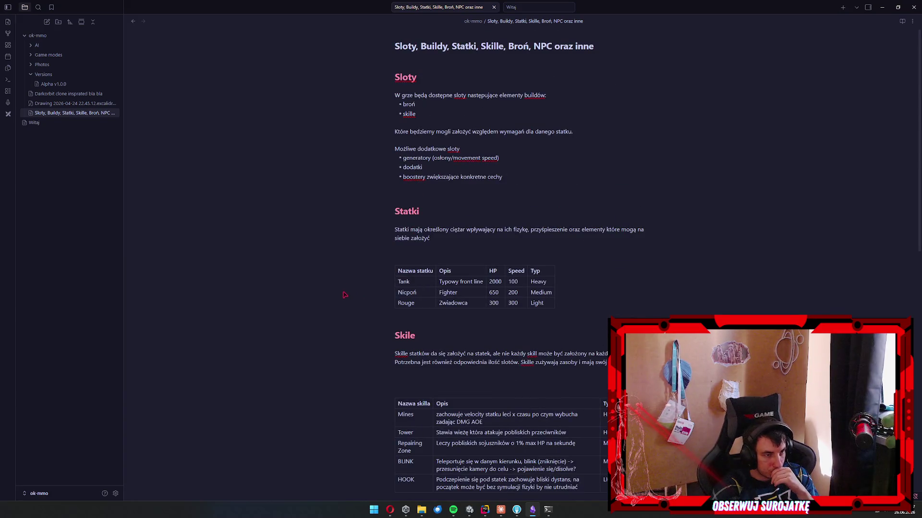
pyautogui.scroll(-11, 341, 293)
pyautogui.scroll(5, 340, 295)
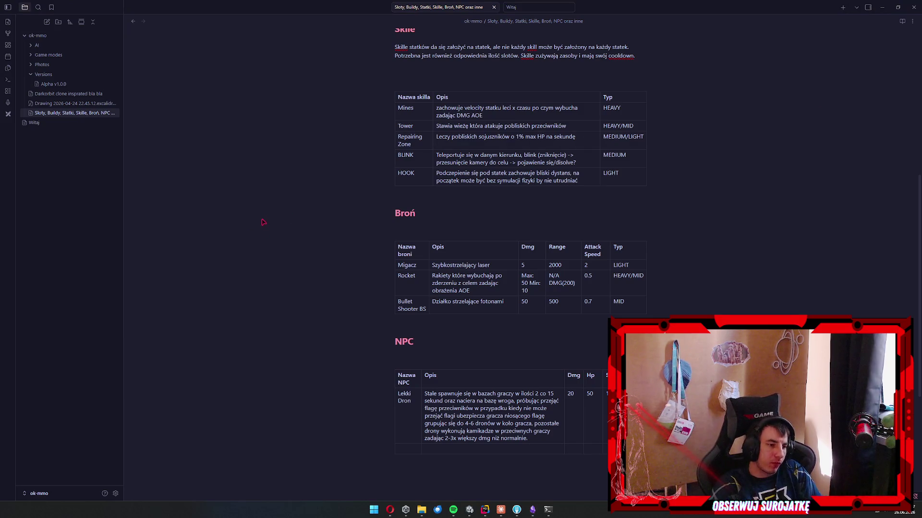
pyautogui.scroll(-3, 279, 230)
pyautogui.click(507, 333)
pyautogui.scroll(3, 499, 324)
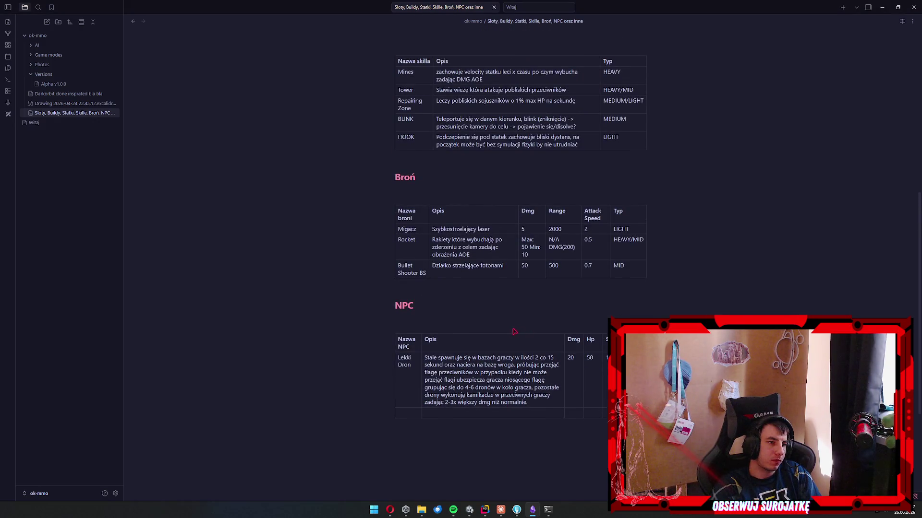
pyautogui.scroll(5, 351, 324)
pyautogui.scroll(-6, 357, 323)
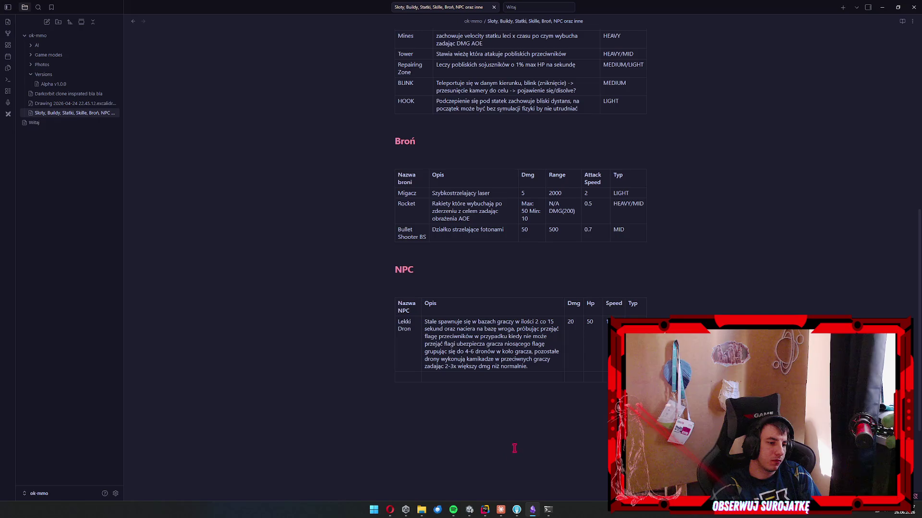
pyautogui.moveTo(485, 510)
pyautogui.click(514, 464)
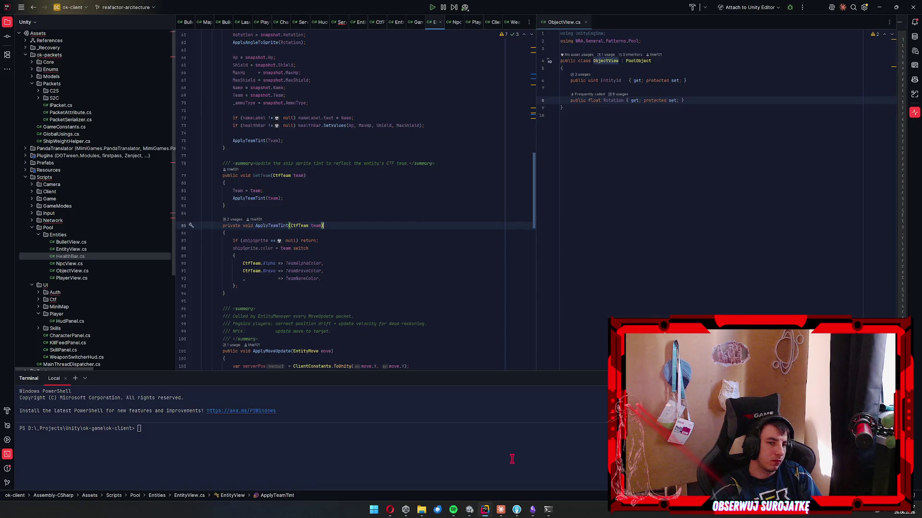
# Inspect the team colour switch in EntityView's ApplyTeamTint, then switch to the ok-server solution.
pyautogui.click(360, 270)
pyautogui.click(353, 301)
pyautogui.click(359, 294)
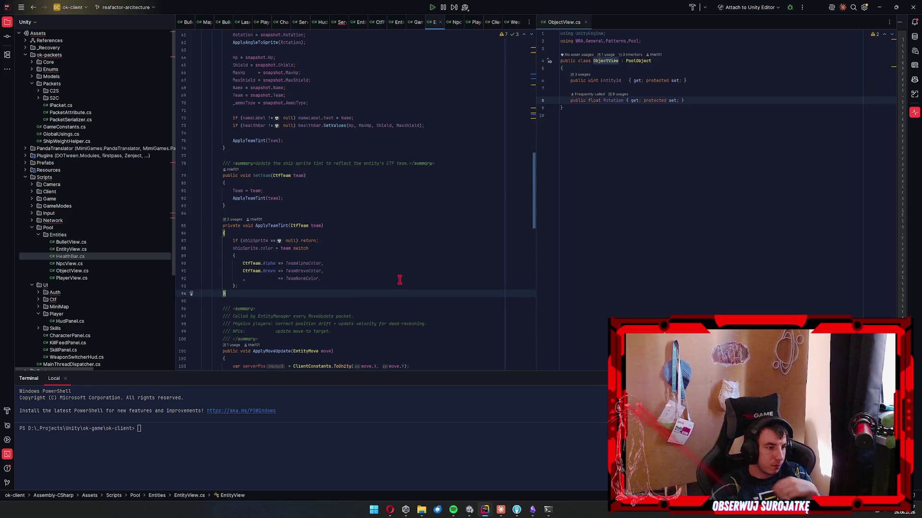
pyautogui.scroll(2, 383, 281)
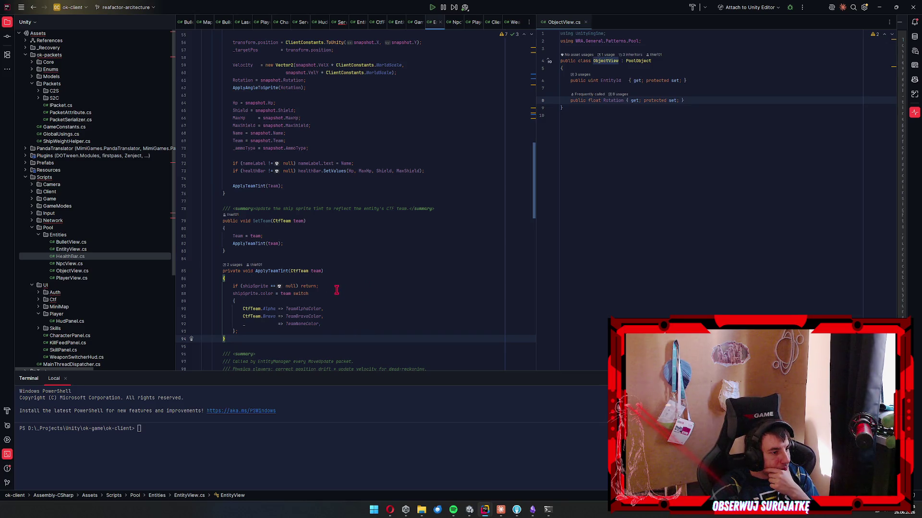
pyautogui.click(433, 283)
pyautogui.scroll(9, 435, 284)
pyautogui.scroll(10, 435, 283)
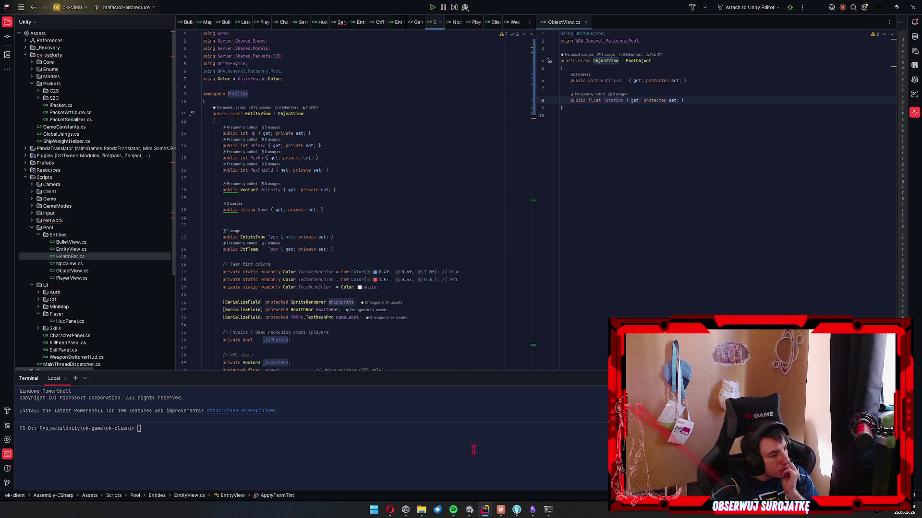
pyautogui.moveTo(484, 509)
pyautogui.click(526, 468)
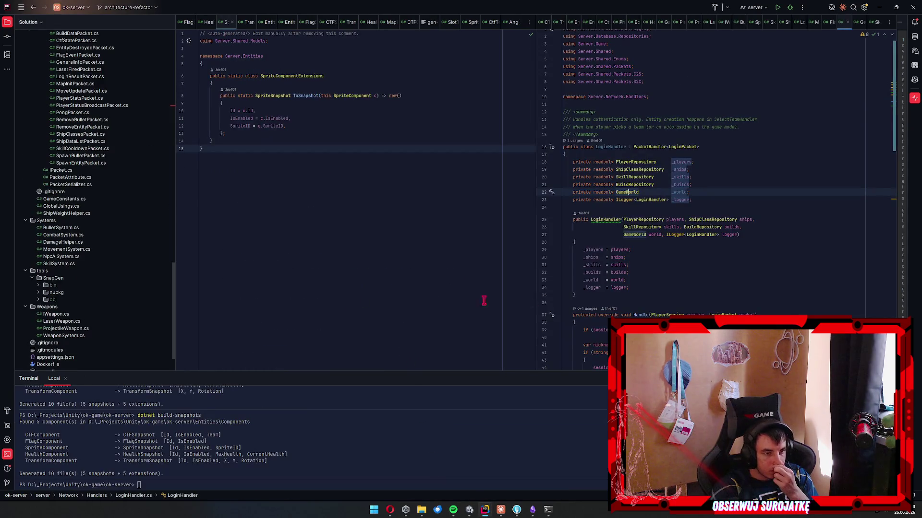
# Open Entities/Player.cs and browse the neighbouring entity files in the Solution tree.
pyautogui.scroll(15, 144, 288)
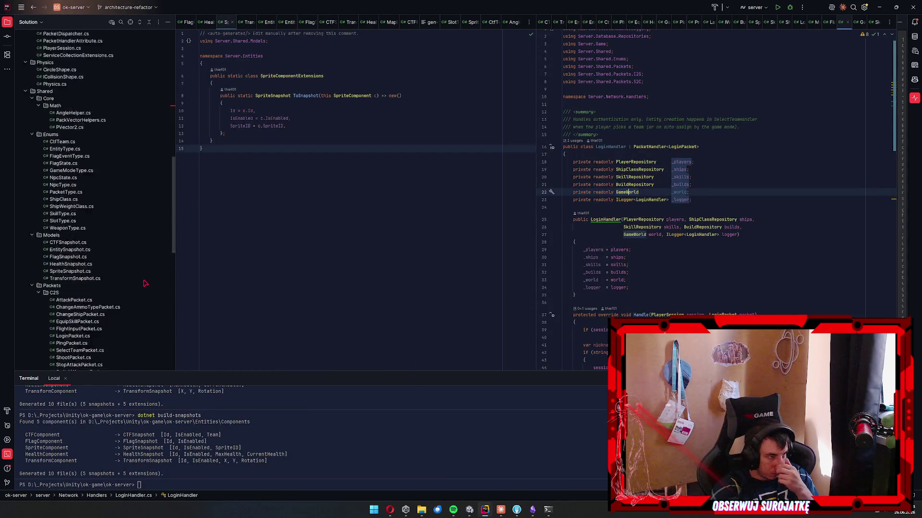
pyautogui.scroll(10, 140, 286)
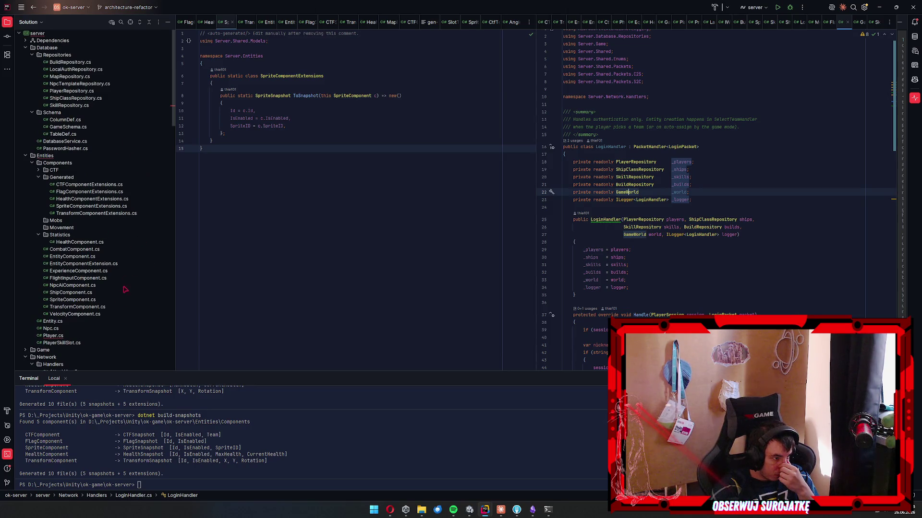
pyautogui.doubleClick(52, 336)
pyautogui.scroll(5, 696, 144)
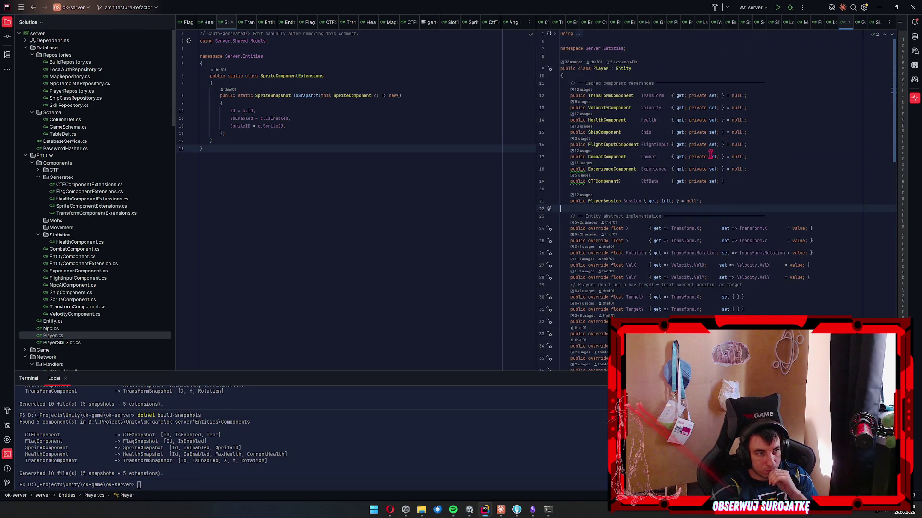
pyautogui.scroll(-5, 799, 145)
pyautogui.scroll(-3, 800, 144)
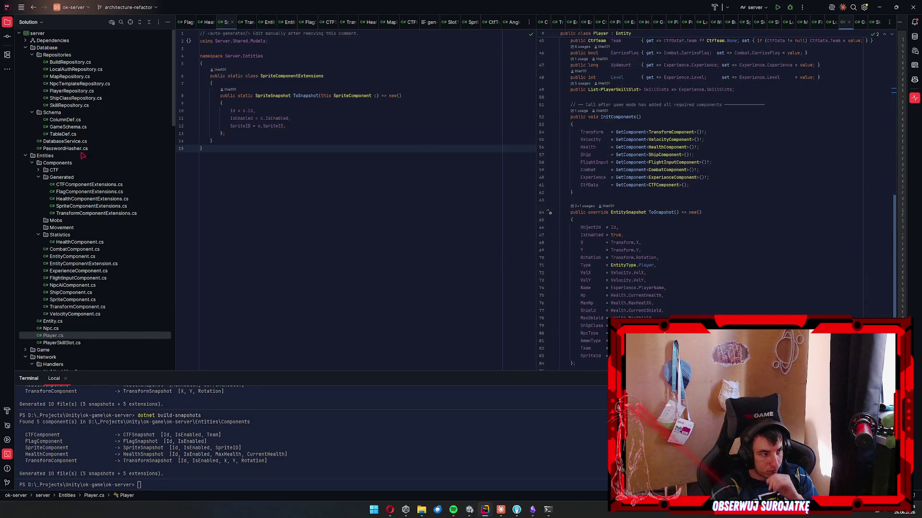
pyautogui.doubleClick(66, 164)
pyautogui.press('Down')
pyautogui.press('Down')
pyautogui.press('Down')
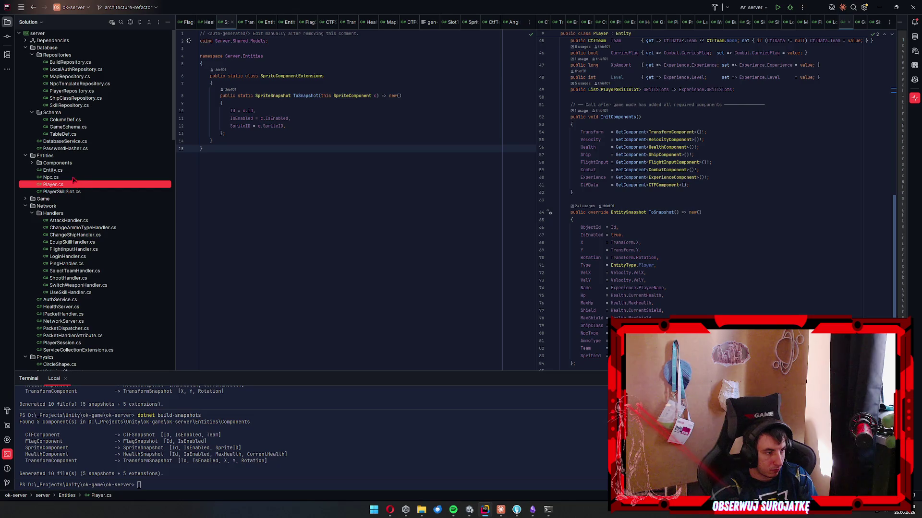
pyautogui.click(74, 178)
pyautogui.scroll(-2, 710, 251)
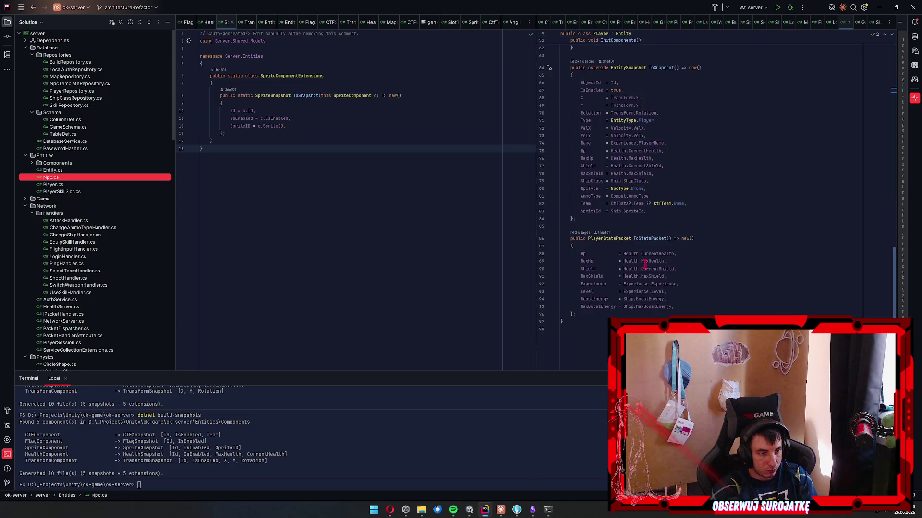
pyautogui.scroll(-1, 697, 212)
pyautogui.scroll(15, 731, 199)
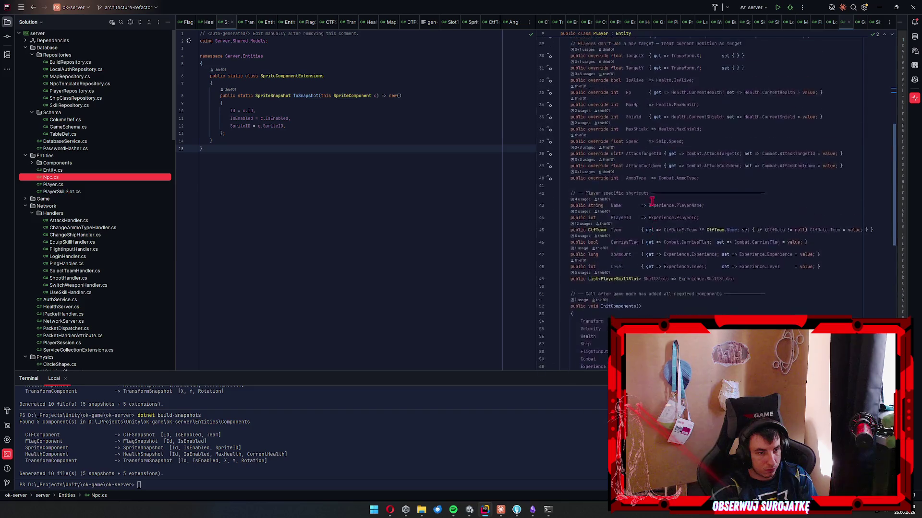
# Review the Player class's 33 usages, then expand the Entities > Components folder.
pyautogui.click(573, 62)
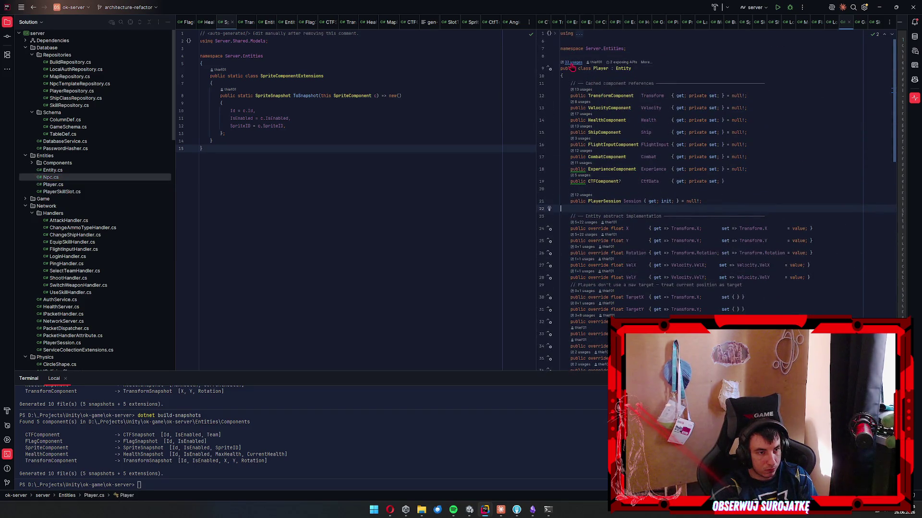
pyautogui.click(849, 198)
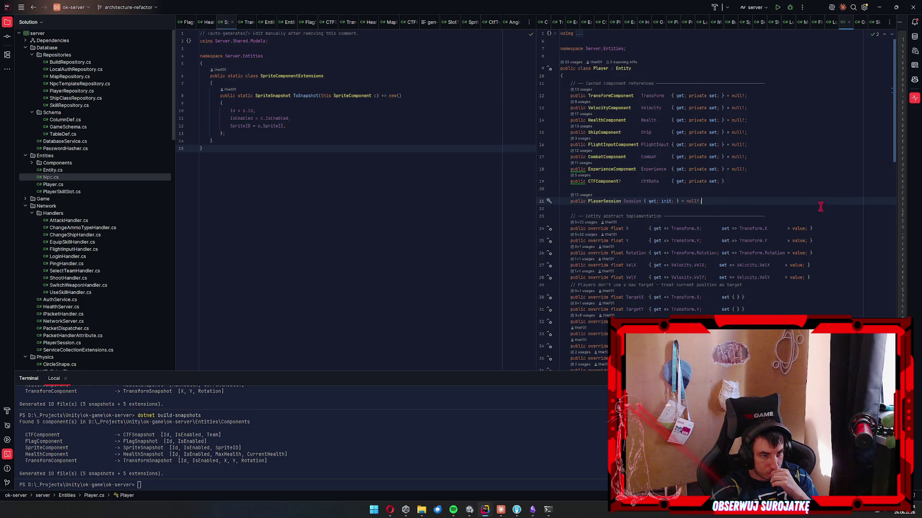
pyautogui.click(572, 62)
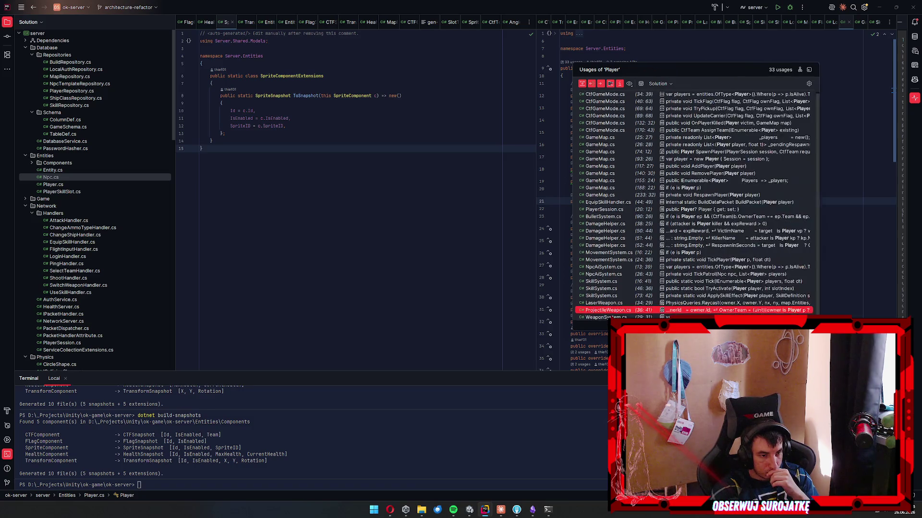
pyautogui.click(78, 106)
pyautogui.click(78, 105)
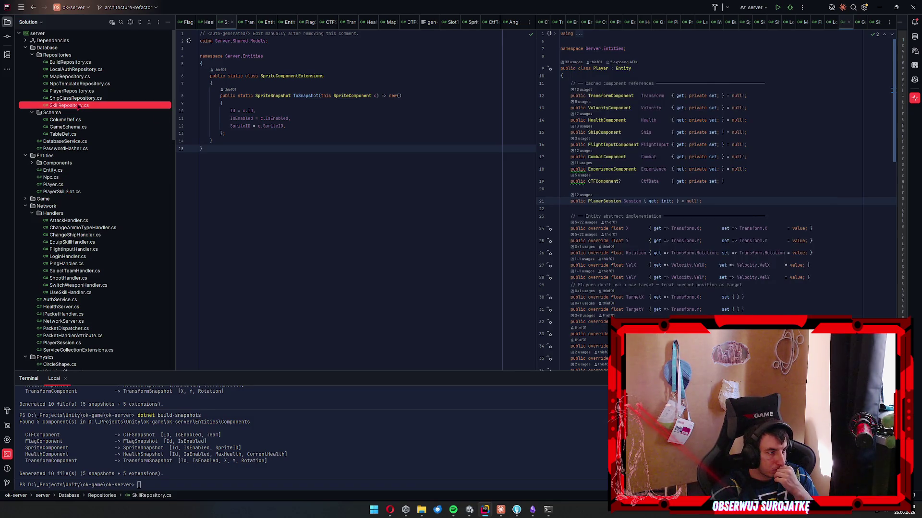
pyautogui.click(91, 92)
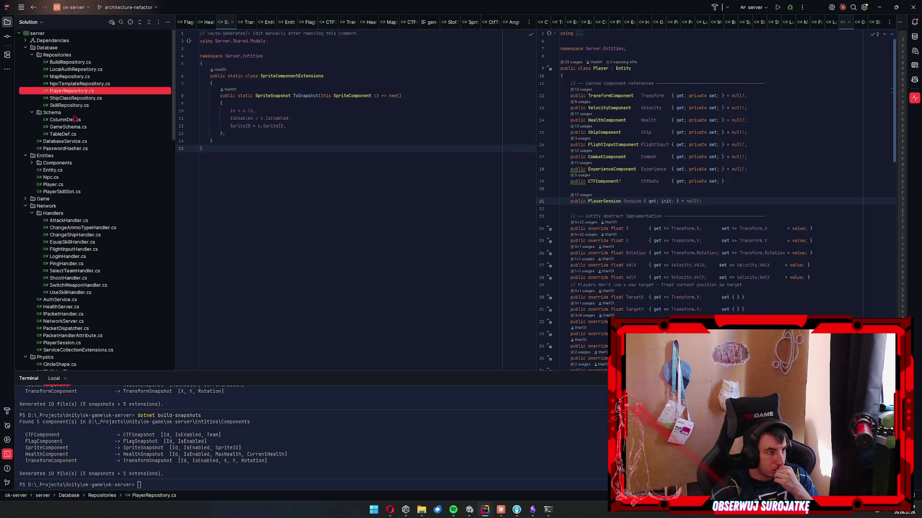
pyautogui.click(32, 163)
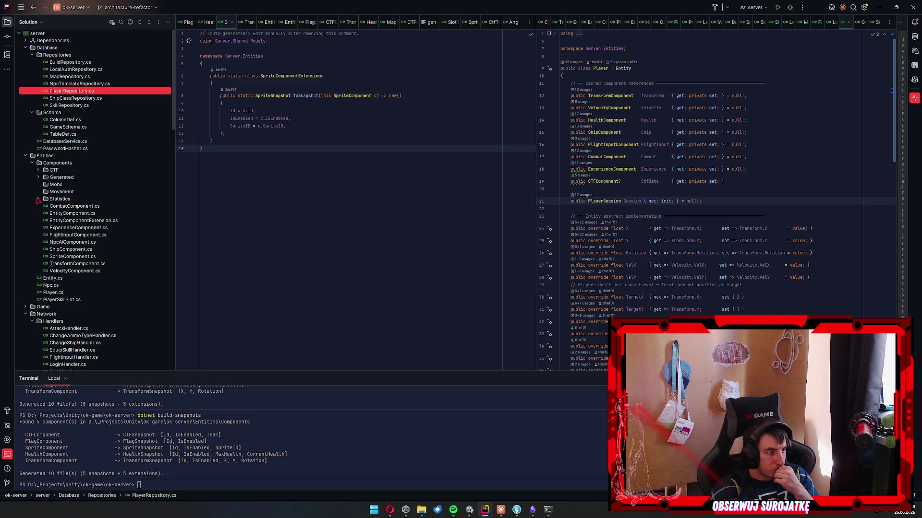
# Browse the FlightInputComponent.cs, VelocityComponent.cs and TransformComponent.cs component files.
pyautogui.doubleClick(94, 235)
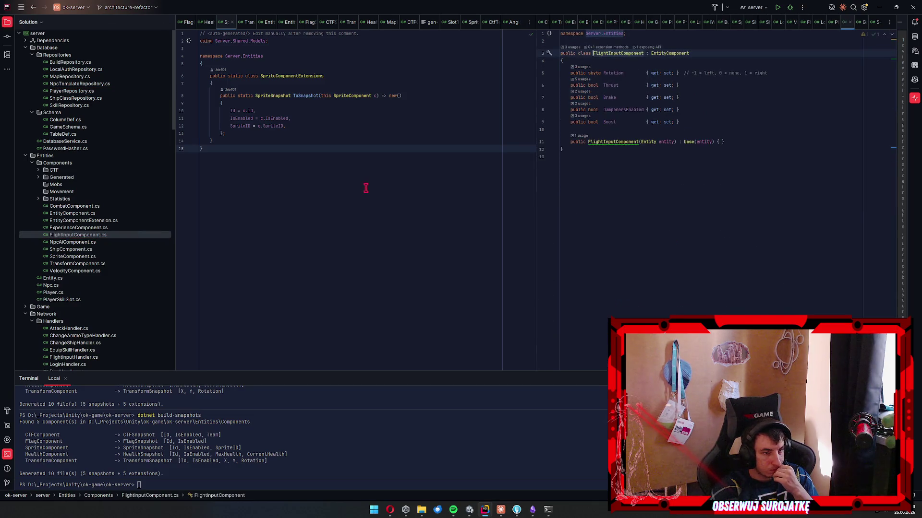
pyautogui.click(669, 266)
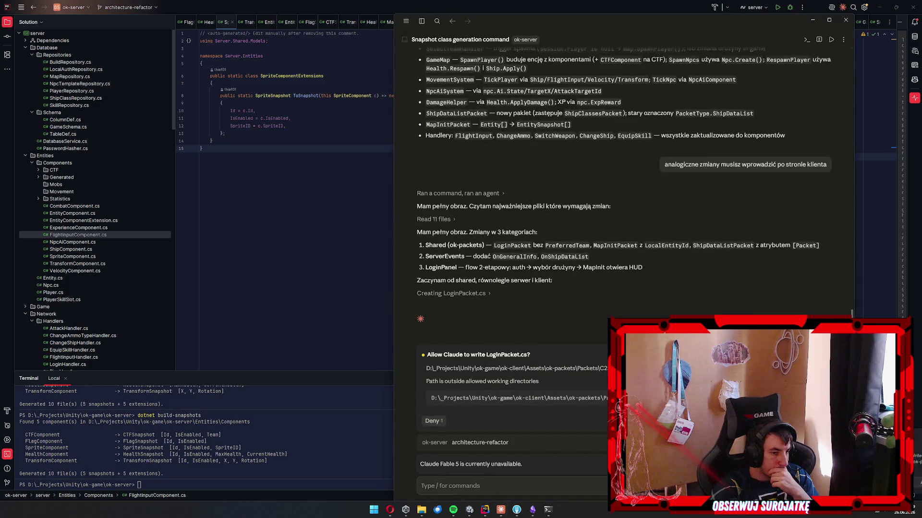
pyautogui.click(324, 253)
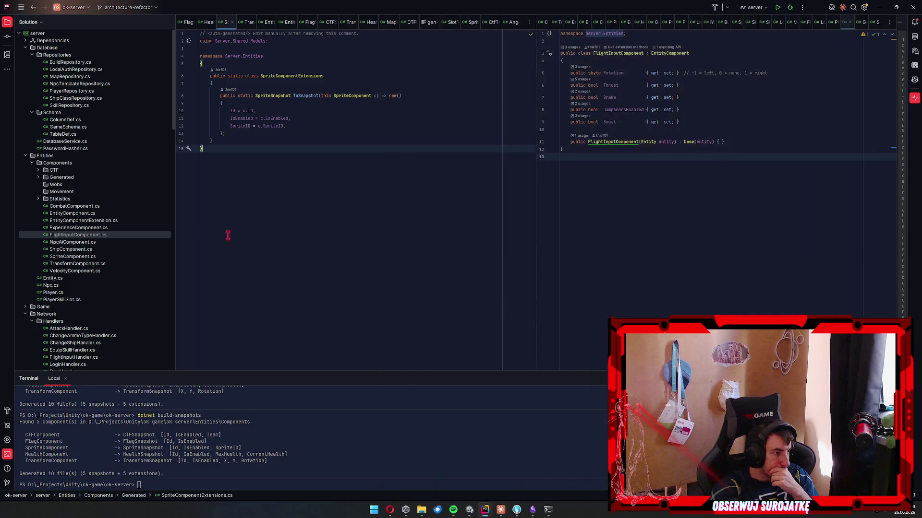
pyautogui.click(69, 198)
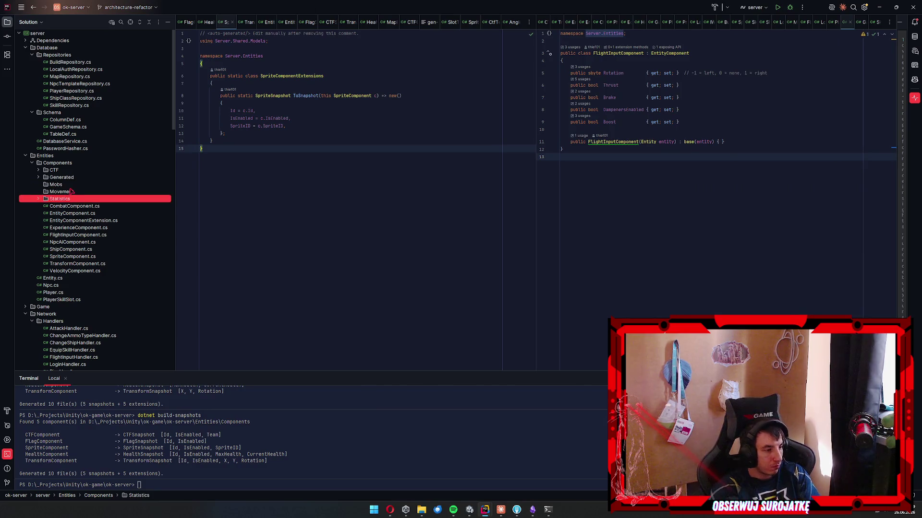
pyautogui.doubleClick(89, 271)
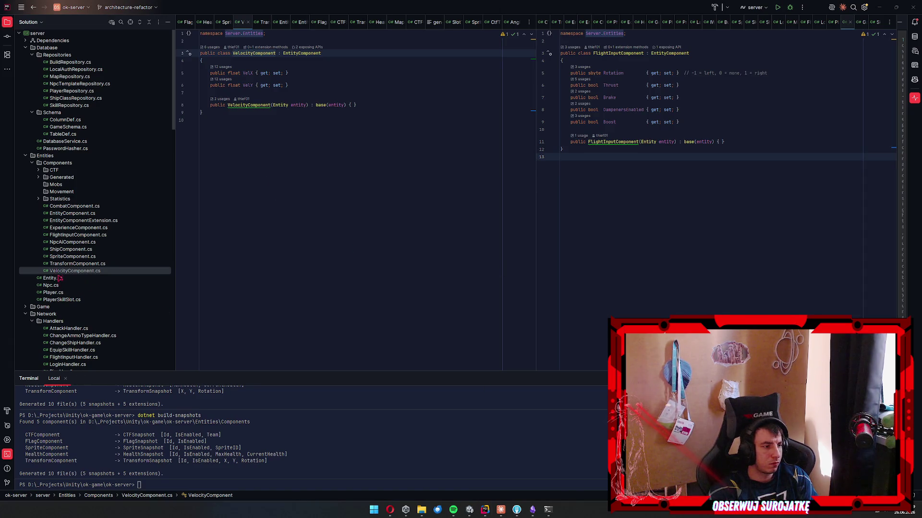
pyautogui.click(92, 264)
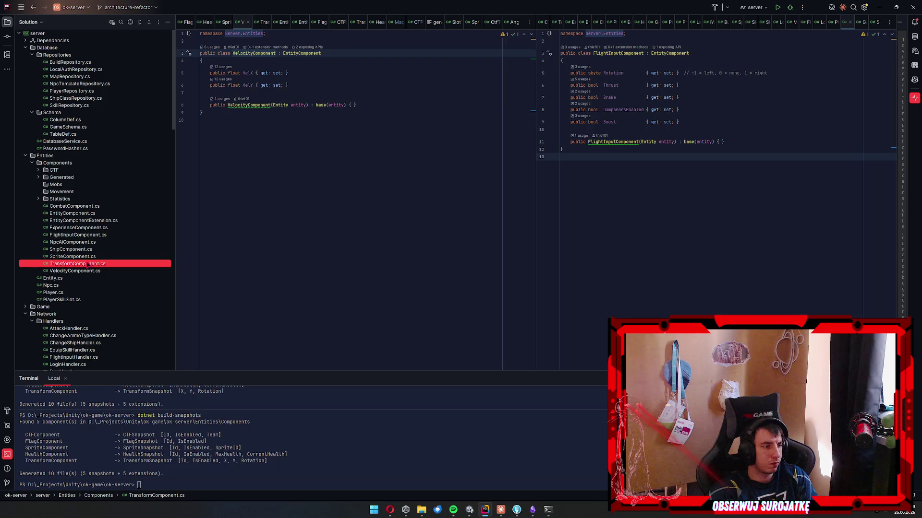
pyautogui.doubleClick(91, 236)
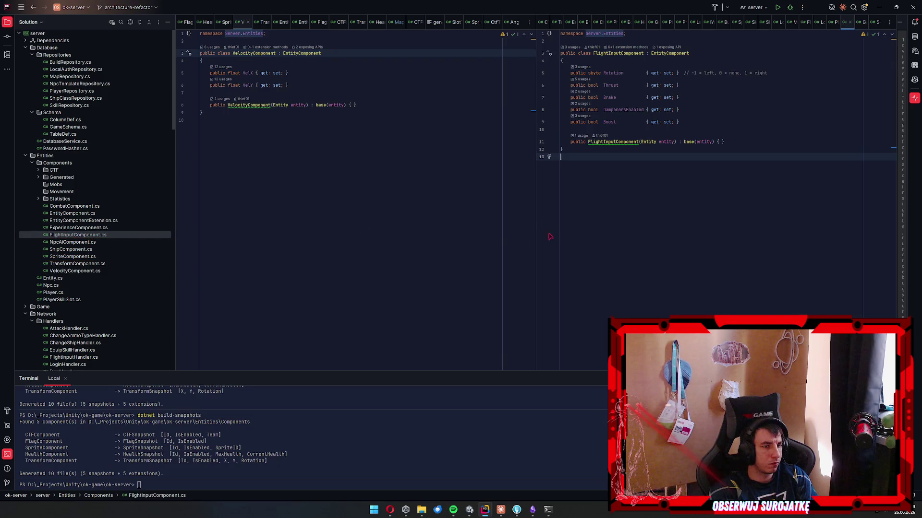
# Read through MovementSystem.cs, then open Npc.cs to see its cached components.
pyautogui.scroll(-15, 116, 269)
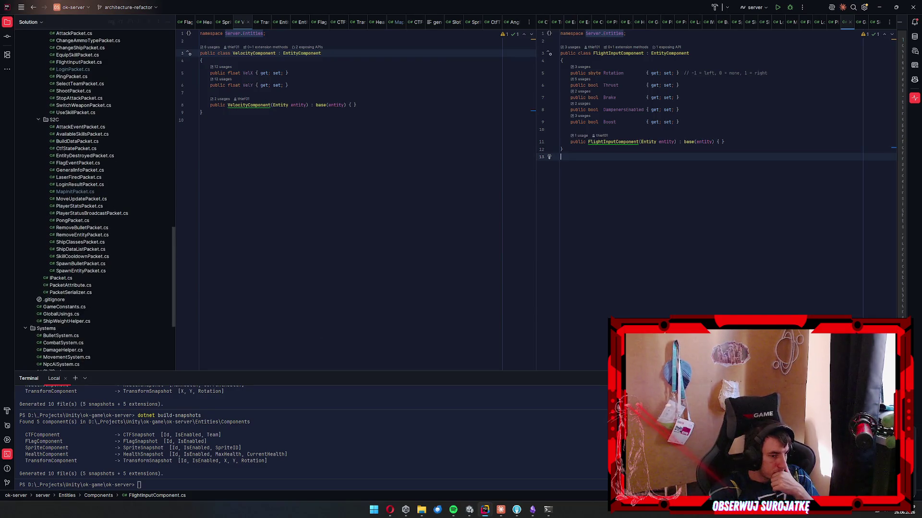
pyautogui.scroll(-5, 113, 312)
pyautogui.scroll(-5, 113, 312)
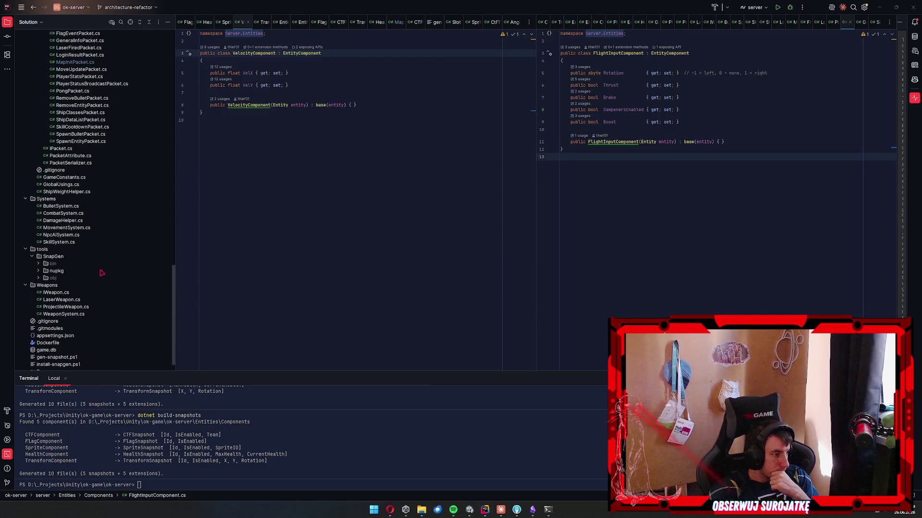
pyautogui.doubleClick(65, 228)
pyautogui.scroll(-10, 706, 139)
pyautogui.scroll(-15, 793, 172)
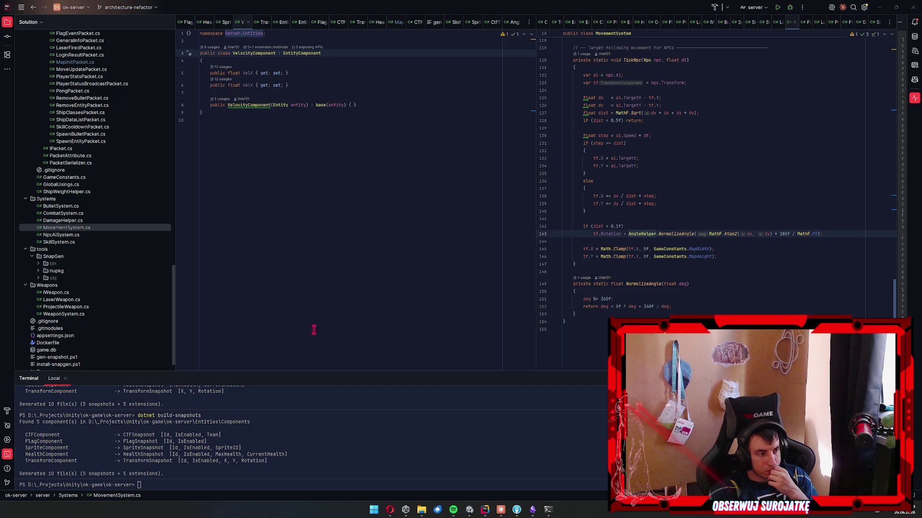
pyautogui.scroll(15, 72, 288)
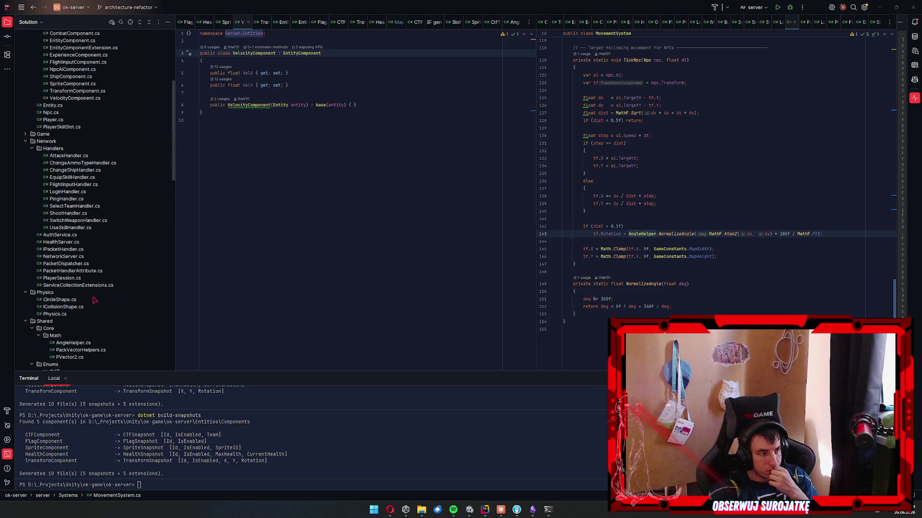
pyautogui.scroll(2, 95, 289)
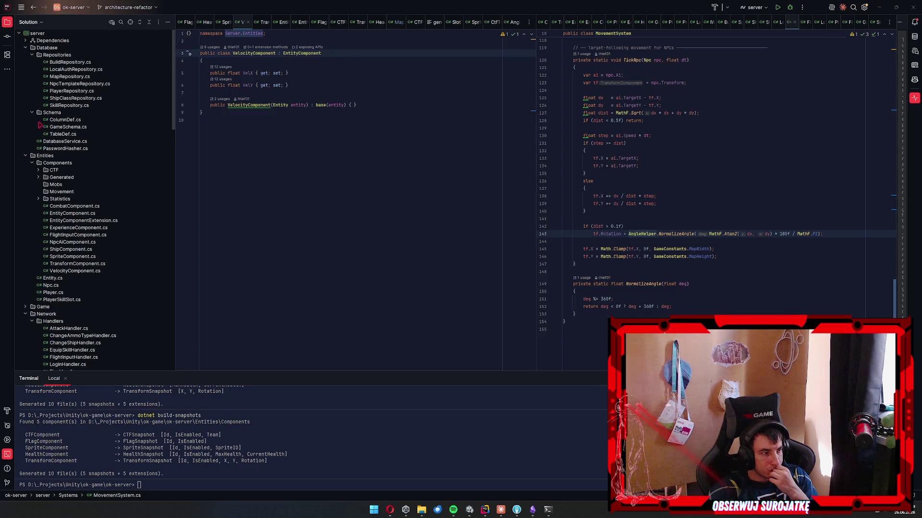
pyautogui.doubleClick(61, 287)
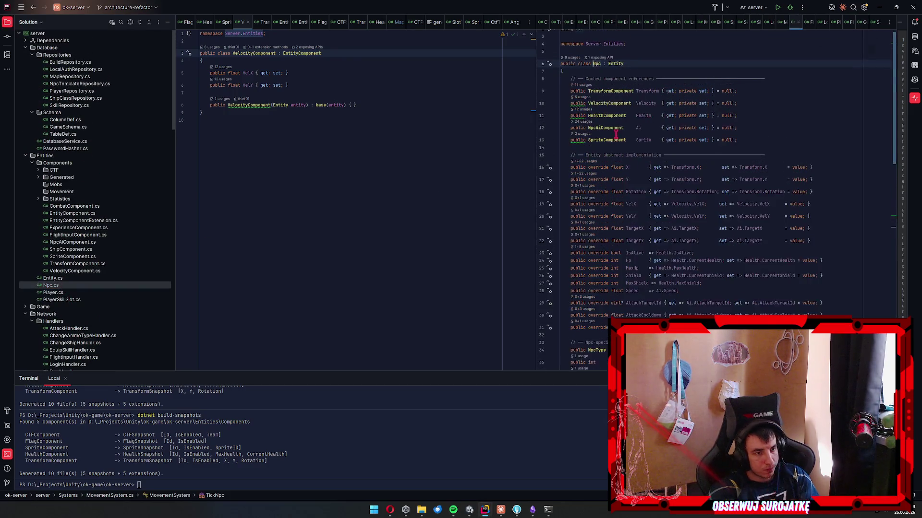
# Follow the Npc.Create usage into GameMap.cs and inspect its _entities dictionary and systems.
pyautogui.click(571, 64)
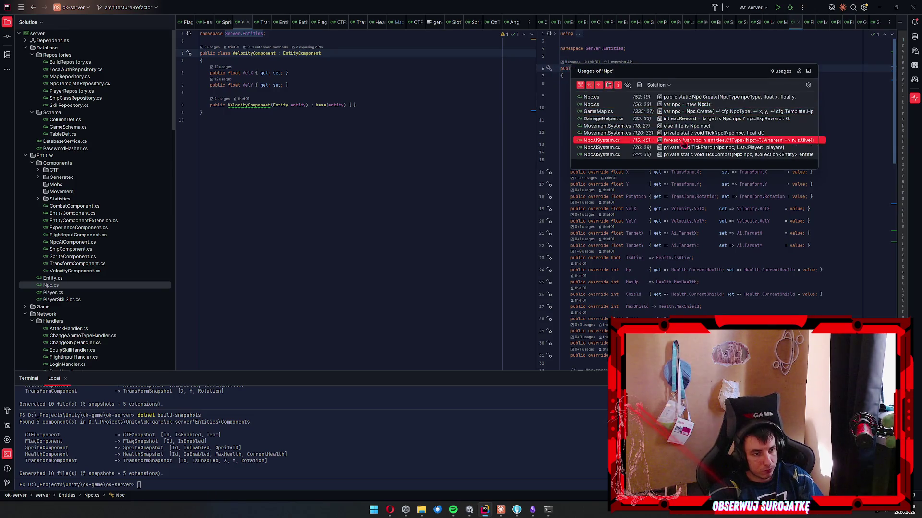
pyautogui.click(720, 113)
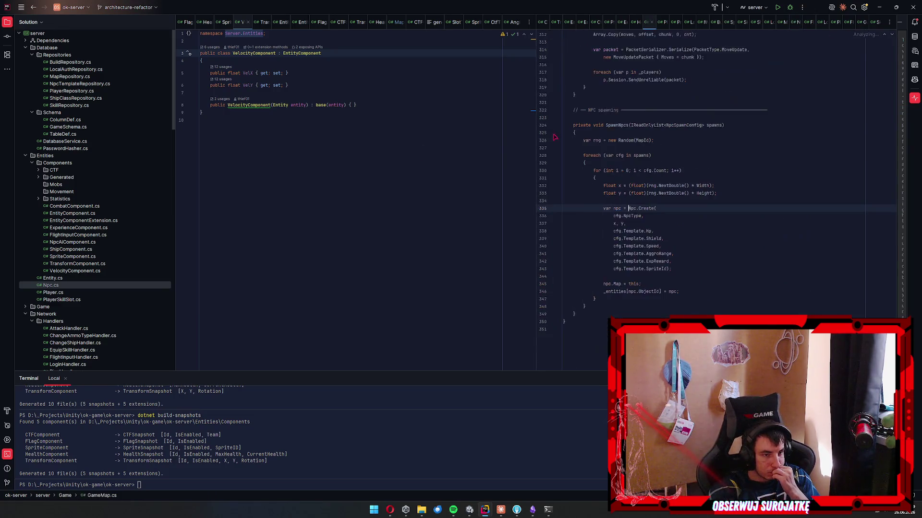
pyautogui.scroll(2, 733, 219)
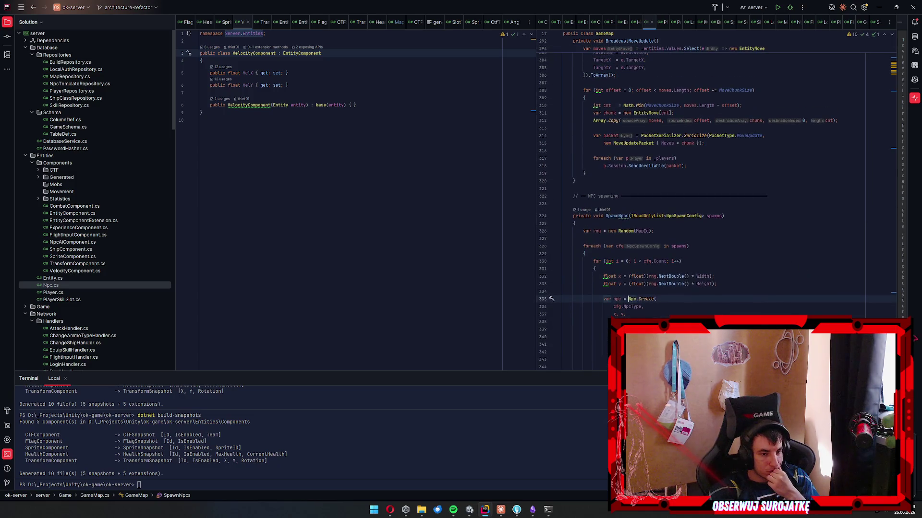
pyautogui.click(894, 58)
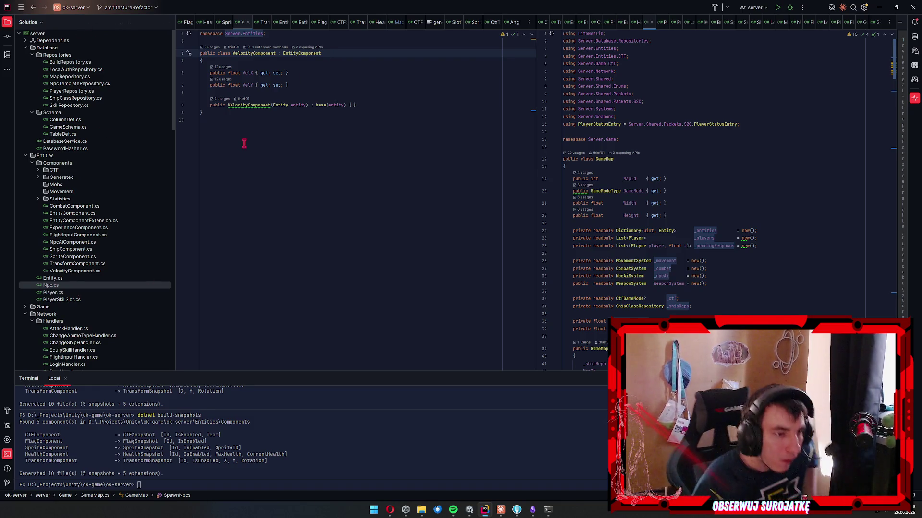
pyautogui.click(704, 228)
pyautogui.click(665, 231)
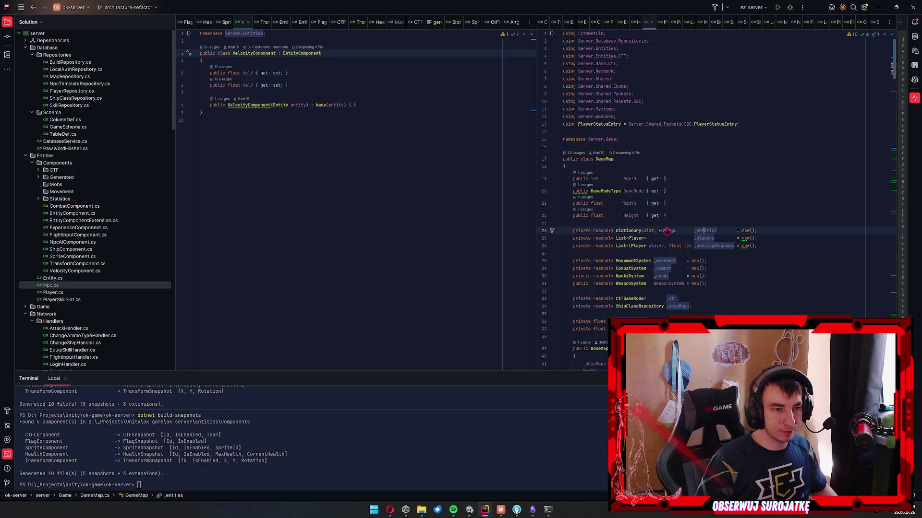
pyautogui.press('Right')
pyautogui.press('Right')
pyautogui.press('Right')
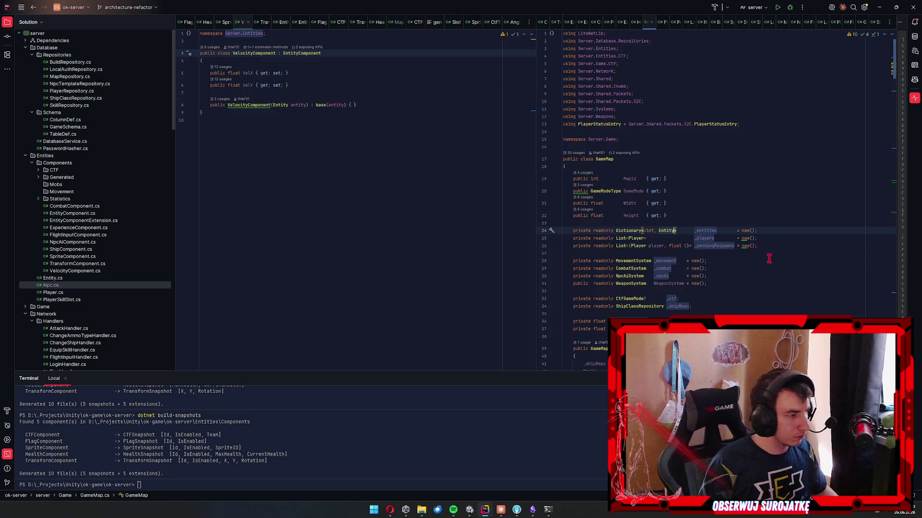
pyautogui.scroll(-10, 91, 257)
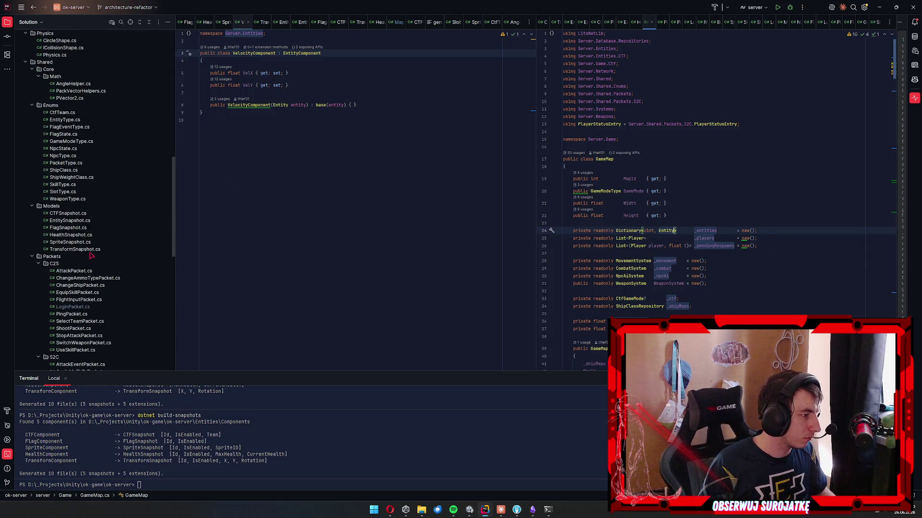
pyautogui.scroll(-12, 90, 230)
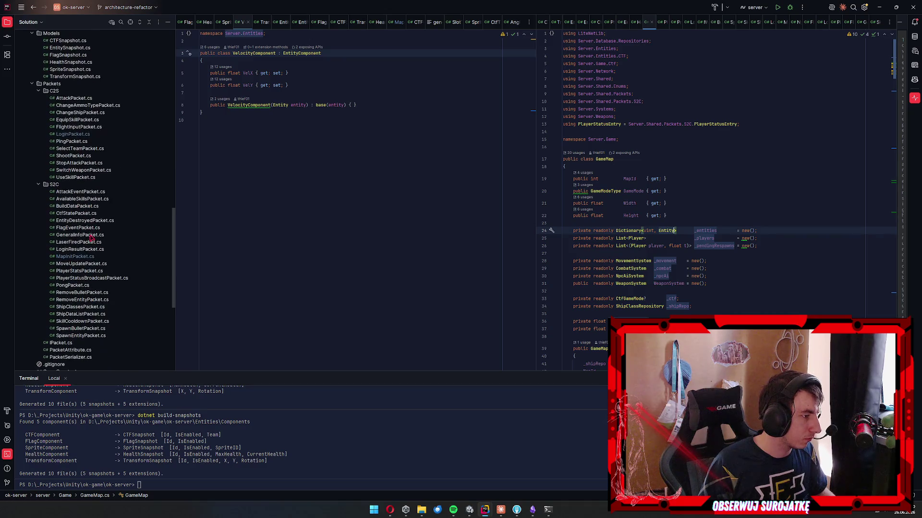
pyautogui.scroll(4, 76, 271)
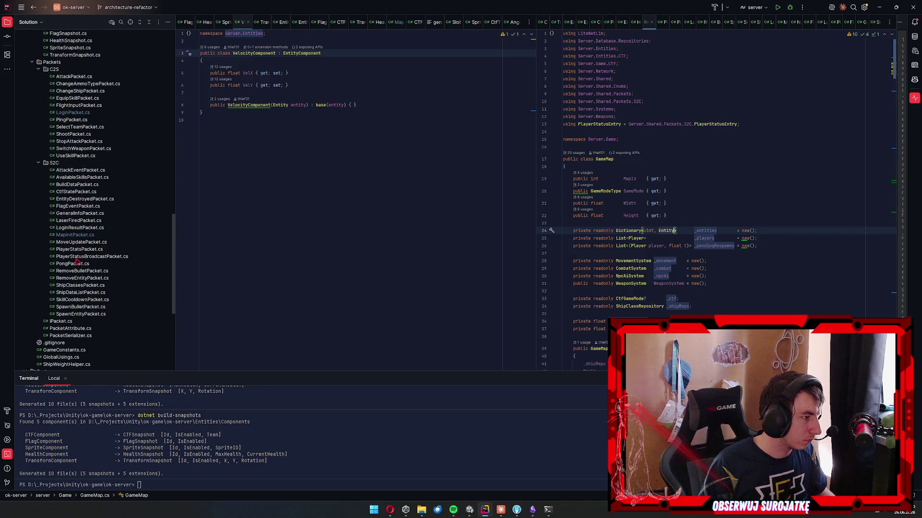
pyautogui.scroll(-5, 59, 258)
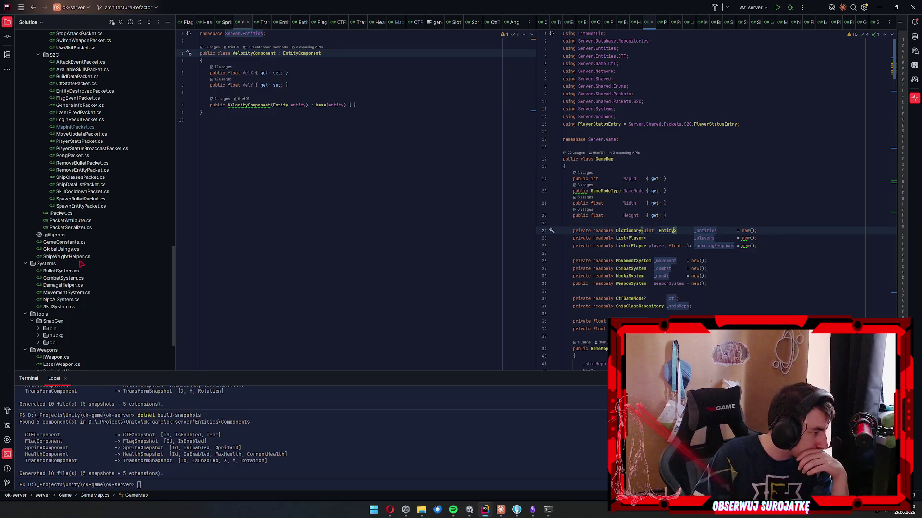
# Open BulletSystem.cs, highlight uses of proto, and read through Spawn and Tick.
pyautogui.doubleClick(61, 272)
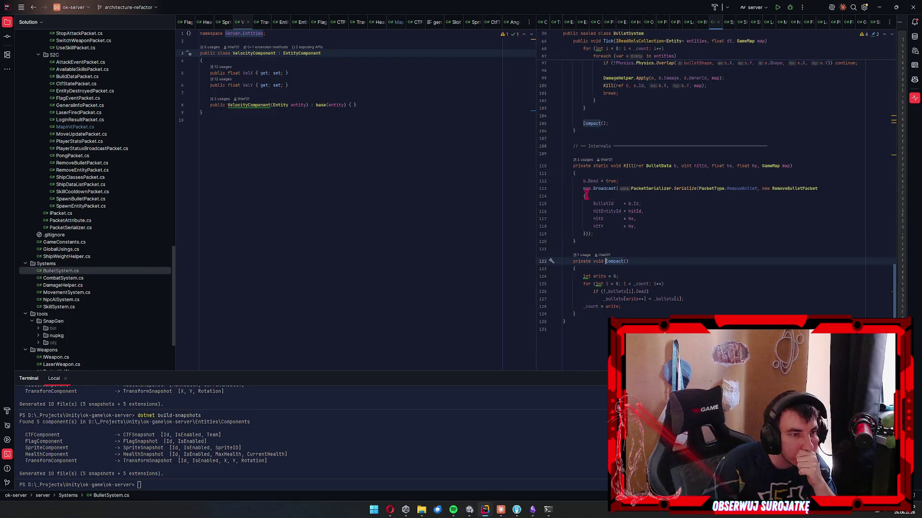
pyautogui.scroll(10, 755, 214)
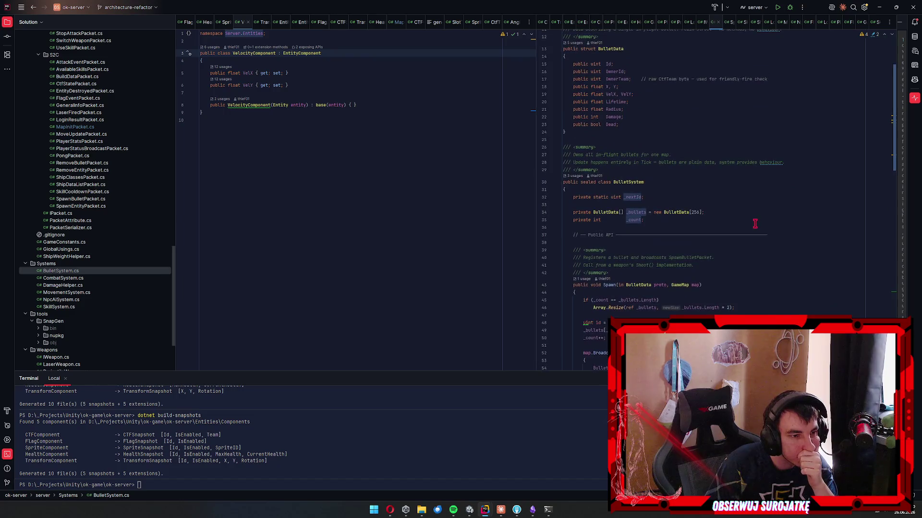
pyautogui.scroll(-6, 741, 223)
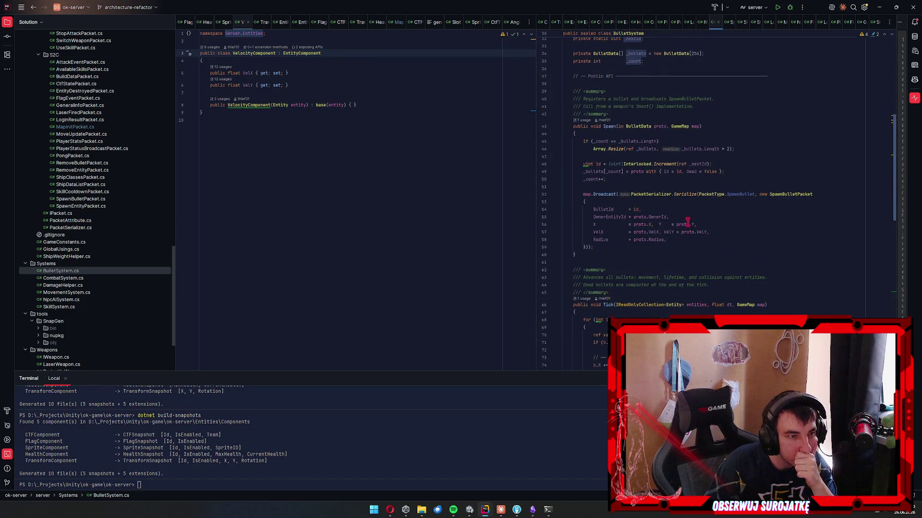
pyautogui.doubleClick(657, 125)
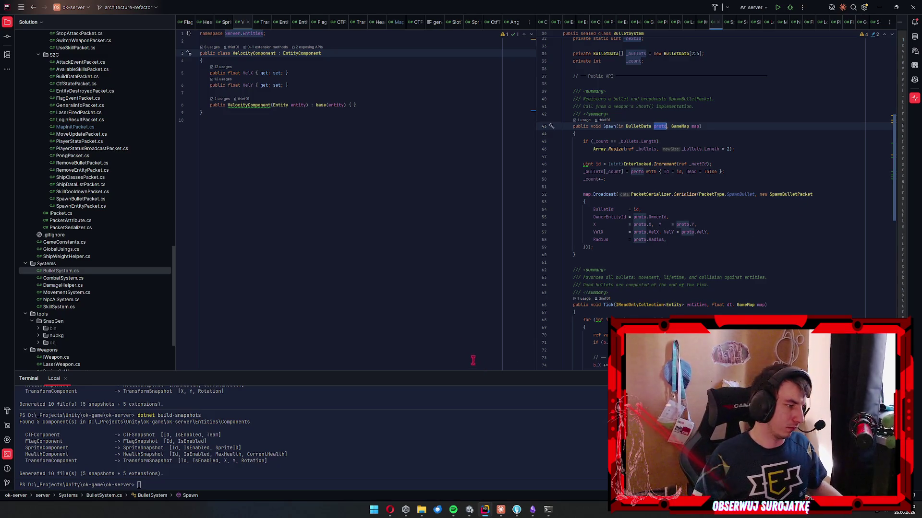
pyautogui.click(754, 251)
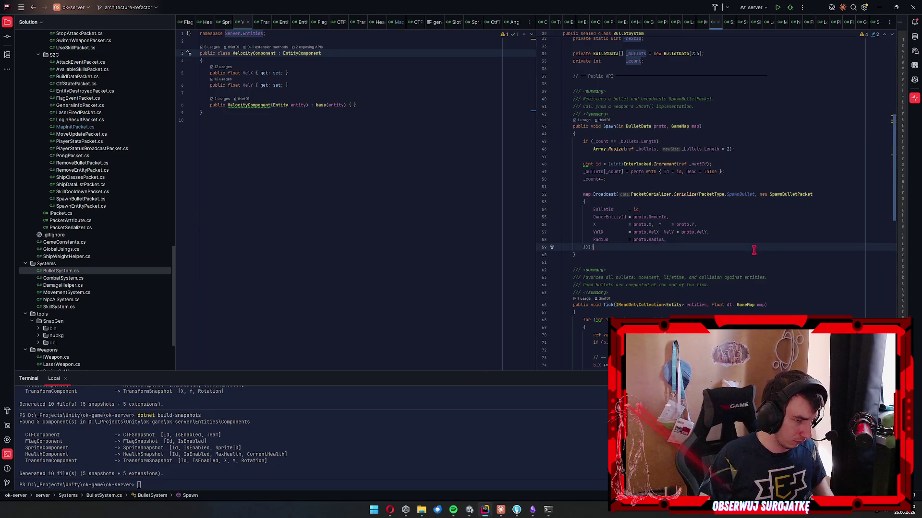
pyautogui.scroll(-3, 754, 251)
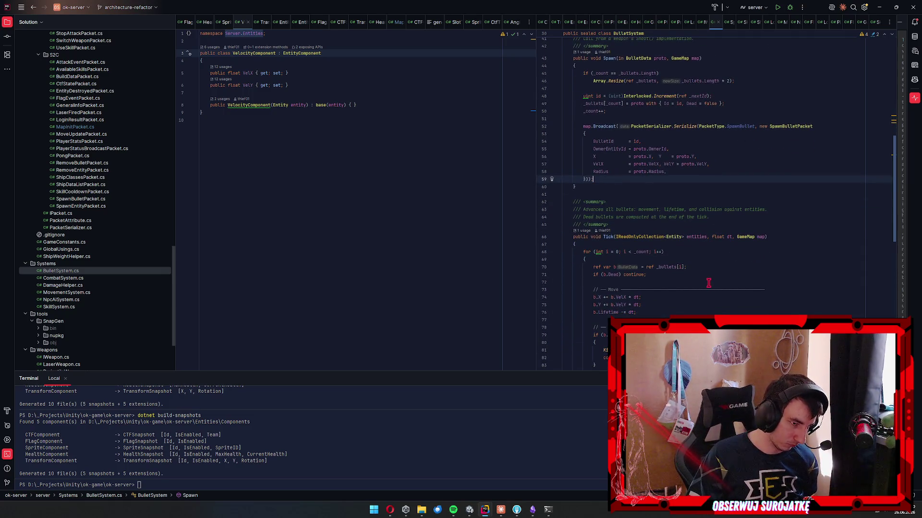
pyautogui.scroll(-8, 708, 284)
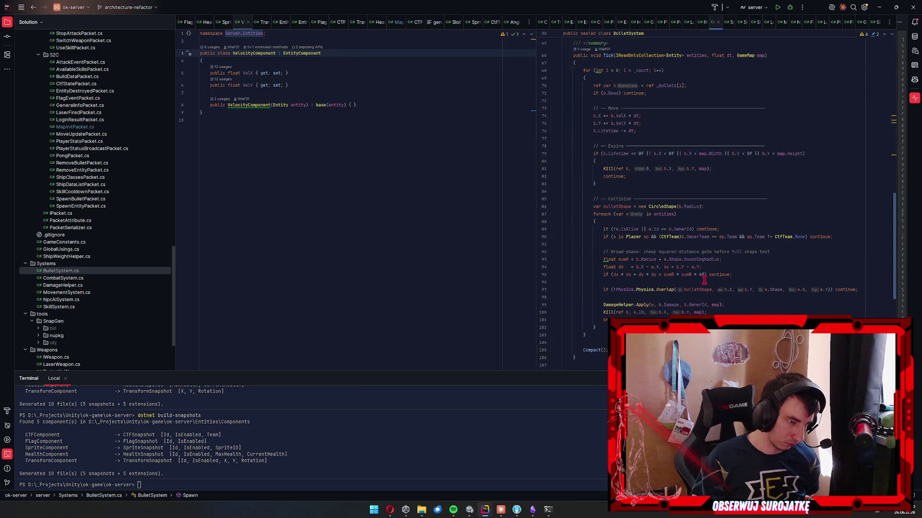
pyautogui.click(69, 294)
# Open NpcAiSystem.cs, trace TickPatrol's call in Tick, highlight players, then bring up Claude.
pyautogui.doubleClick(62, 300)
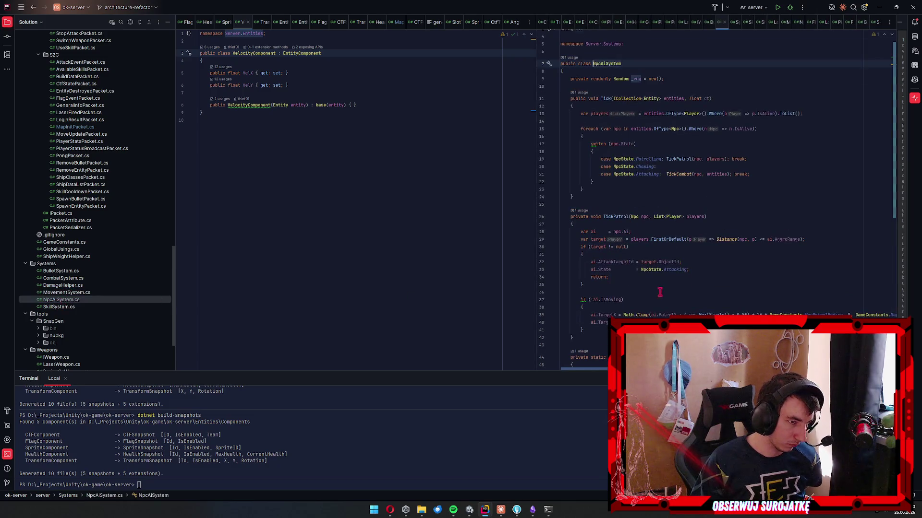
pyautogui.scroll(-5, 629, 254)
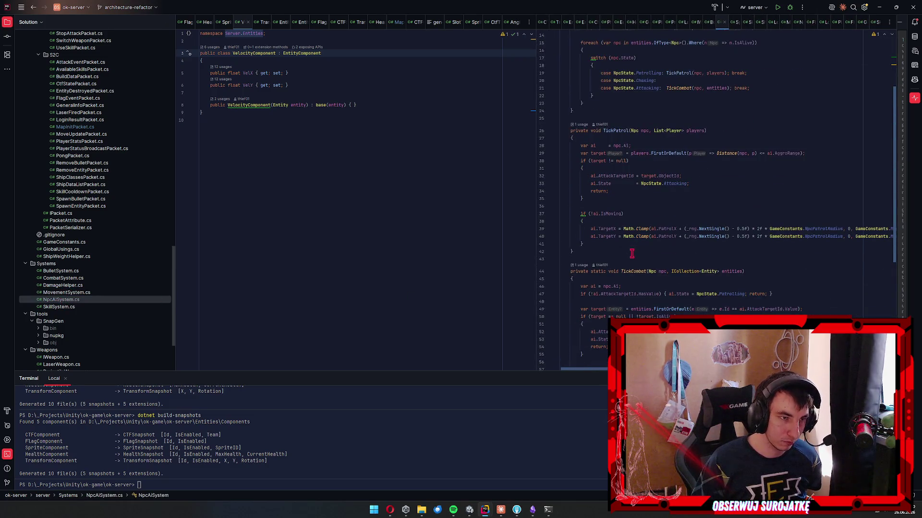
pyautogui.scroll(5, 631, 253)
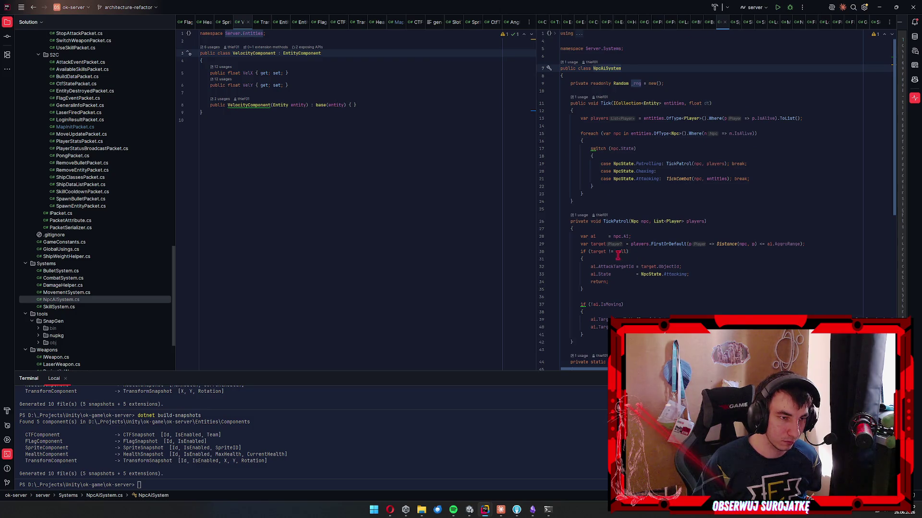
pyautogui.click(600, 232)
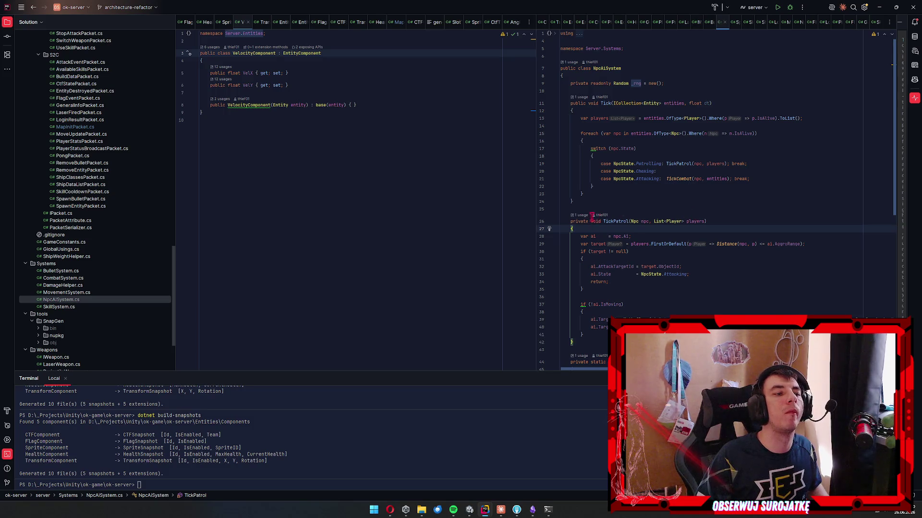
pyautogui.keyDown('ctrl'); pyautogui.click(615, 221); pyautogui.keyUp('ctrl')
pyautogui.click(655, 240)
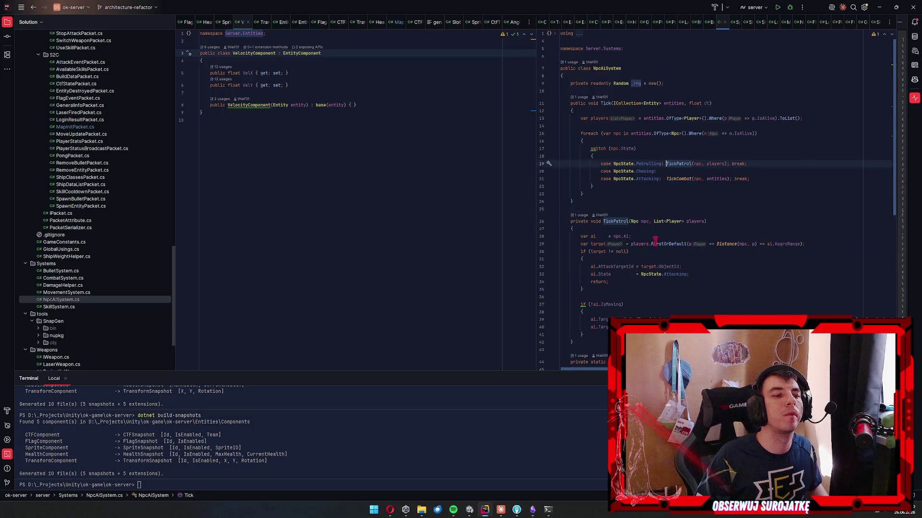
pyautogui.doubleClick(715, 164)
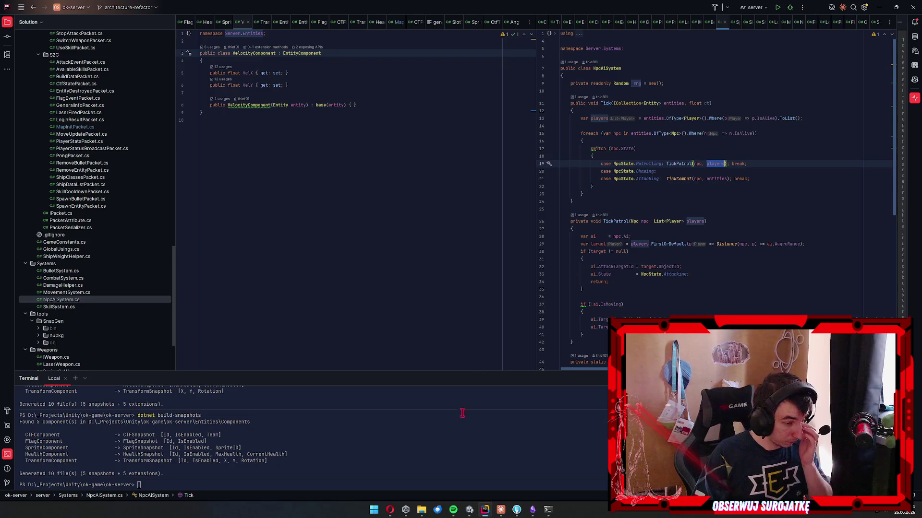
pyautogui.click(500, 510)
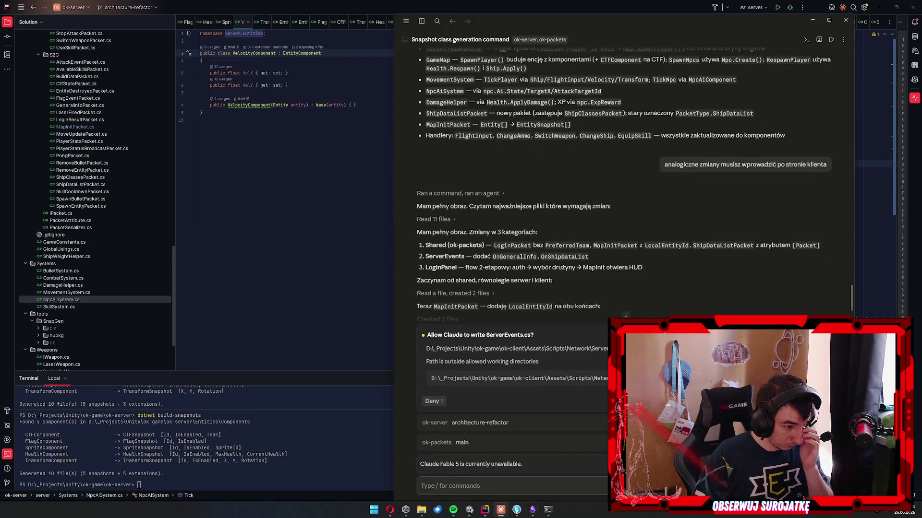
# Approve Claude writing the client's ServerEvents.cs and GameState.cs files.
pyautogui.click(521, 408)
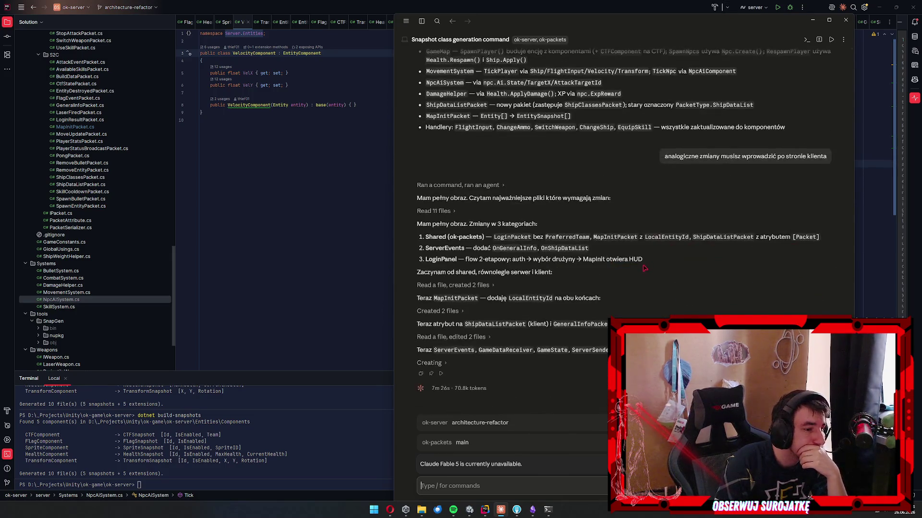
pyautogui.click(634, 401)
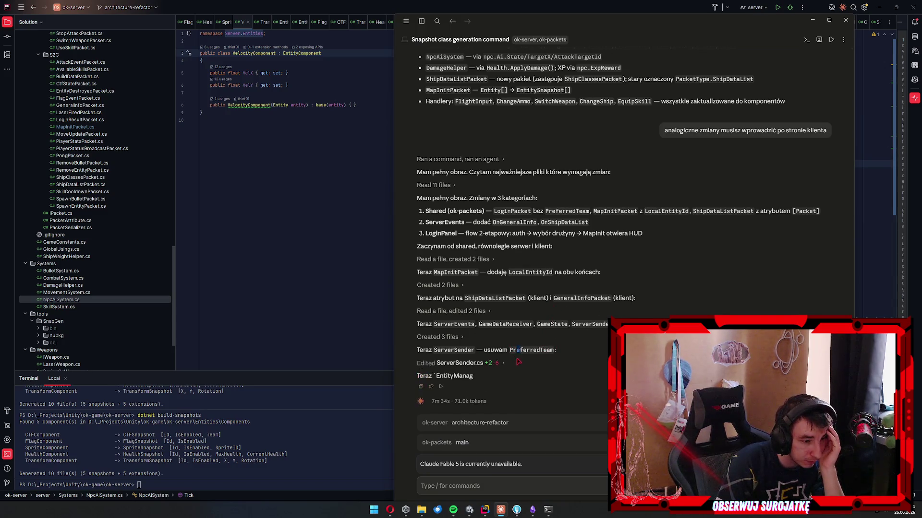
# Copy the agent's reply, approve its PowerShell server build, then switch to Fork.
pyautogui.rightClick(522, 355)
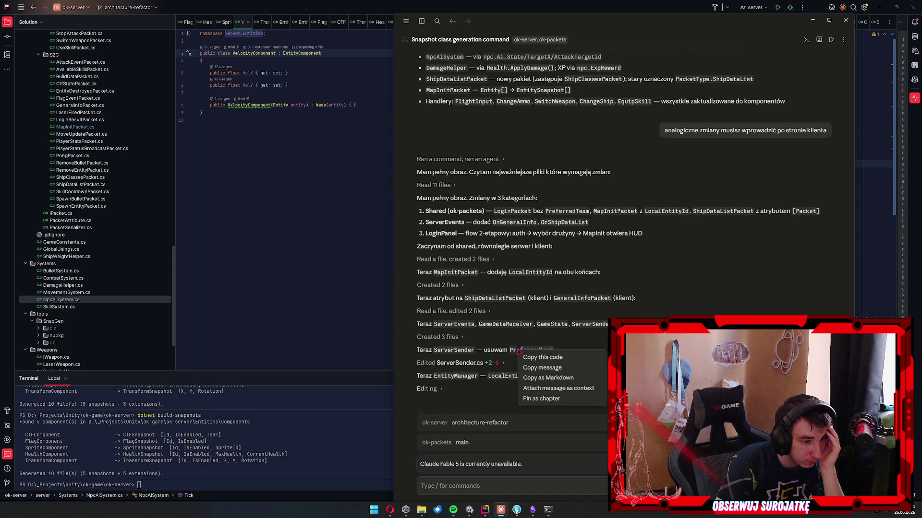
pyautogui.click(545, 359)
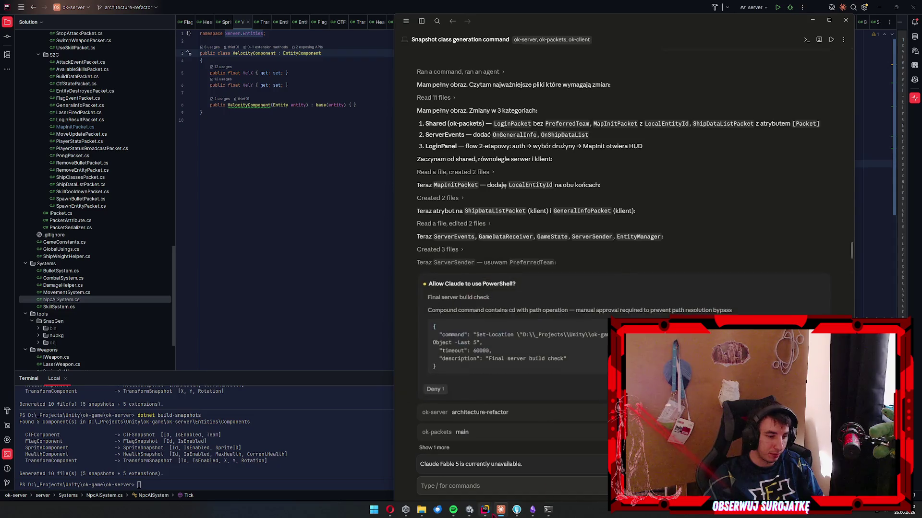
pyautogui.press('Return')
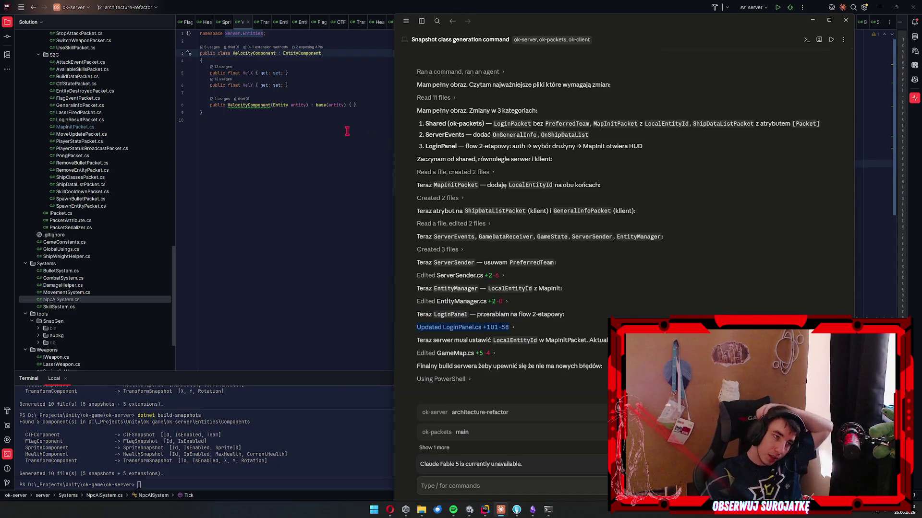
pyautogui.click(414, 350)
pyautogui.click(517, 510)
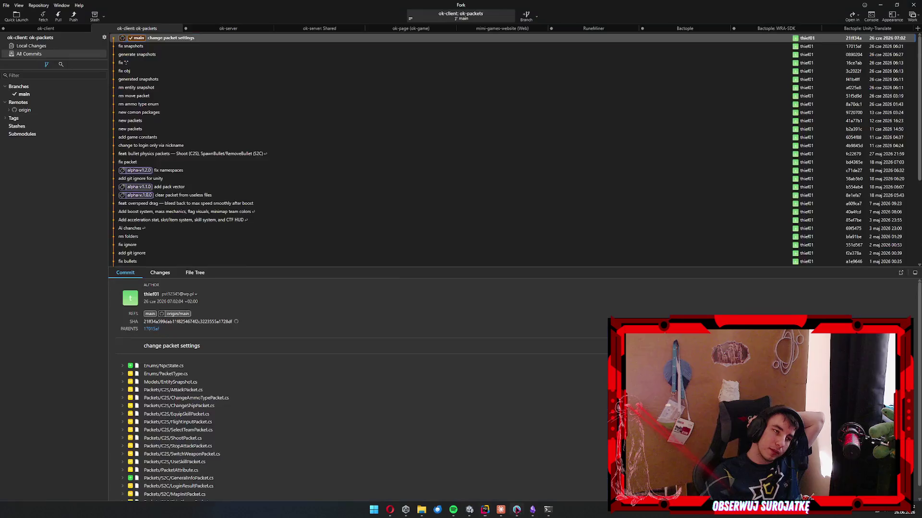
# Review ok-client diffs: ServerEvents, GameState, EntityManager, GameDataReceiver, ServerSender and LoginPanel.
pyautogui.click(46, 28)
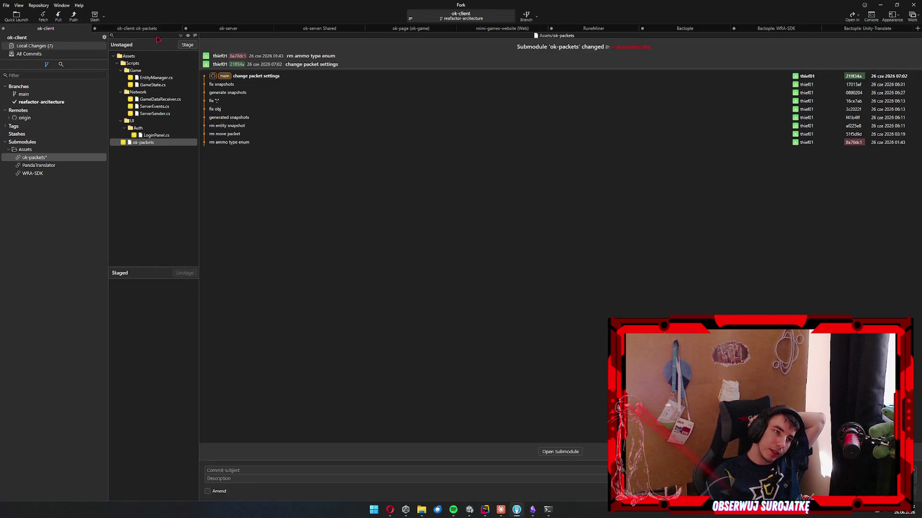
pyautogui.click(162, 113)
pyautogui.click(163, 107)
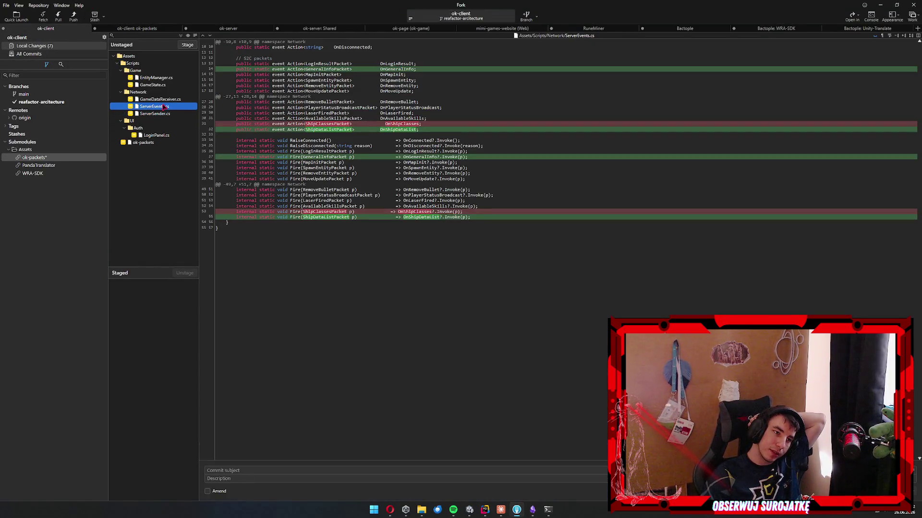
pyautogui.click(442, 140)
pyautogui.click(152, 85)
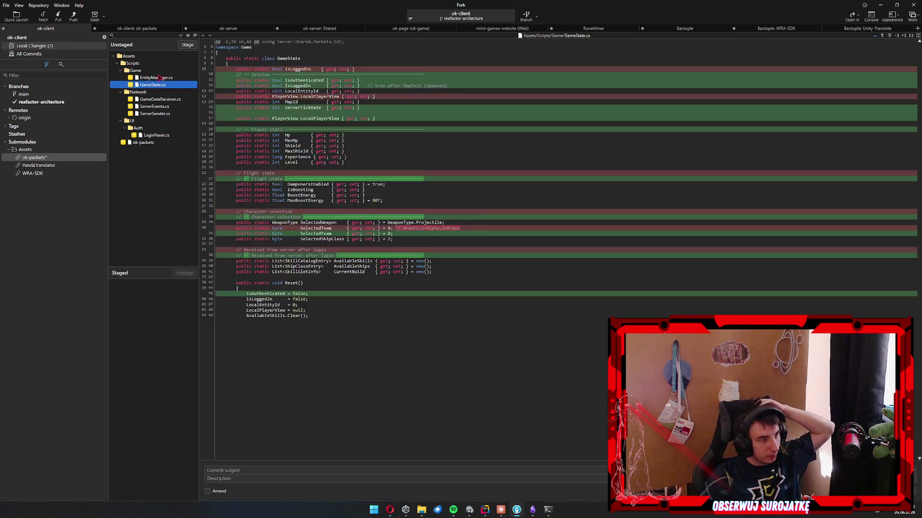
pyautogui.click(154, 80)
pyautogui.click(154, 85)
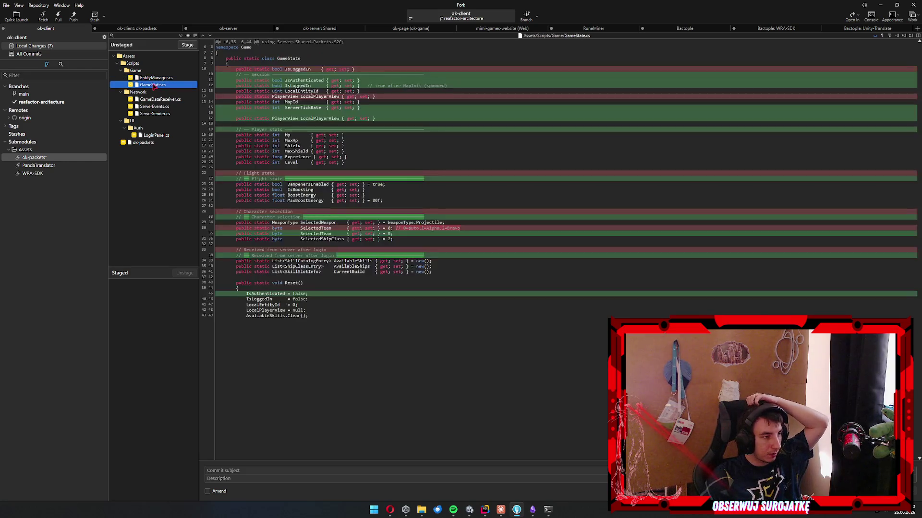
pyautogui.click(158, 100)
pyautogui.click(152, 106)
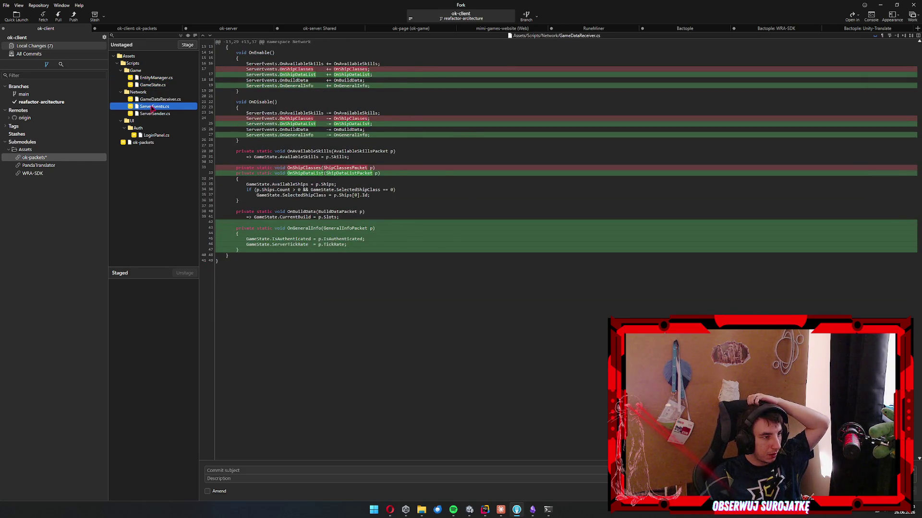
pyautogui.click(145, 113)
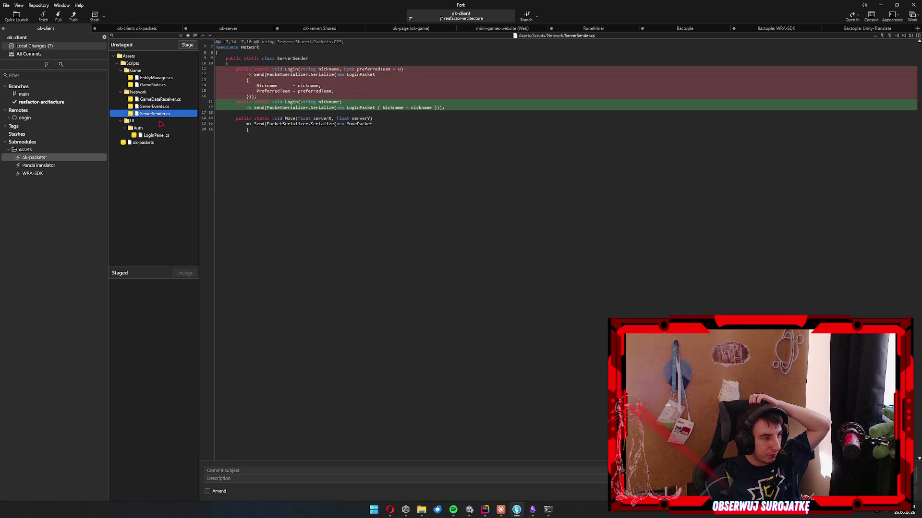
pyautogui.click(156, 136)
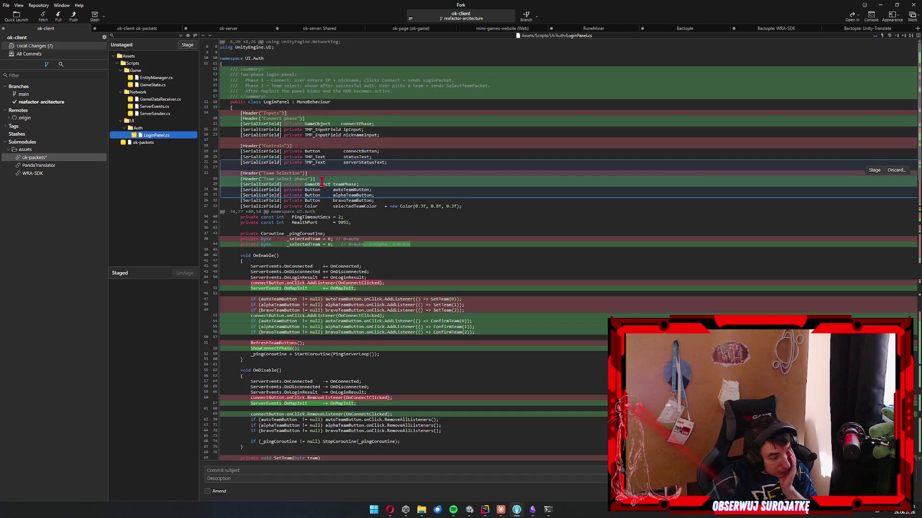
pyautogui.hotkey('alt', 'Tab')
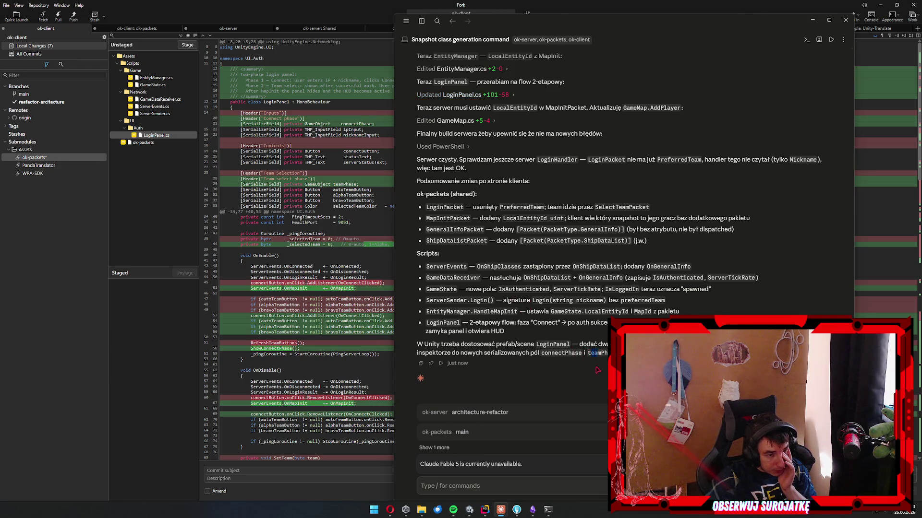
# Read Claude's summary and its LoginPanel prefab note, then bring up the ok-client Rider window.
pyautogui.moveTo(595, 353); pyautogui.dragTo(595, 349)
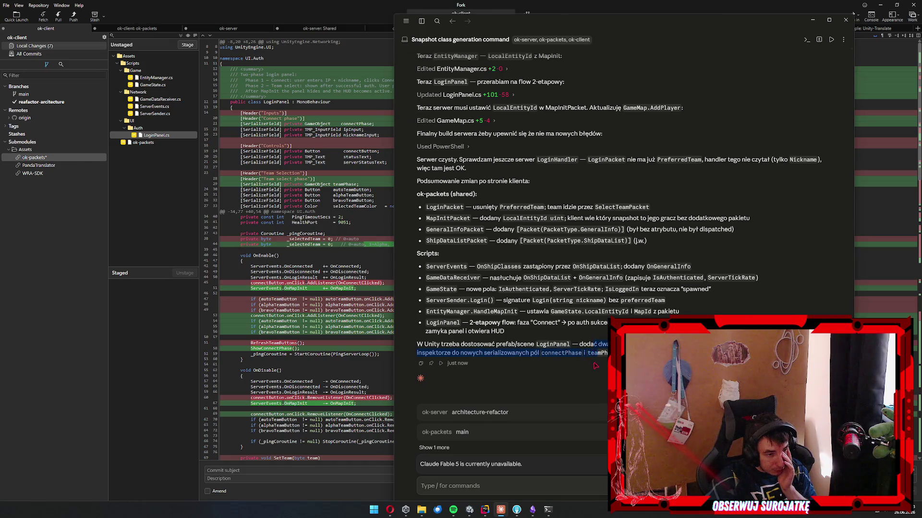
pyautogui.click(604, 368)
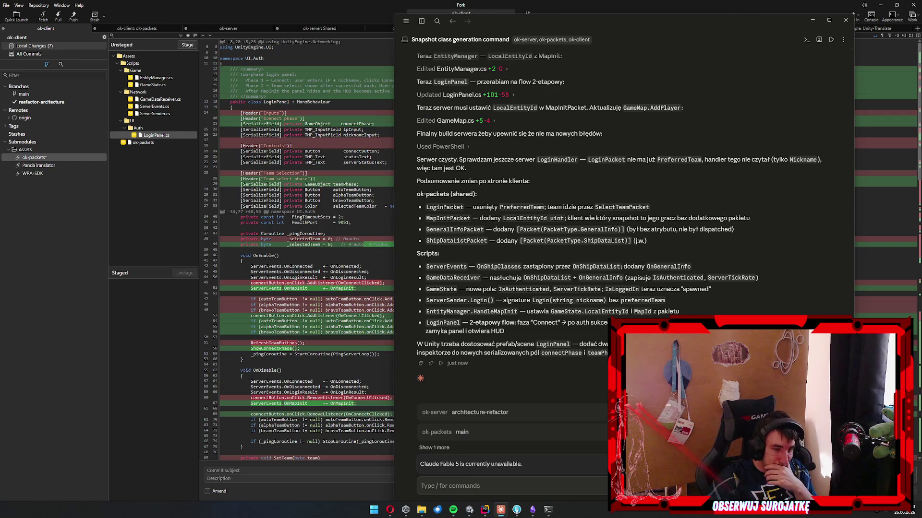
pyautogui.click(298, 477)
pyautogui.click(502, 509)
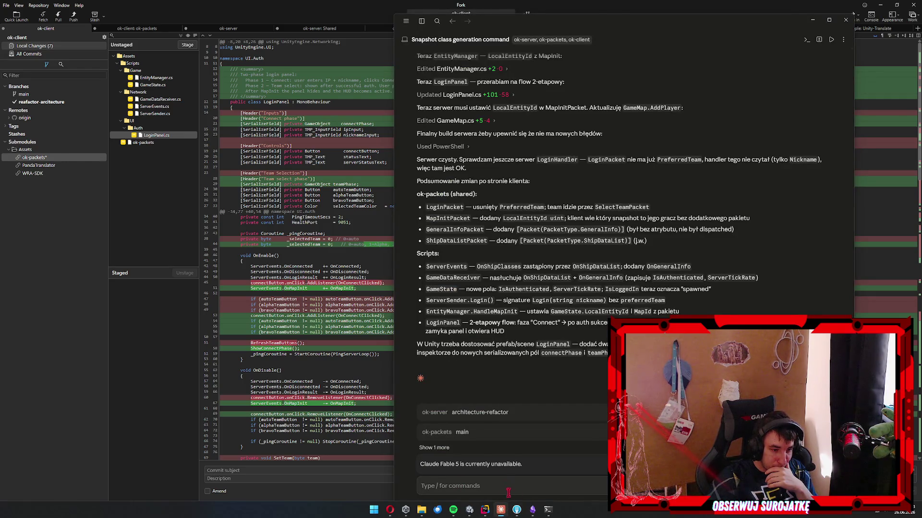
pyautogui.moveTo(485, 509)
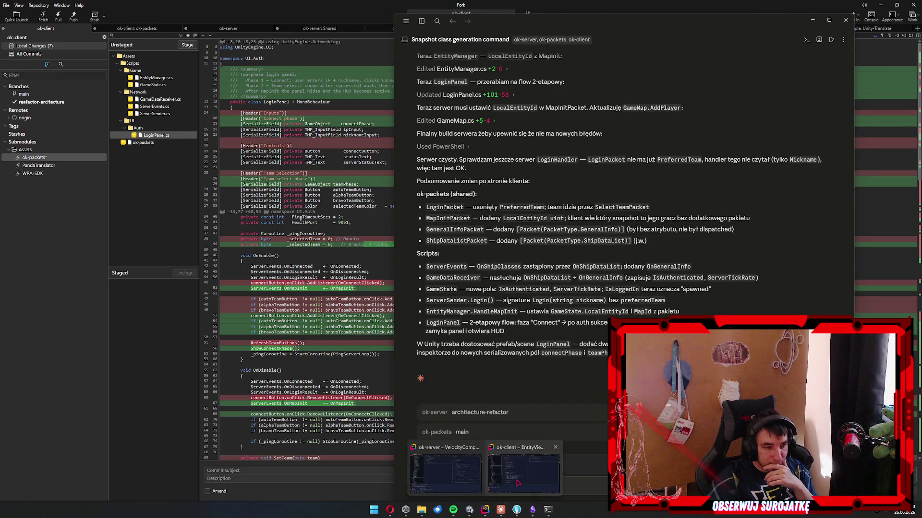
pyautogui.click(518, 483)
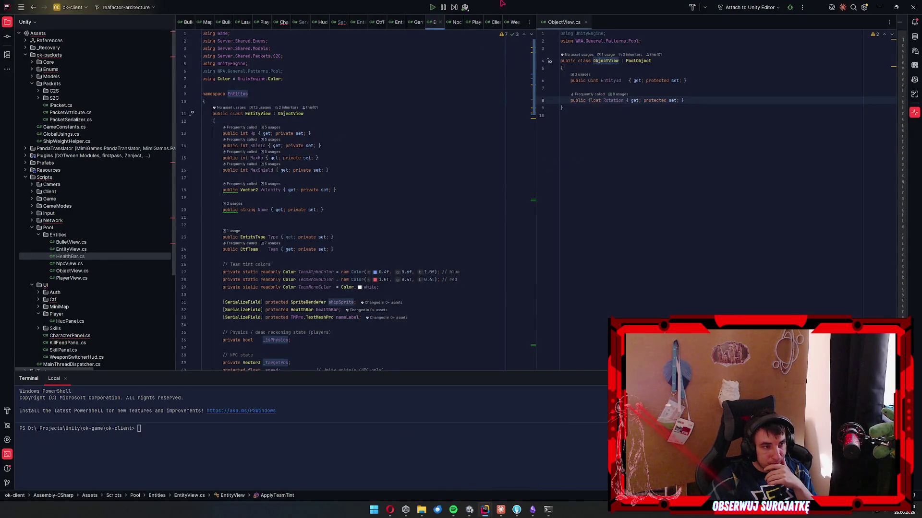
# Show ServerSender.cs in ok-client and locate it under the Network folder.
pyautogui.hotkey('ctrl', 'Tab')
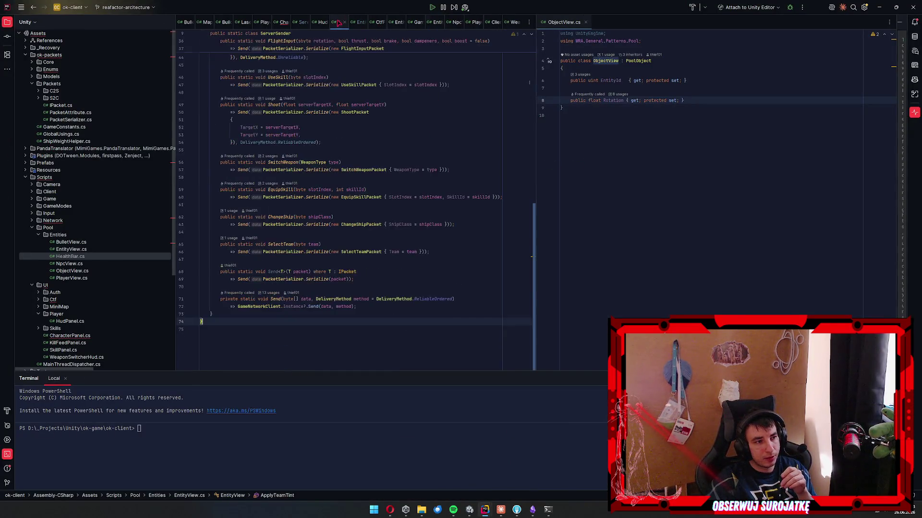
pyautogui.click(54, 220)
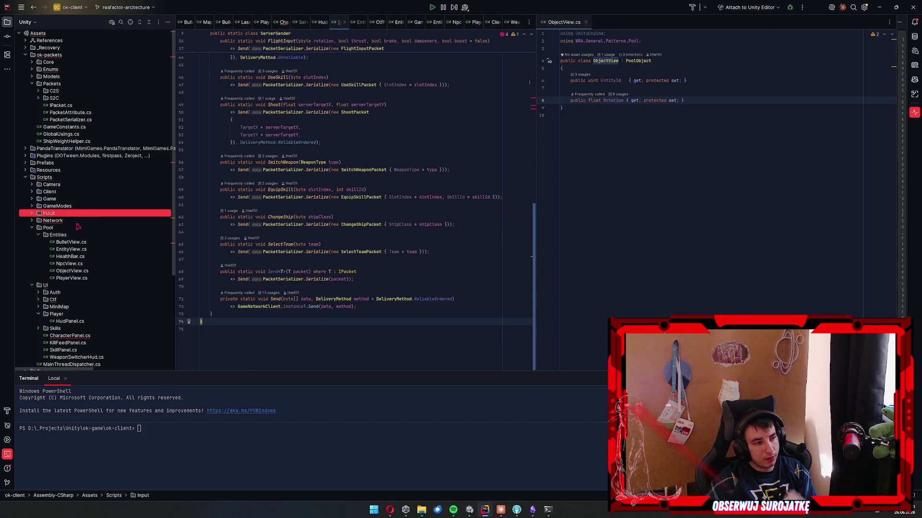
pyautogui.doubleClick(68, 221)
pyautogui.click(81, 256)
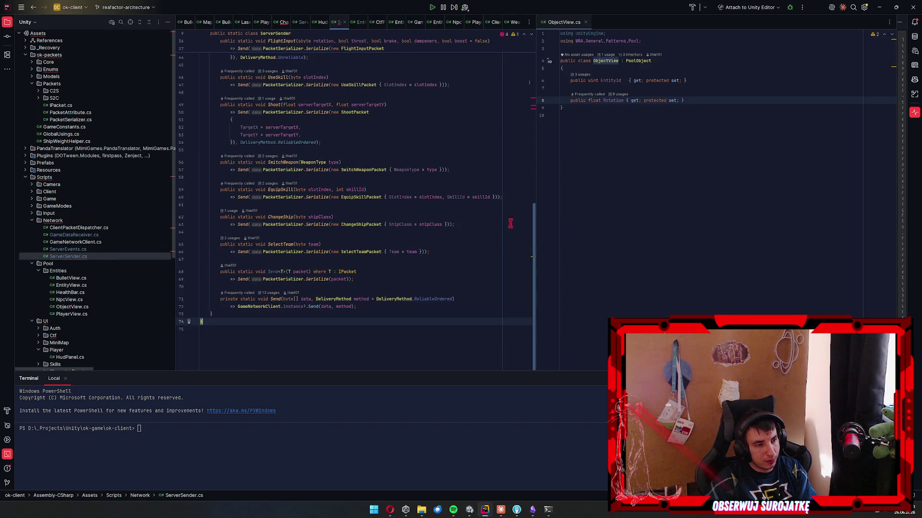
# Return to the ok-server Rider window and scroll through NpcAiSystem.cs.
pyautogui.moveTo(485, 509)
pyautogui.click(457, 485)
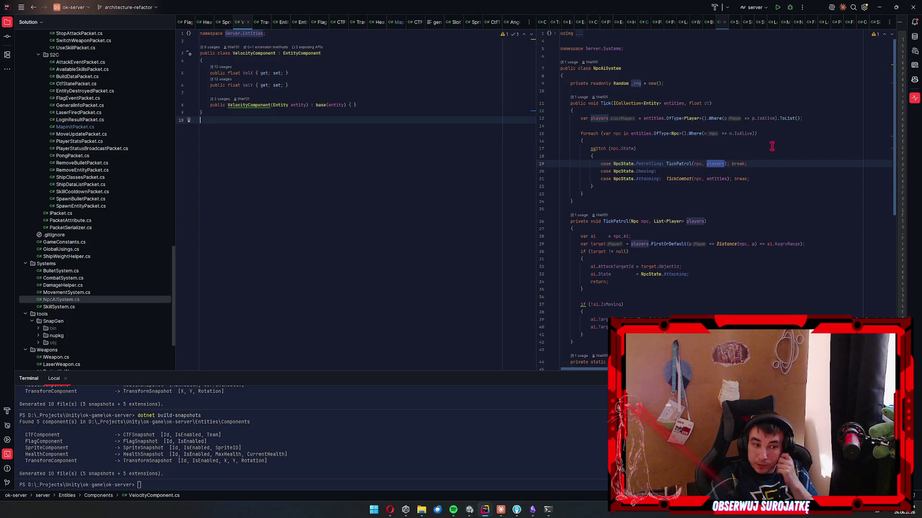
pyautogui.scroll(-4, 772, 145)
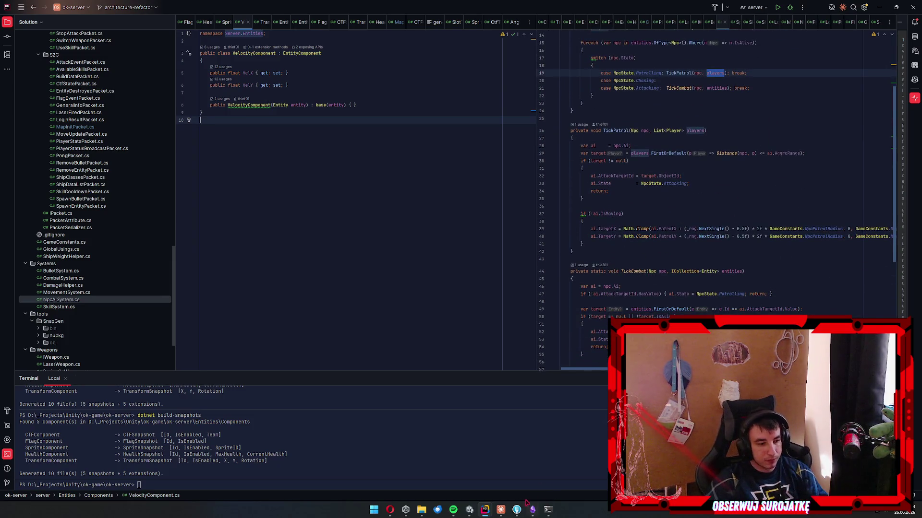
pyautogui.click(501, 510)
# Tell the agent the NPC and Player classes should be scrapped or reworked into components.
pyautogui.write('kla')
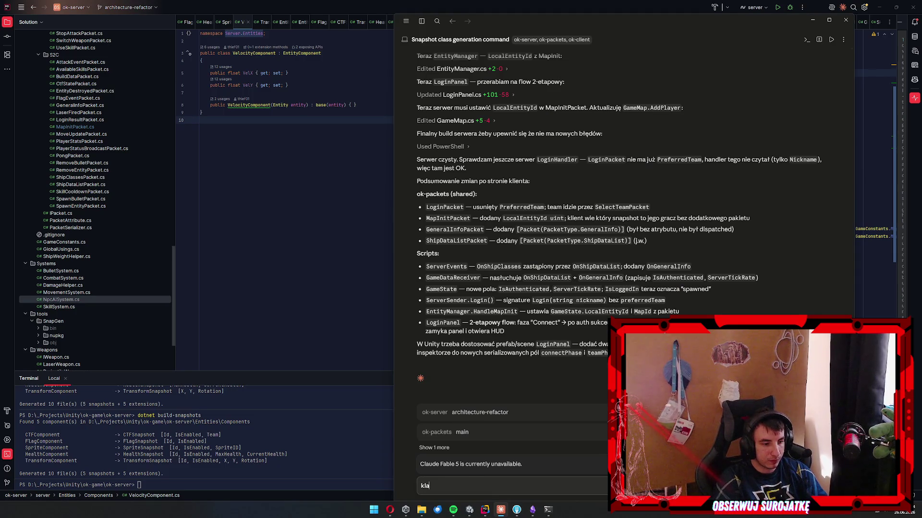
pyautogui.write('sy NPC i P')
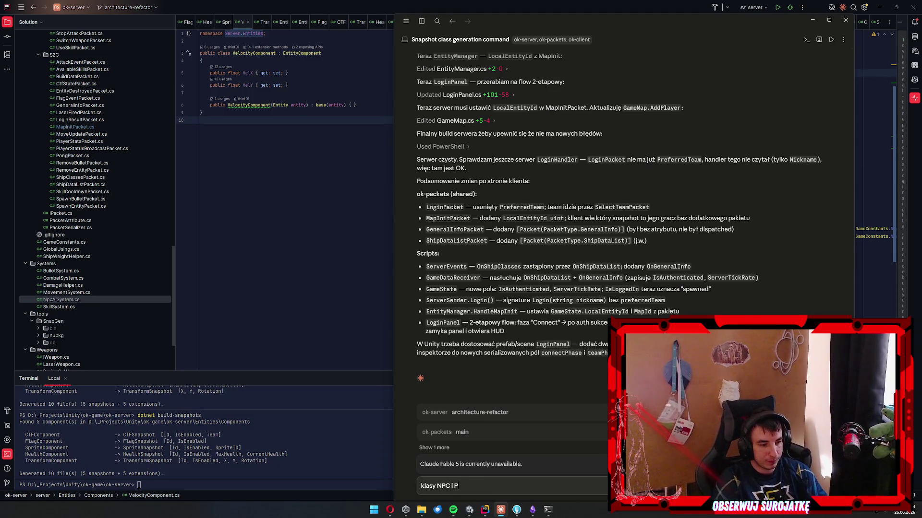
pyautogui.write('layer są do wyjebania albo przerob')
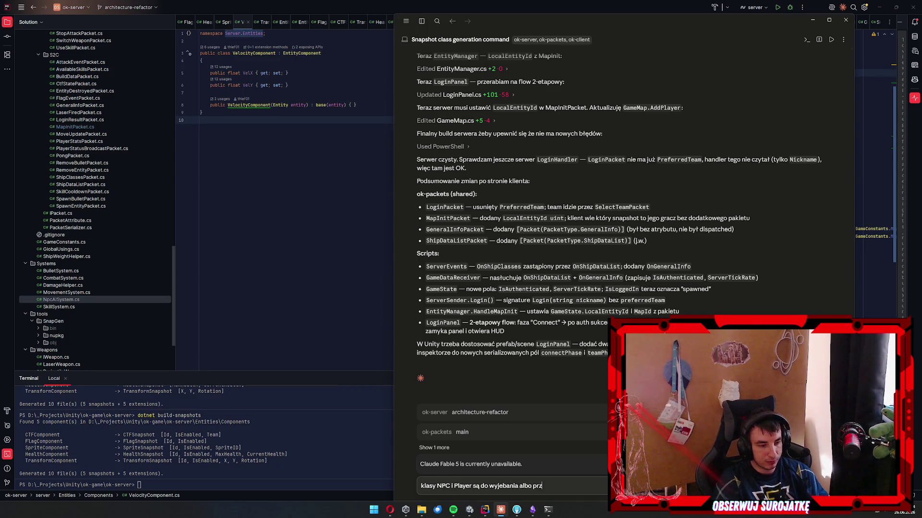
pyautogui.write('ienia na componen')
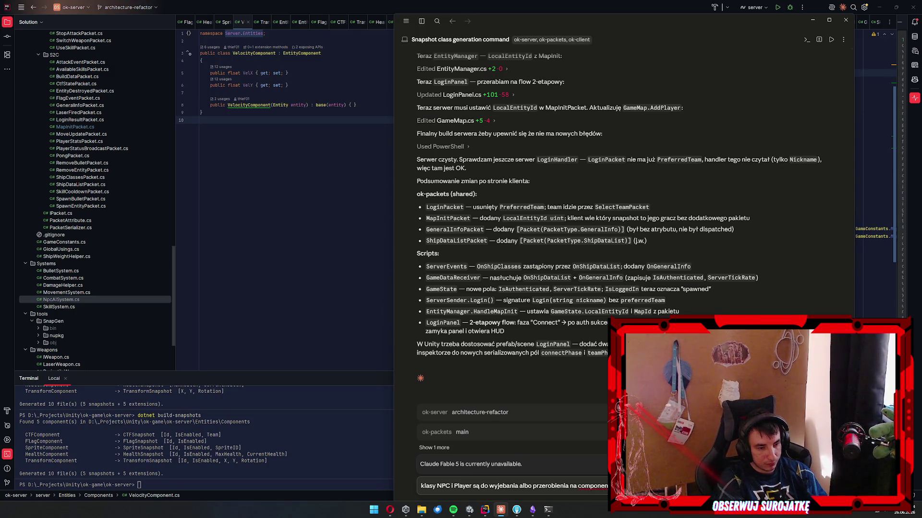
pyautogui.press('Return')
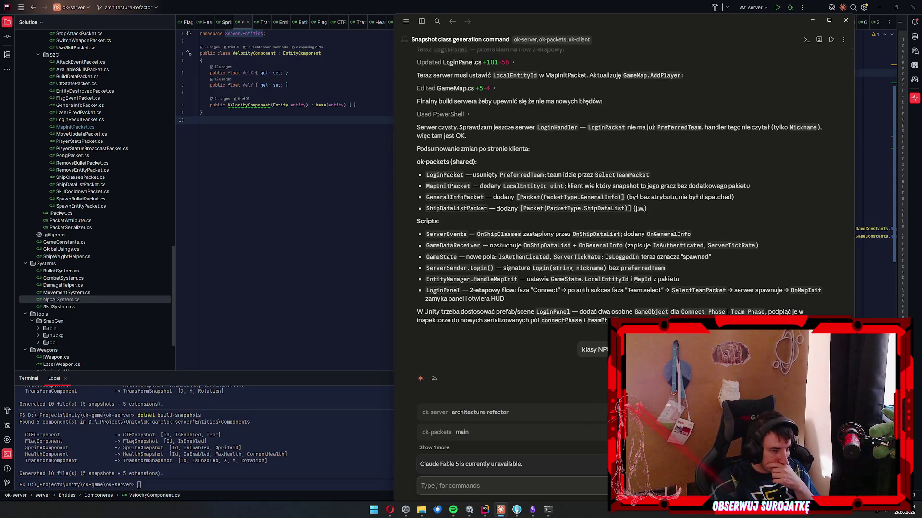
pyautogui.click(516, 510)
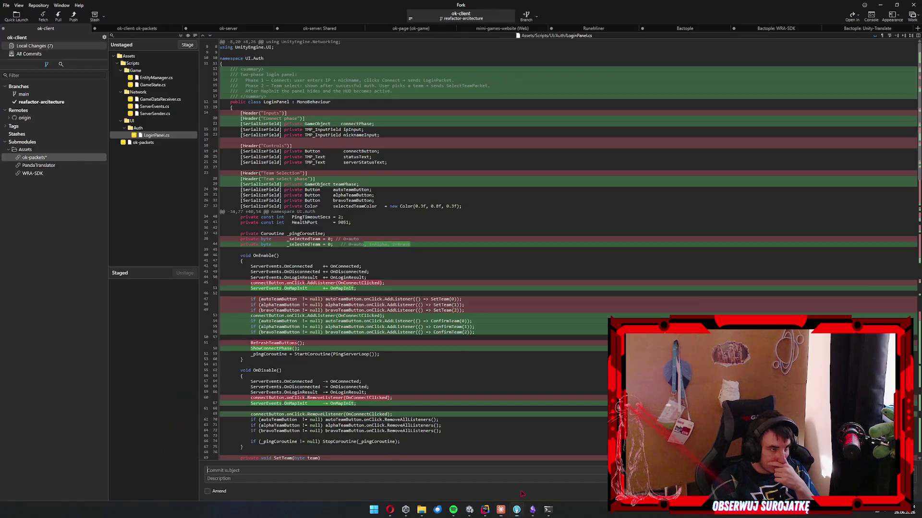
# Stage all ok-client changes, commit them as 'refactor client', and push.
pyautogui.click(154, 114)
pyautogui.hotkey('ctrl', 'a')
pyautogui.click(188, 45)
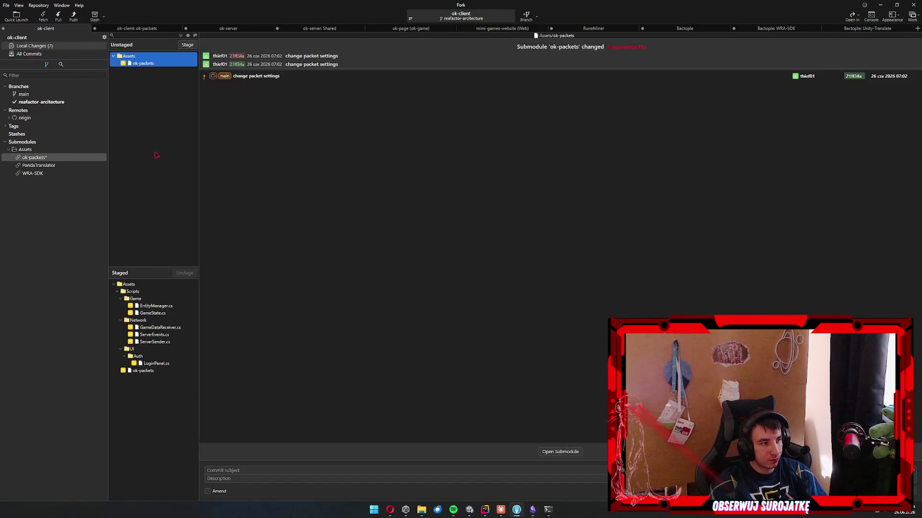
pyautogui.click(259, 470)
pyautogui.write('refactor ')
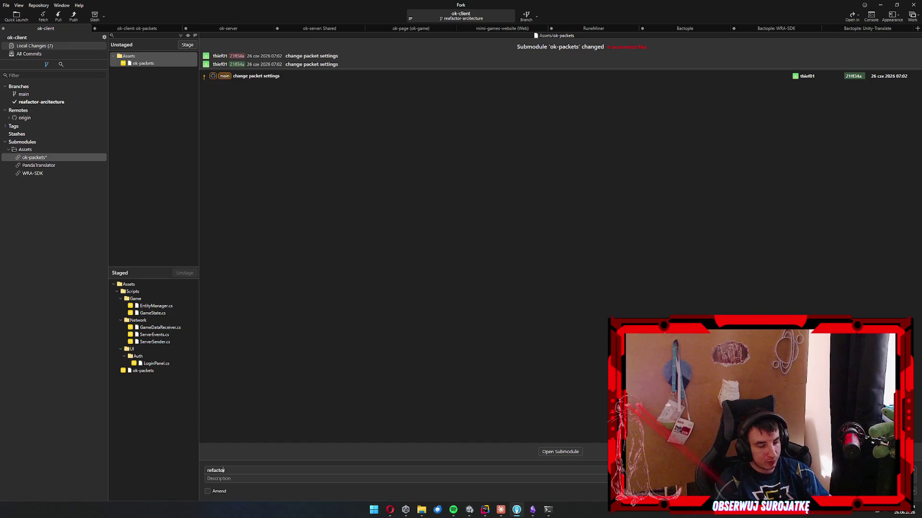
pyautogui.write('client')
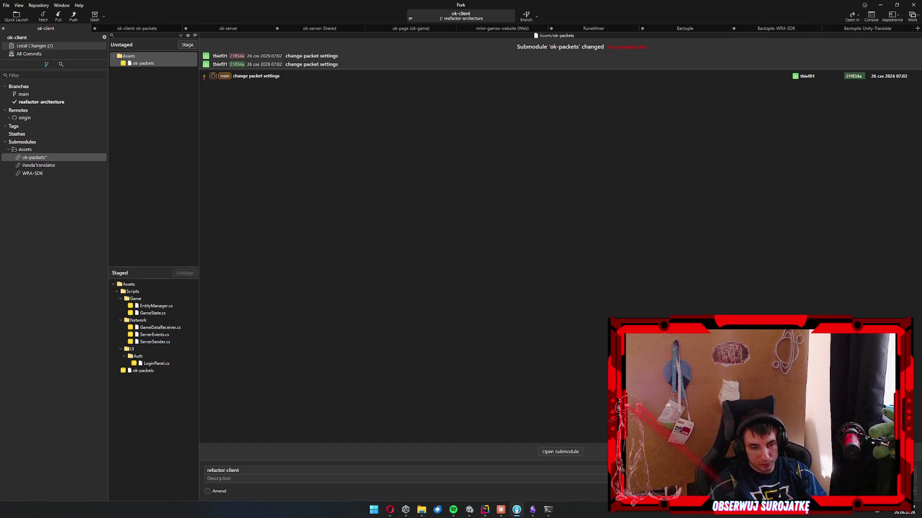
pyautogui.hotkey('ctrl', 'Return')
pyautogui.click(74, 17)
pyautogui.press('Return')
# Stage the four changed packet files in ok-packets, commit as 'changes in packets', and push.
pyautogui.click(151, 28)
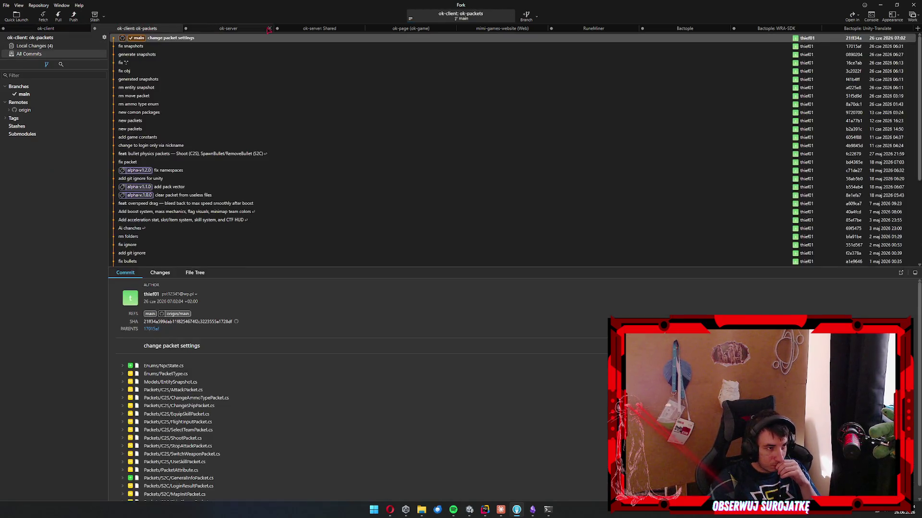
pyautogui.click(229, 28)
pyautogui.click(152, 29)
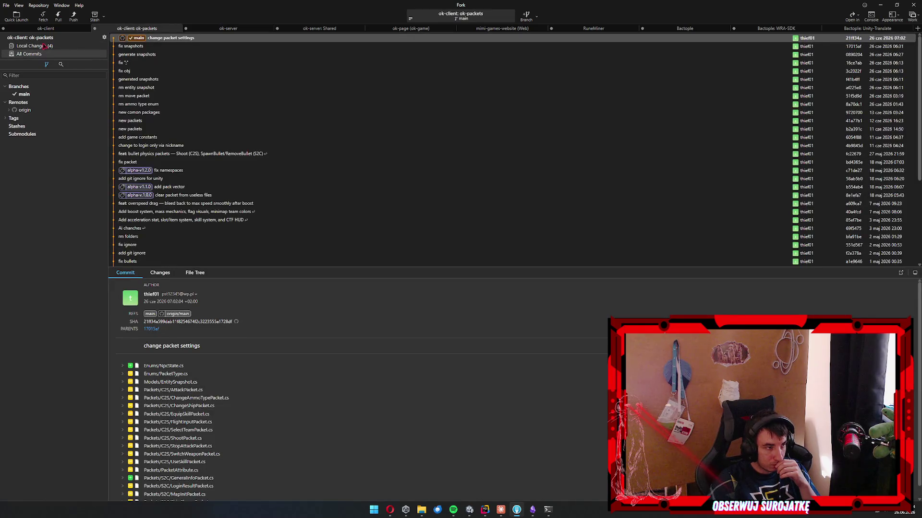
pyautogui.click(44, 46)
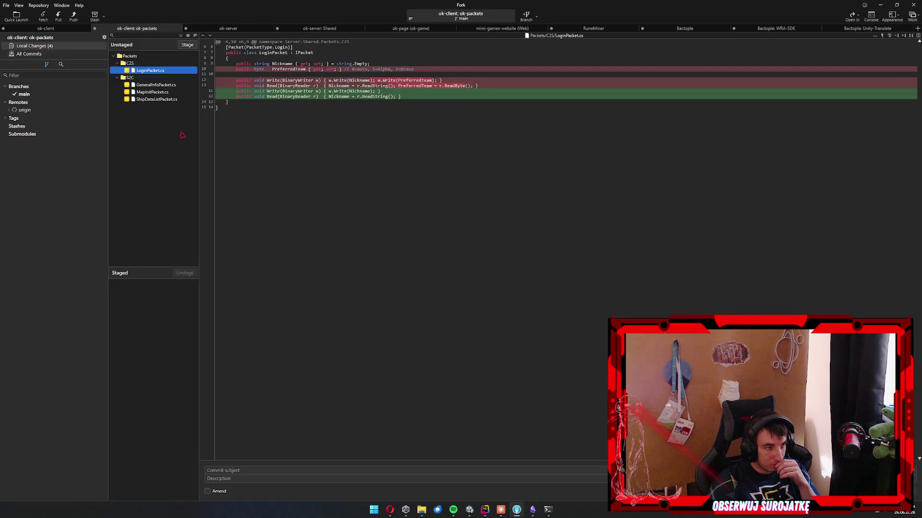
pyautogui.click(164, 92)
pyautogui.click(166, 85)
pyautogui.hotkey('ctrl', 'a')
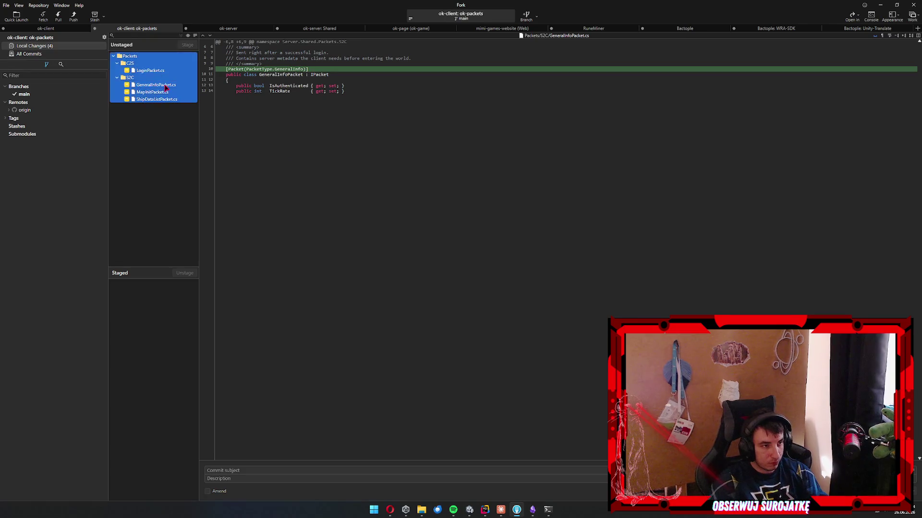
pyautogui.doubleClick(165, 88)
pyautogui.click(284, 471)
pyautogui.write('change')
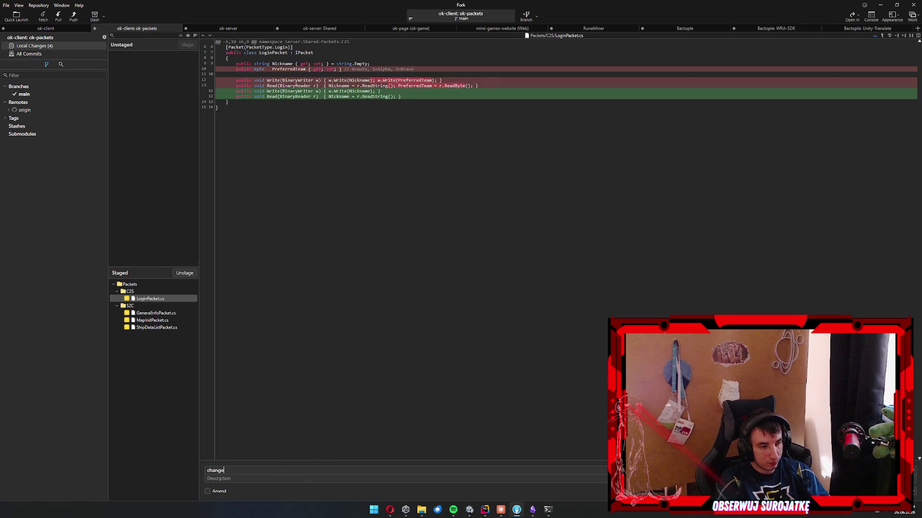
pyautogui.write('s in packets')
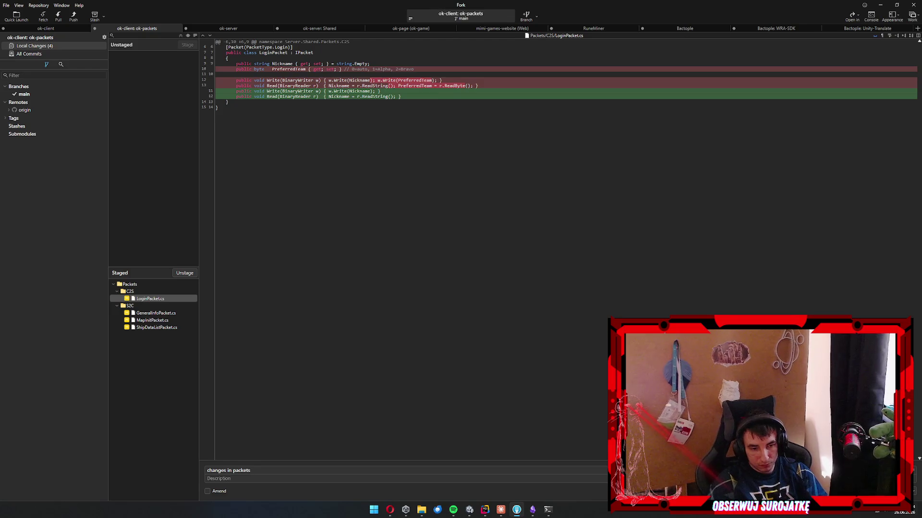
pyautogui.hotkey('ctrl', 'Return')
pyautogui.click(73, 16)
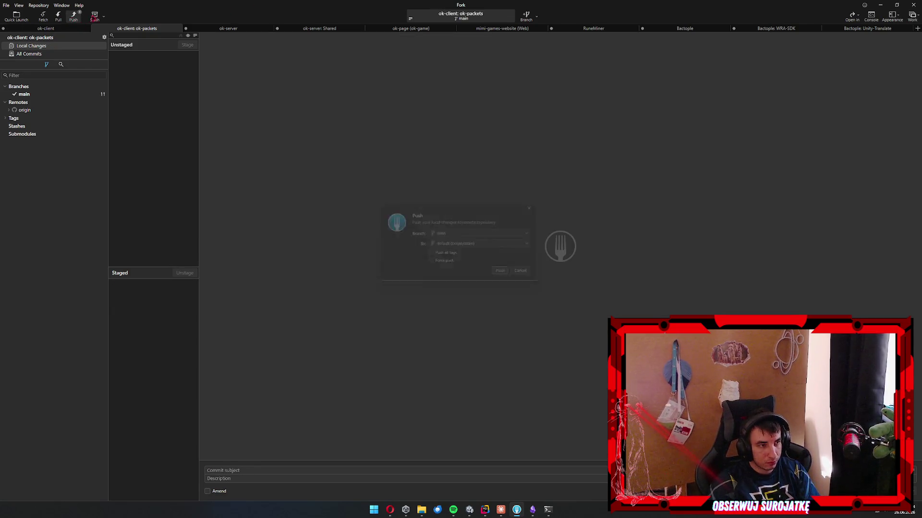
# Commit ok-server's GameMap.cs change as 'id' and push architecture-refactor.
pyautogui.click(230, 28)
pyautogui.click(145, 63)
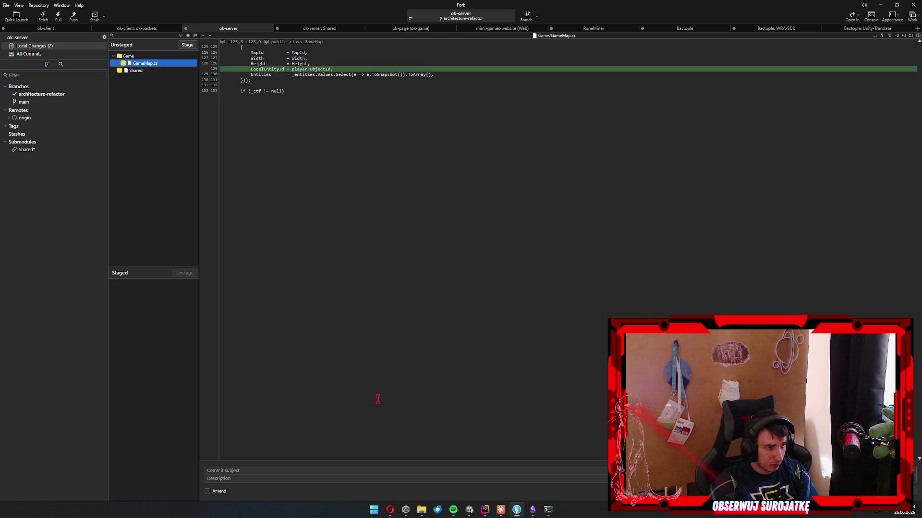
pyautogui.press('space')
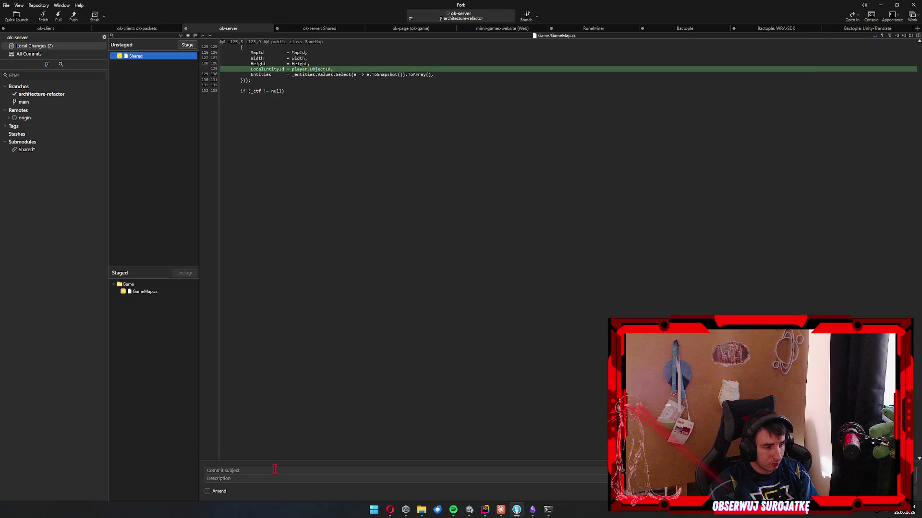
pyautogui.click(294, 463)
pyautogui.write('id')
pyautogui.hotkey('ctrl', 'Return')
pyautogui.click(73, 16)
pyautogui.press('Return')
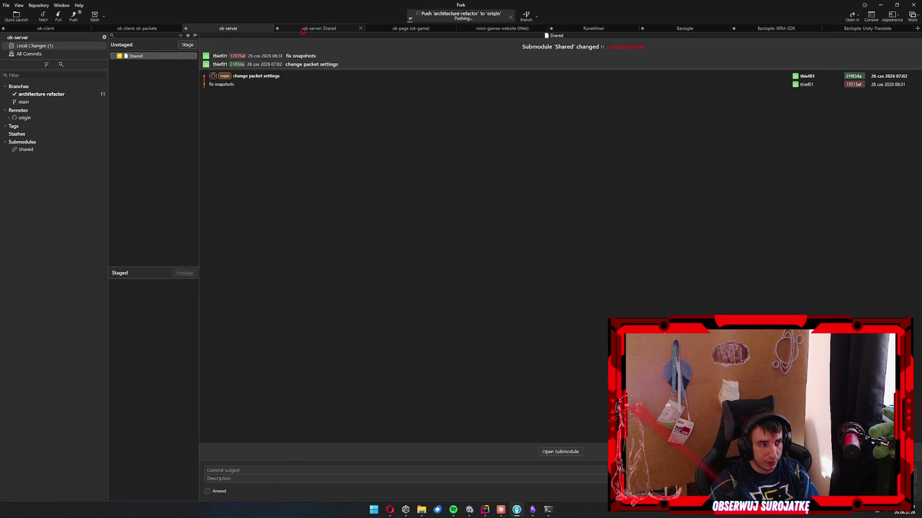
# Compare Shared's local LoginPacket and MapInitPacket changes with ok-packets history and discard them.
pyautogui.click(137, 28)
pyautogui.click(52, 52)
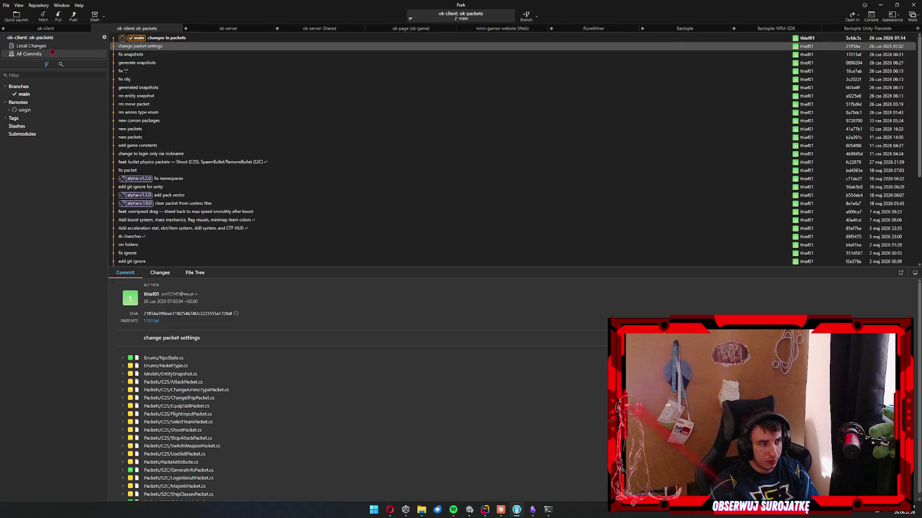
pyautogui.click(161, 38)
pyautogui.click(319, 28)
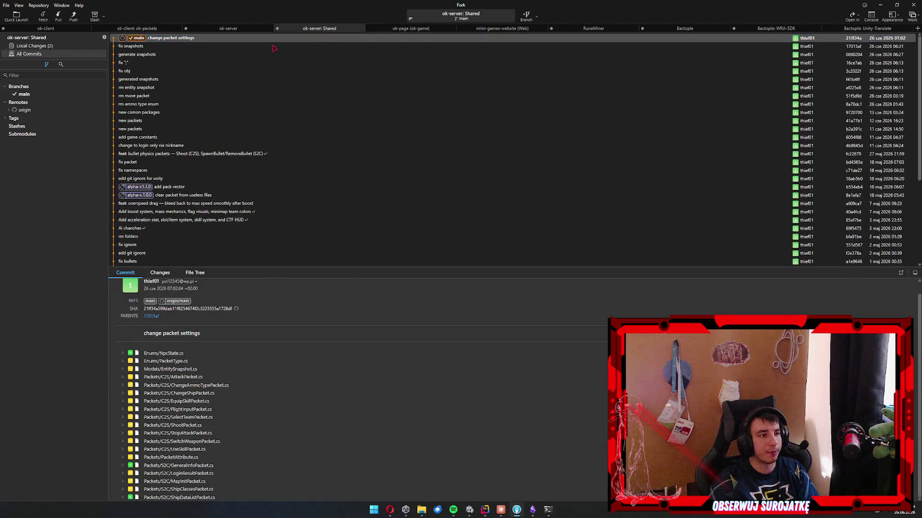
pyautogui.click(50, 46)
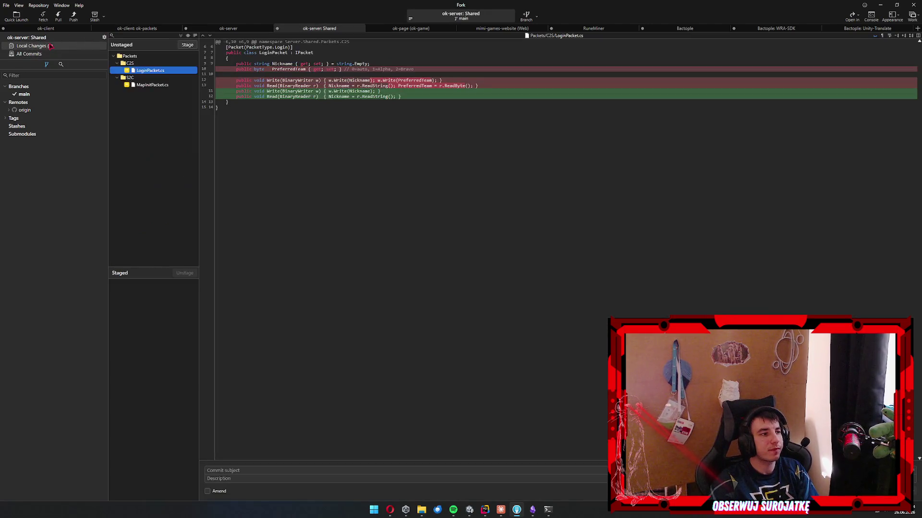
pyautogui.click(155, 79)
pyautogui.click(155, 86)
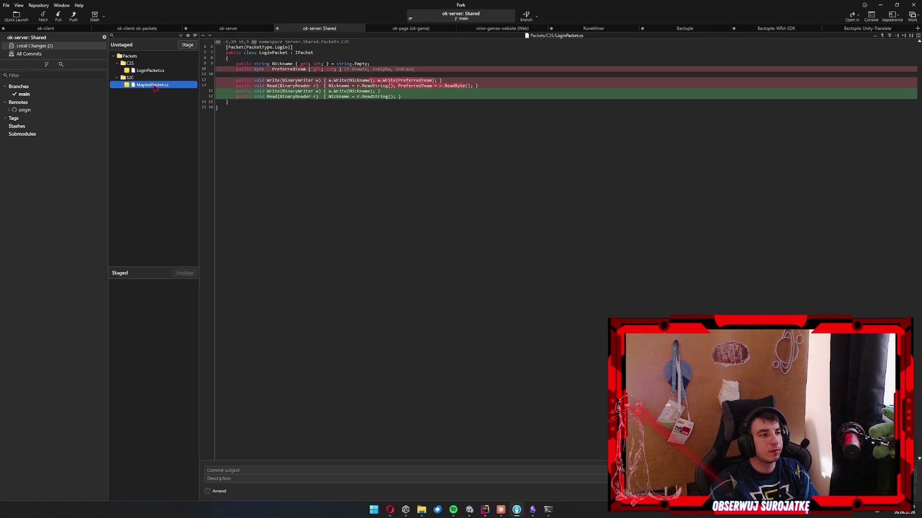
pyautogui.click(144, 29)
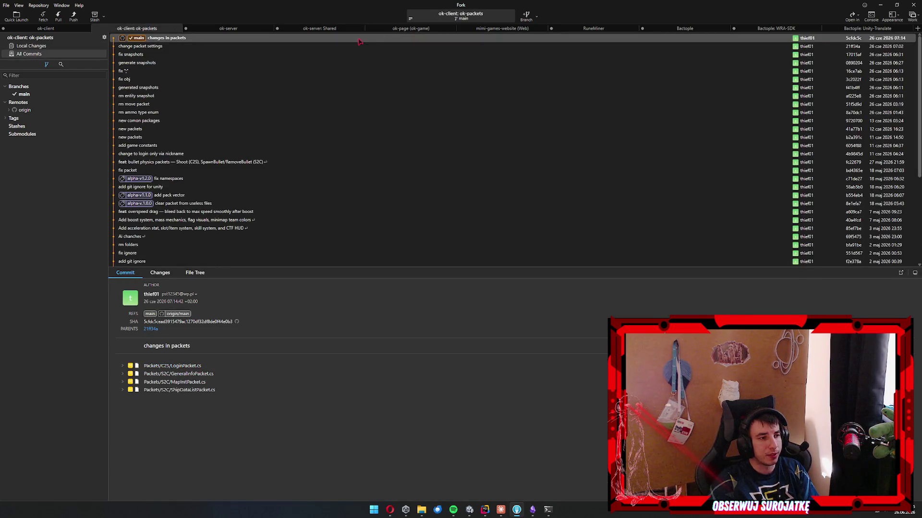
pyautogui.click(317, 30)
pyautogui.click(152, 71)
pyautogui.click(156, 86)
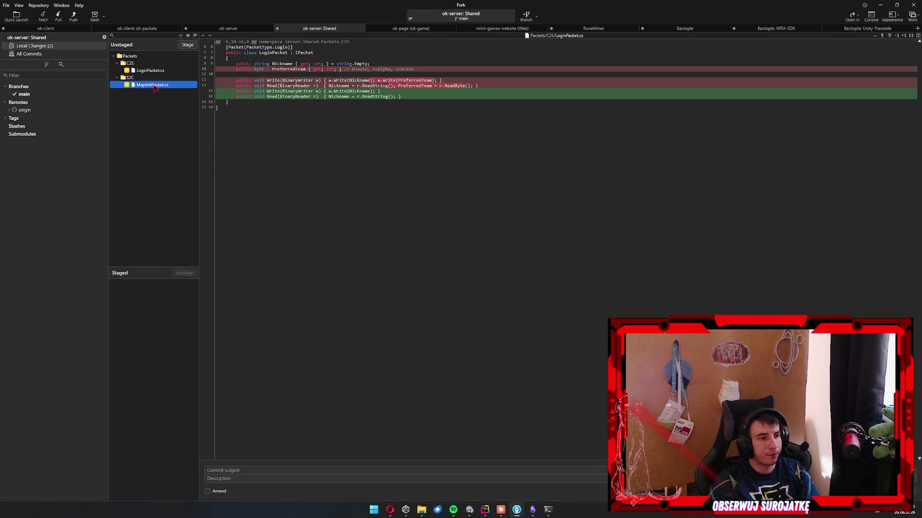
pyautogui.hotkey('ctrl', 'a')
# Pull origin main into ok-server: Shared and check ok-server's submodule update.
pyautogui.click(136, 28)
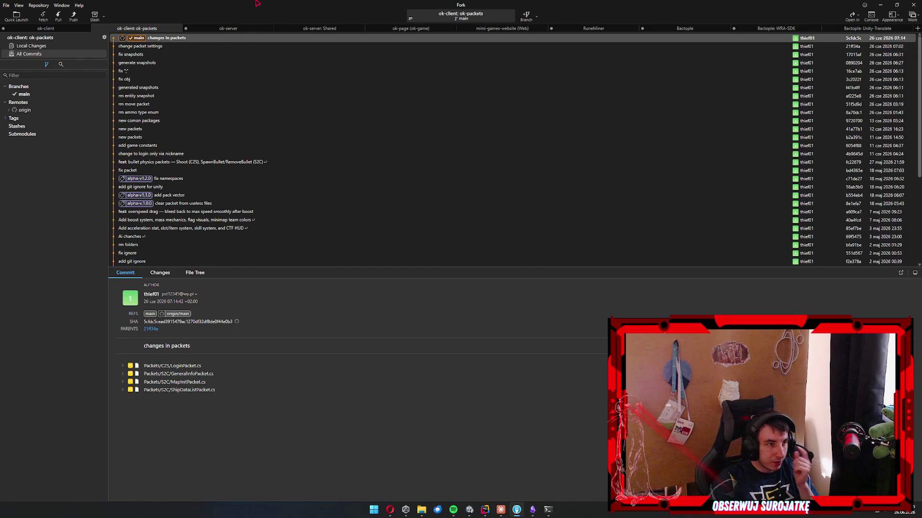
pyautogui.click(309, 28)
pyautogui.click(58, 15)
pyautogui.press('Return')
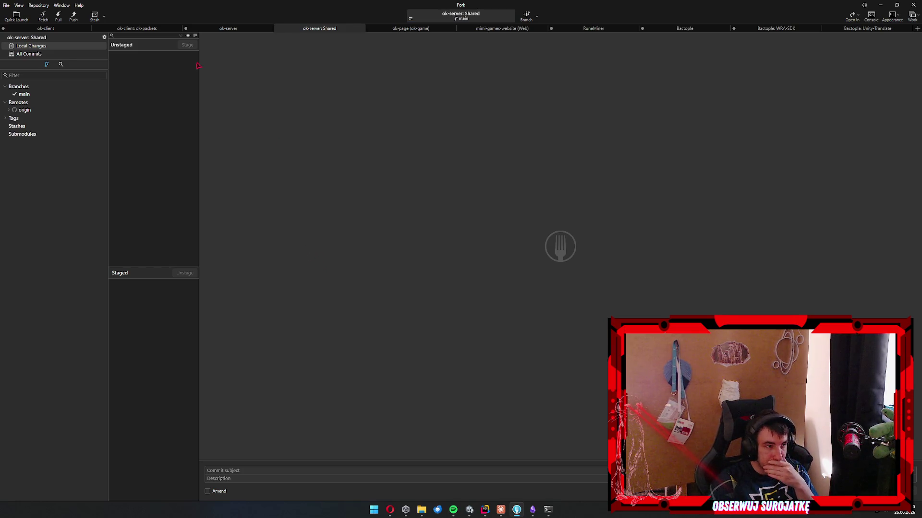
pyautogui.click(95, 56)
pyautogui.click(282, 38)
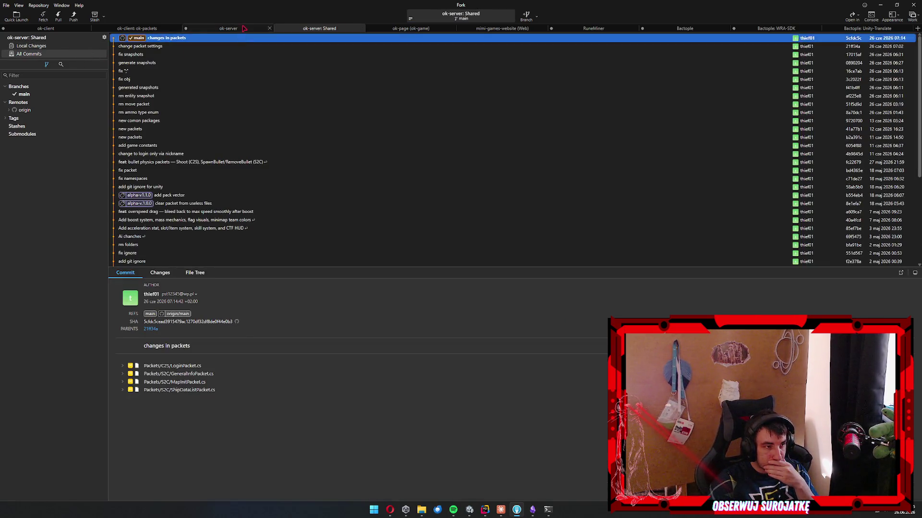
pyautogui.click(228, 28)
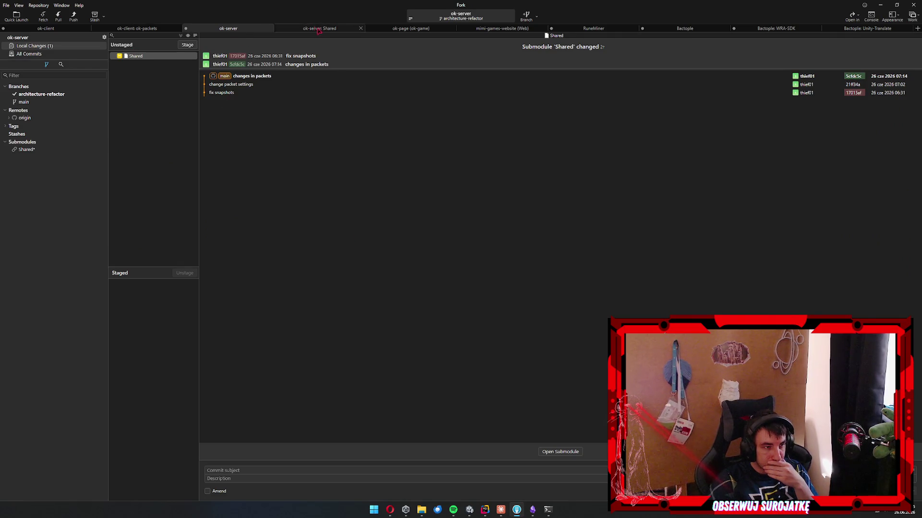
pyautogui.click(319, 28)
pyautogui.click(58, 17)
pyautogui.press('Return')
pyautogui.click(500, 511)
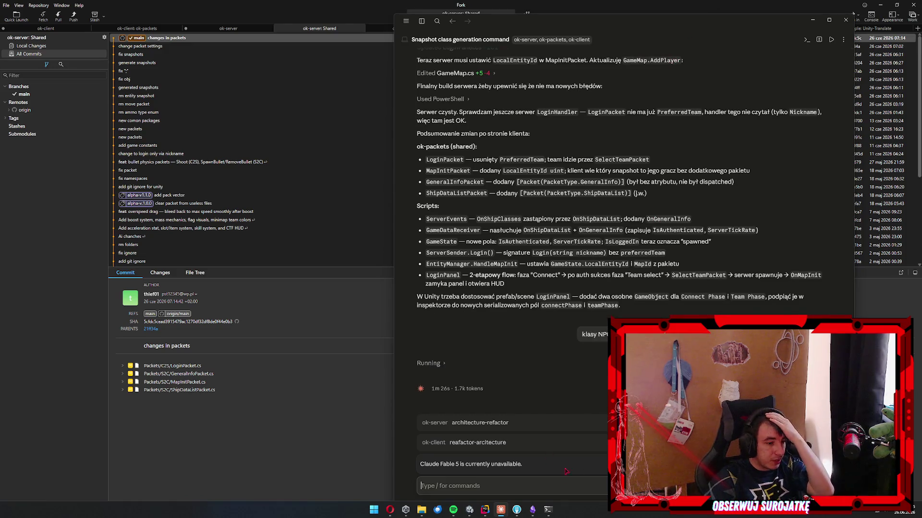
pyautogui.click(532, 509)
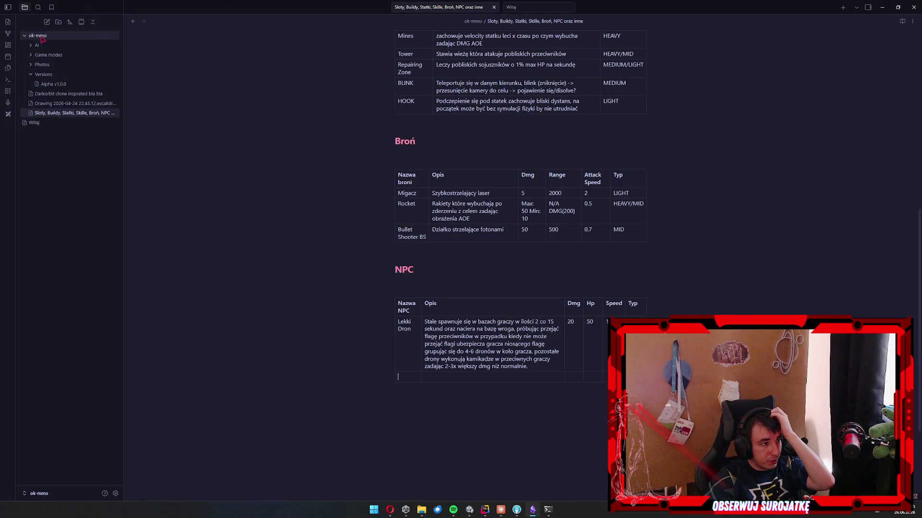
# Create a new untitled note and move it into the AI folder.
pyautogui.click(46, 44)
pyautogui.click(46, 44)
pyautogui.rightClick(46, 36)
pyautogui.click(72, 46)
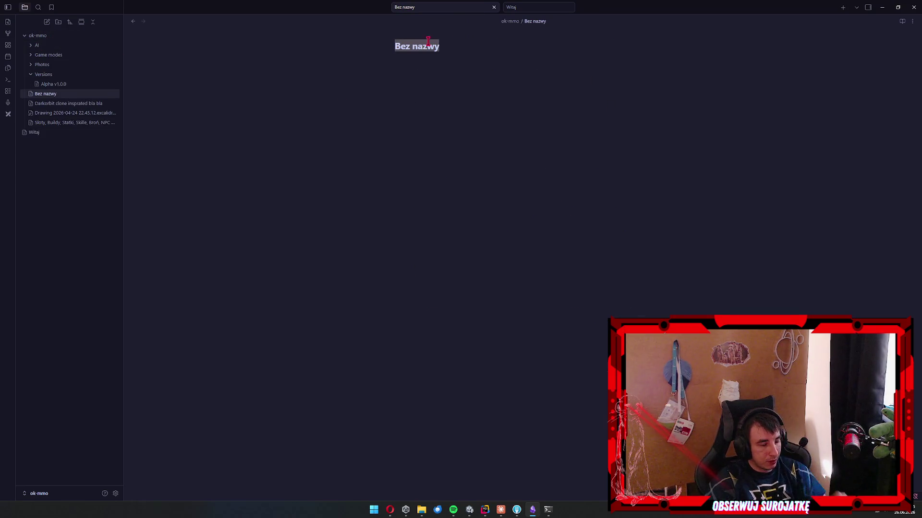
pyautogui.moveTo(50, 94); pyautogui.dragTo(45, 47)
pyautogui.click(63, 54)
pyautogui.click(67, 64)
# Title the new note 'Skille pod AI' and begin its body with '/'.
pyautogui.click(448, 46)
pyautogui.hotkey('ctrl', 'a')
pyautogui.write('Skille pod AI')
pyautogui.press('Return')
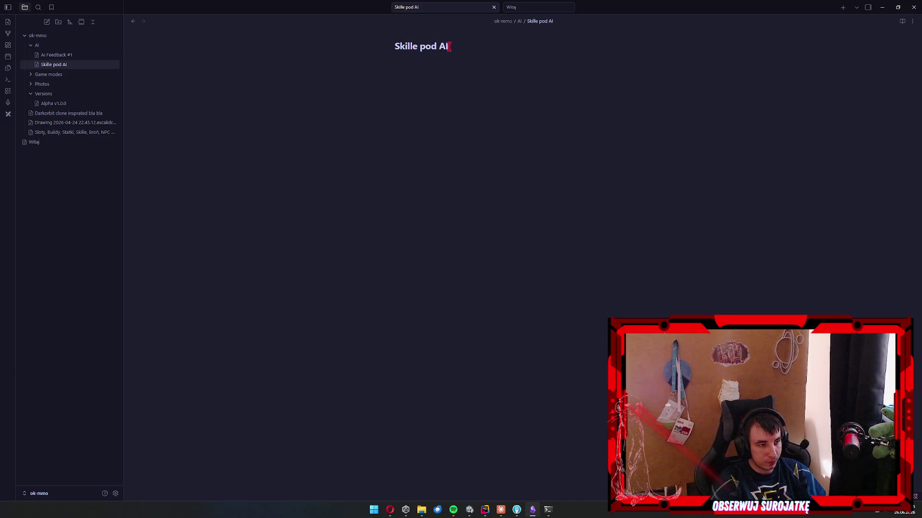
pyautogui.write('/')
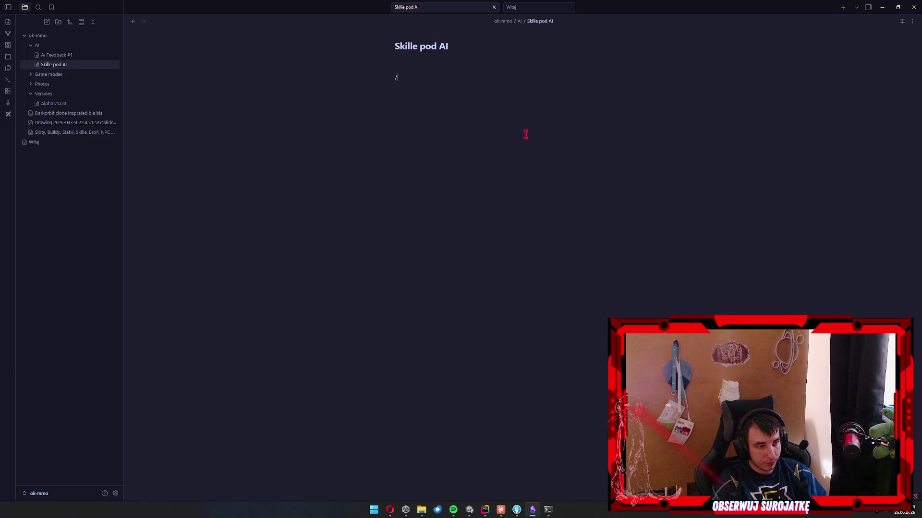
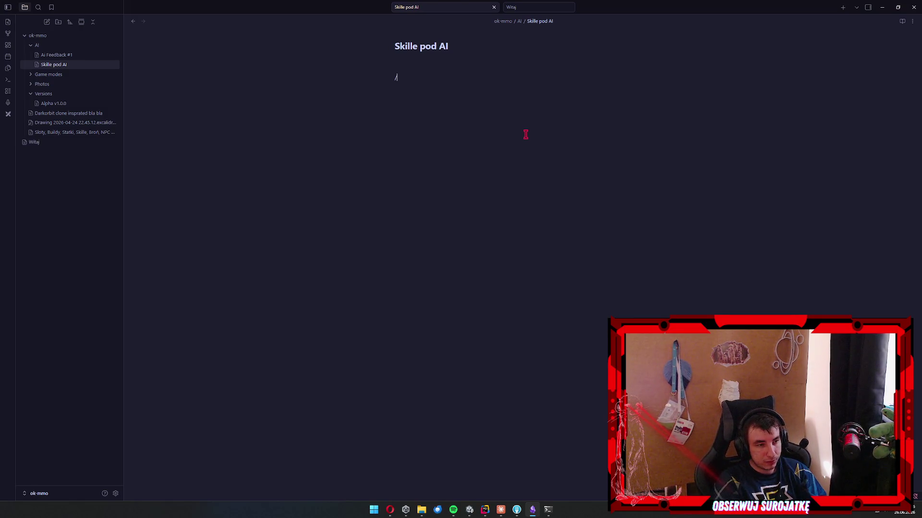
# List the /new-packet, /change-packet, /remove-packet and /shared skills on separate lines.
pyautogui.write('new-packet')
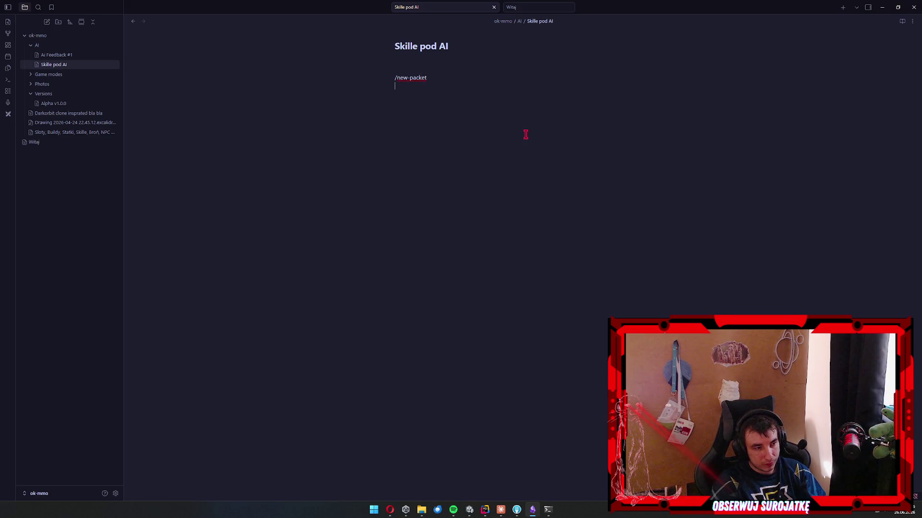
pyautogui.write(' /change-packet')
pyautogui.press('Return')
pyautogui.write('/remove-packet')
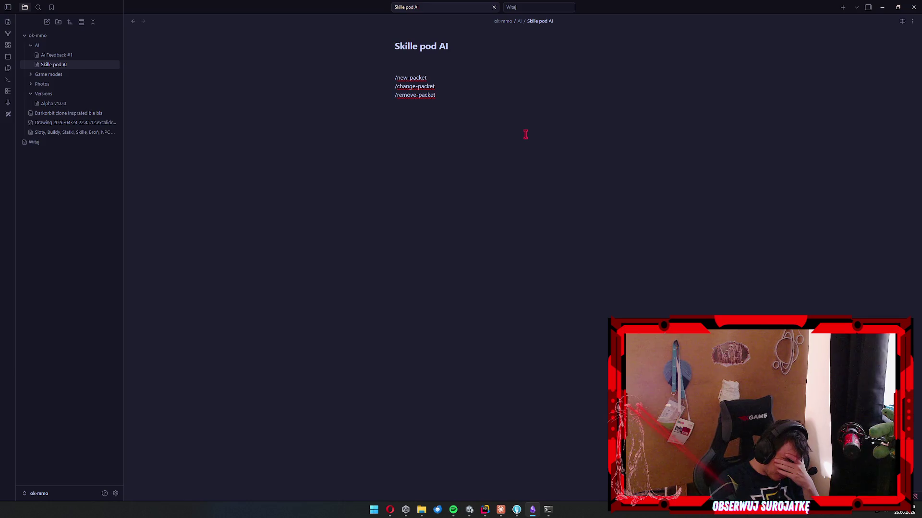
pyautogui.press('BackSpace')
pyautogui.write('/shared')
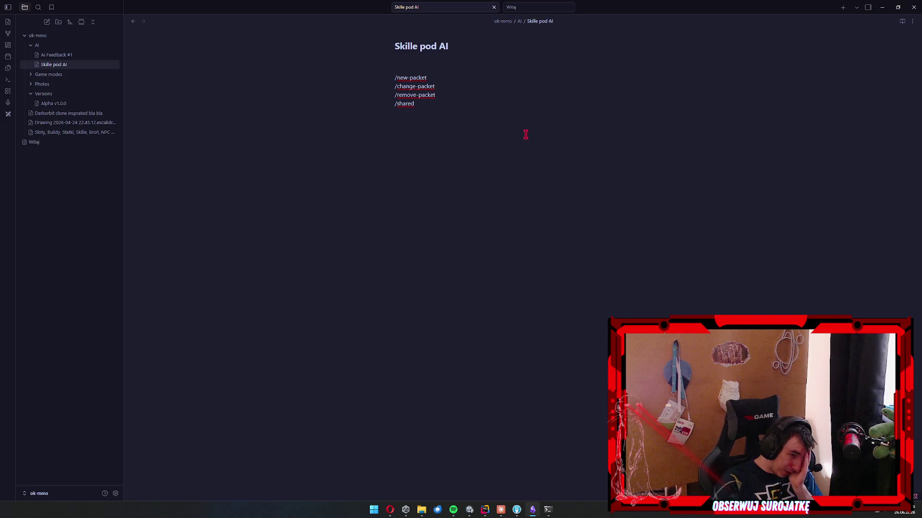
# Add a bullet on shared-code changes ending 'po prostu update submodule', checking Claude's progress.
pyautogui.write('modyfikowanie rzeczy ')
pyautogui.write('shared sprawia że ')
pyautogui.write('trafi')
pyautogui.write('ają one do ')
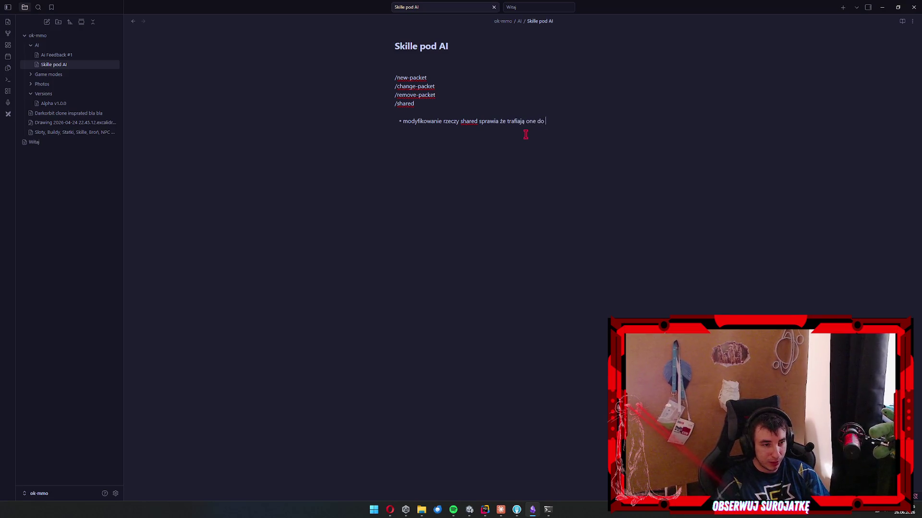
pyautogui.write('common wspó')
pyautogui.write('ielone')
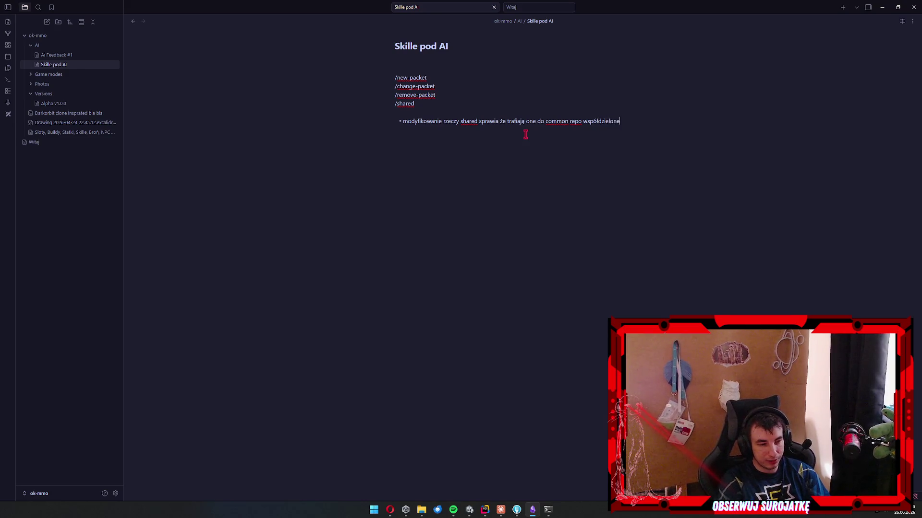
pyautogui.write(' przez klienta i serwer')
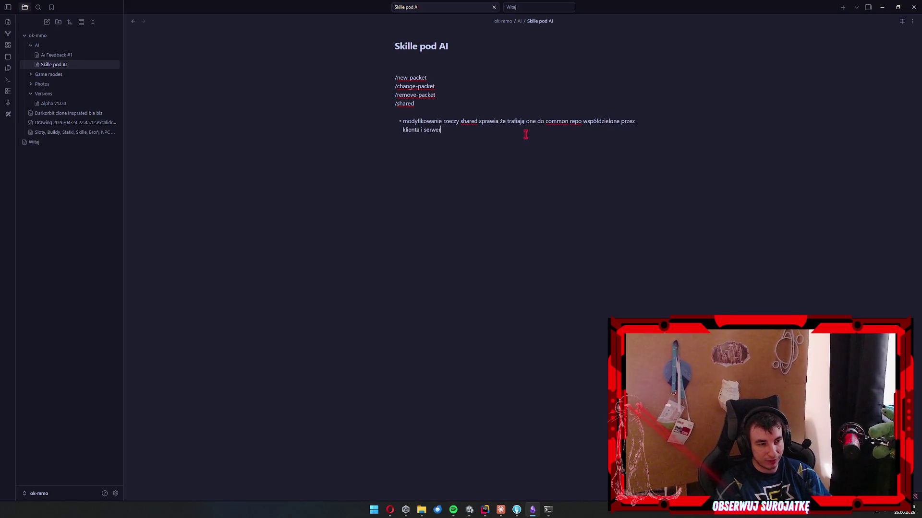
pyautogui.write(', zmieni')
pyautogui.write('ając ')
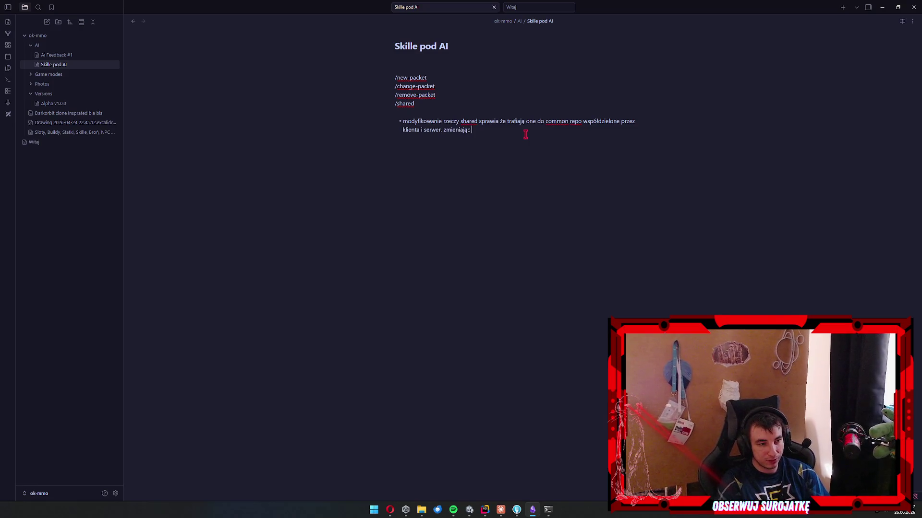
pyautogui.write('to w 1zmien')
pyautogui.write('ia się te')
pyautogui.write('rug')
pyautogui.write(' wie')
pyautogui.write('zeba uż')
pyautogui.write('w drug')
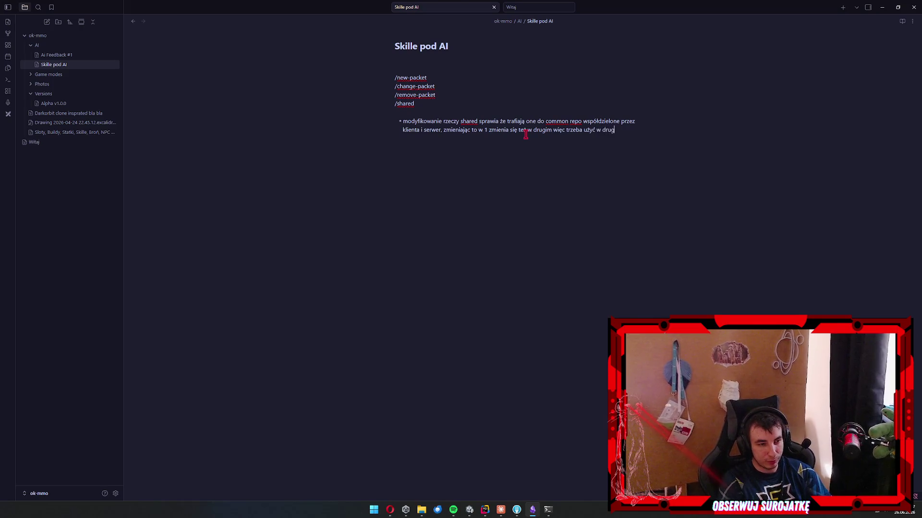
pyautogui.write('im repo po prostu upda')
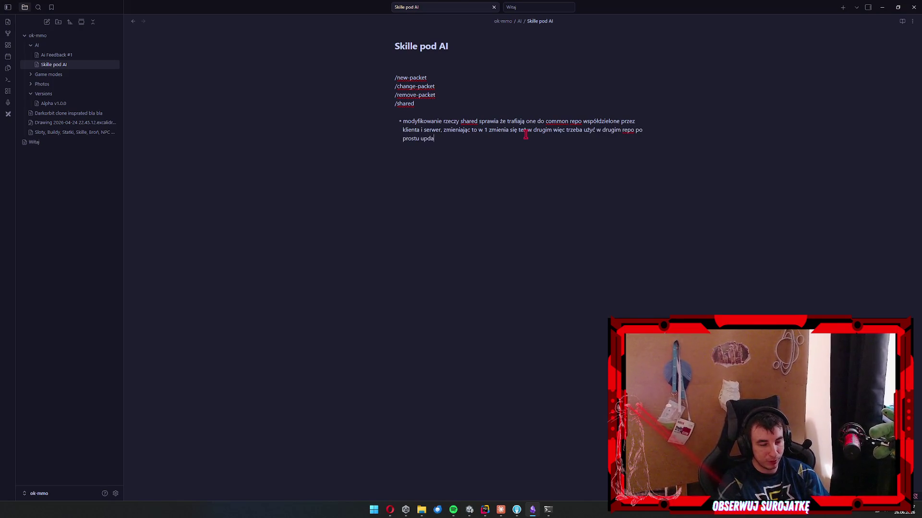
pyautogui.write('te subodule')
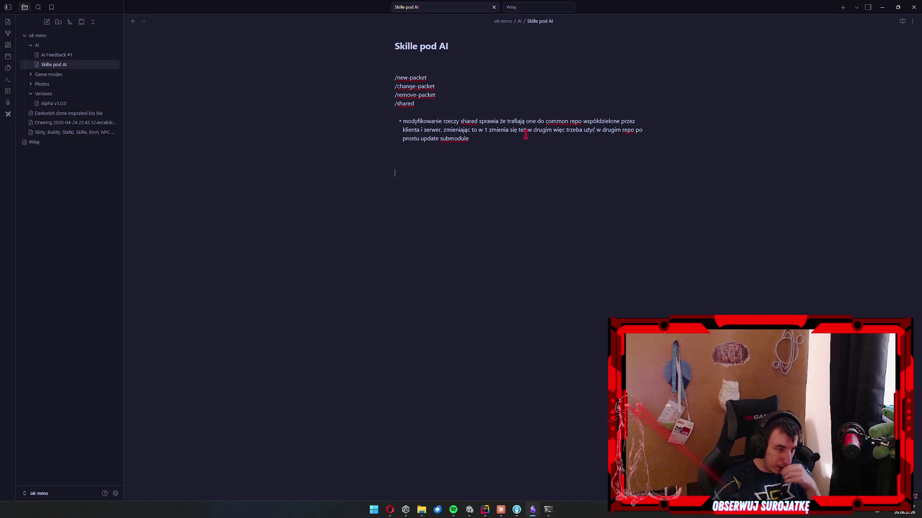
pyautogui.click(556, 510)
pyautogui.click(557, 427)
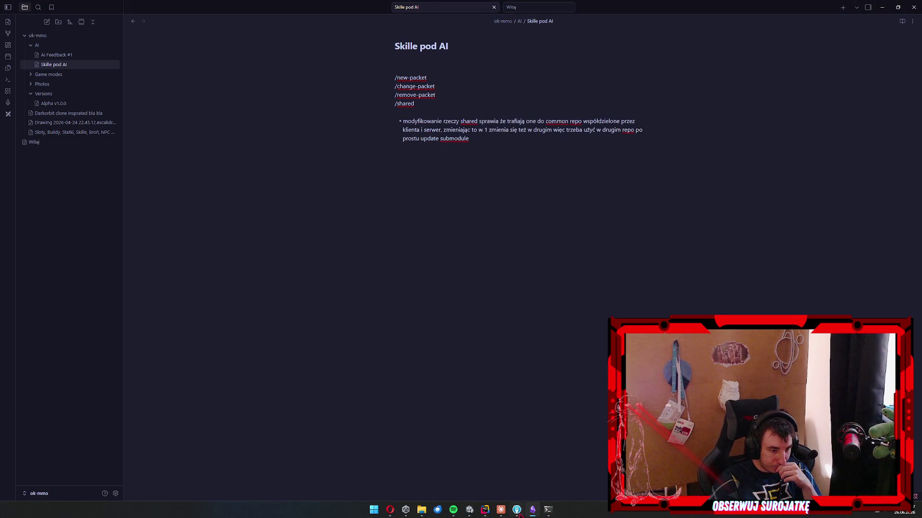
pyautogui.click(501, 510)
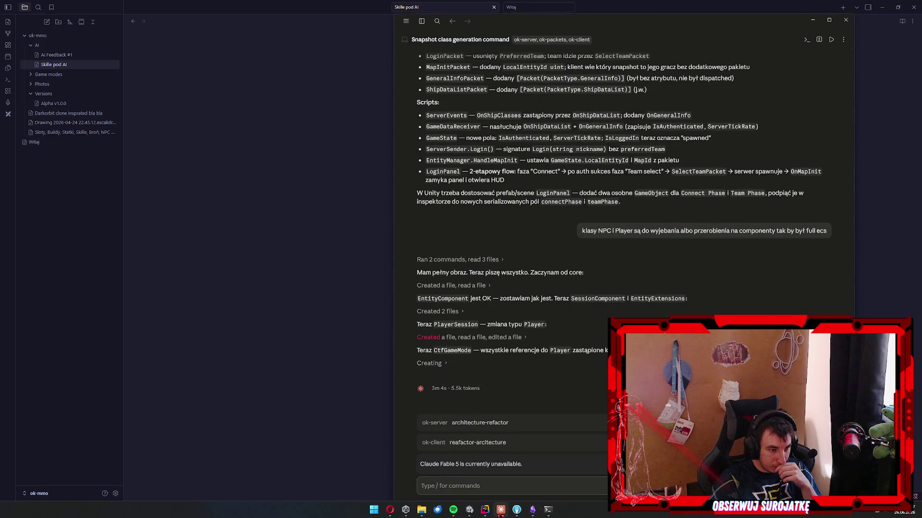
pyautogui.click(270, 377)
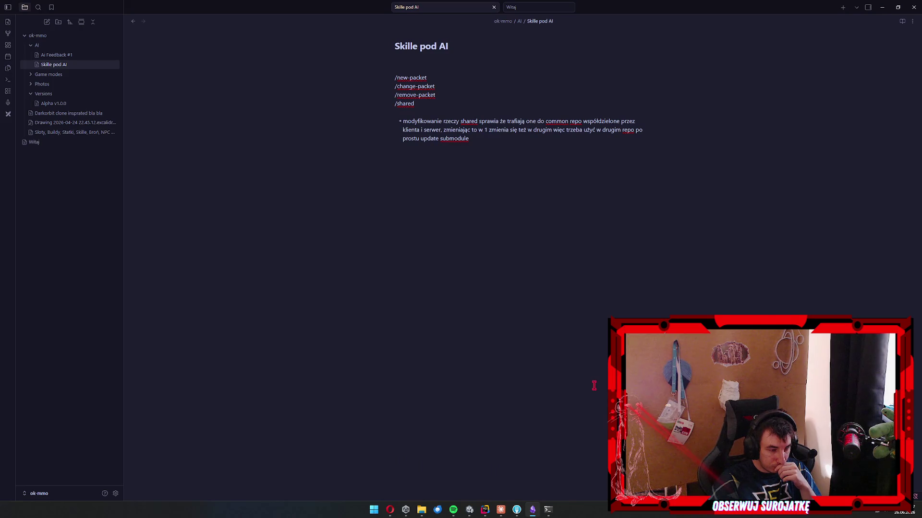
# Add /new-component followed by 'dodając nowy komponent trzeba wygenerować snapshoty za pomocą'.
pyautogui.write('/new-component')
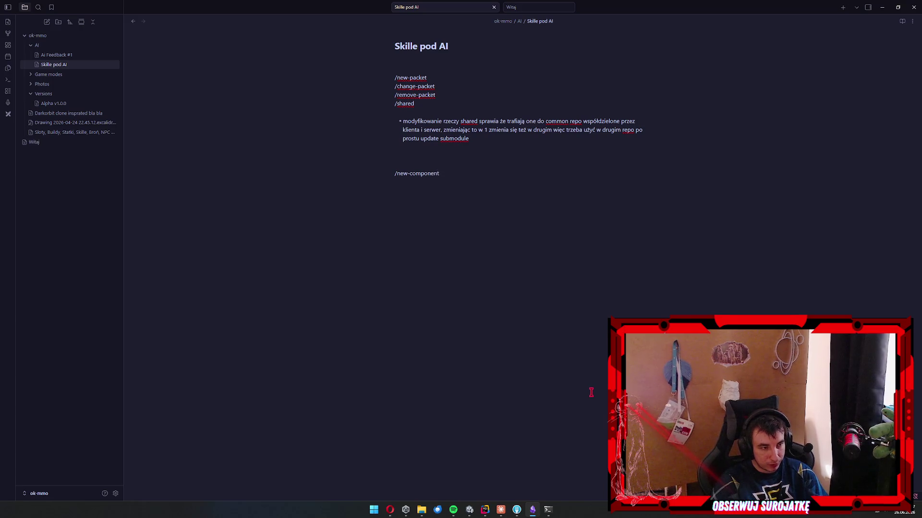
pyautogui.press('Return')
pyautogui.press('Return')
pyautogui.press('Return')
pyautogui.write('dodając')
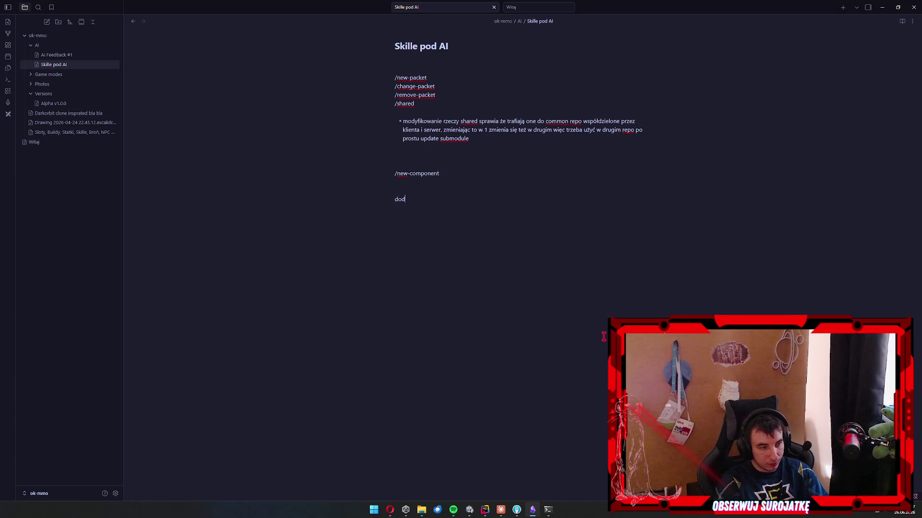
pyautogui.hotkey('shift', 'Home')
pyautogui.press('End')
pyautogui.write('nowy komponent trzeba wygenerować snapshoty za pomocą')
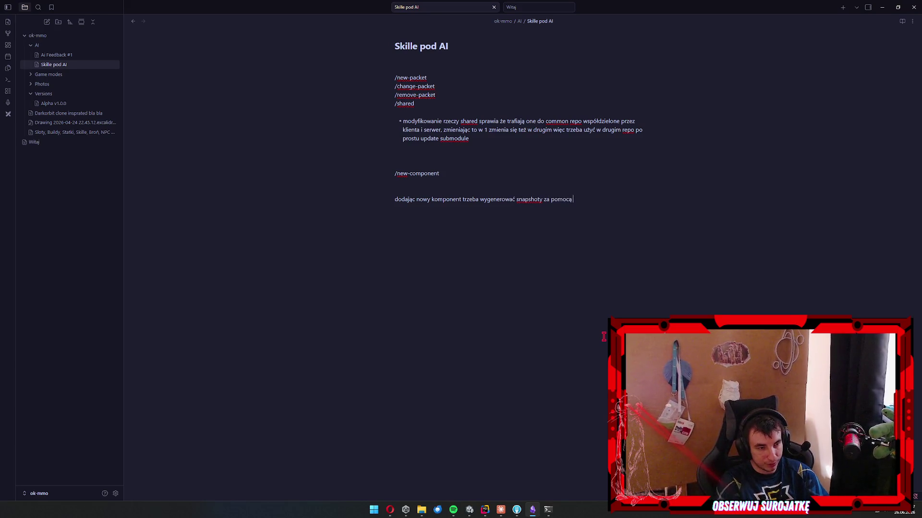
# Check Claude's refactor progress and switch to the Rider project windows.
pyautogui.click(500, 510)
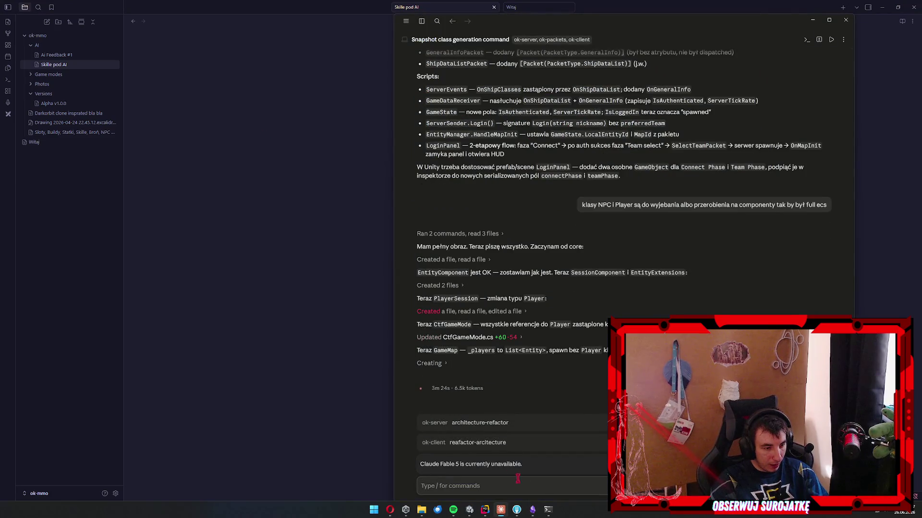
pyautogui.click(500, 509)
pyautogui.moveTo(485, 510)
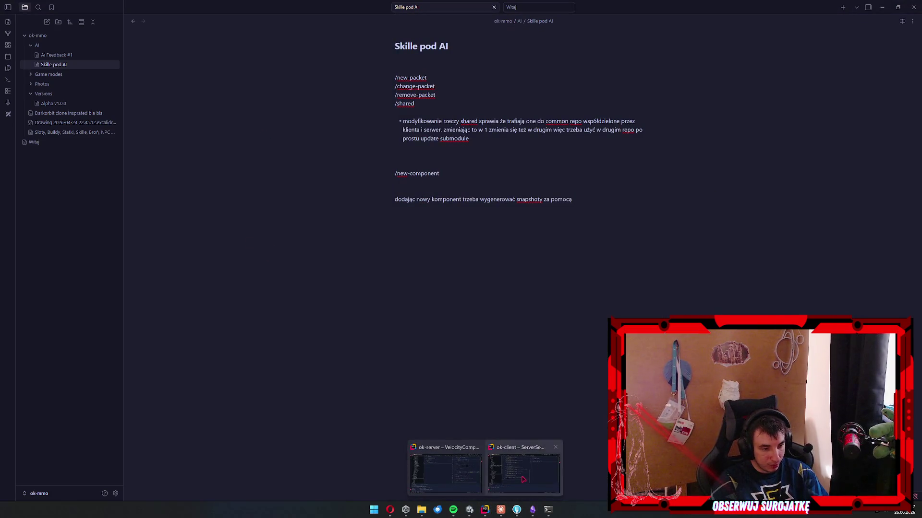
pyautogui.click(528, 483)
pyautogui.click(446, 473)
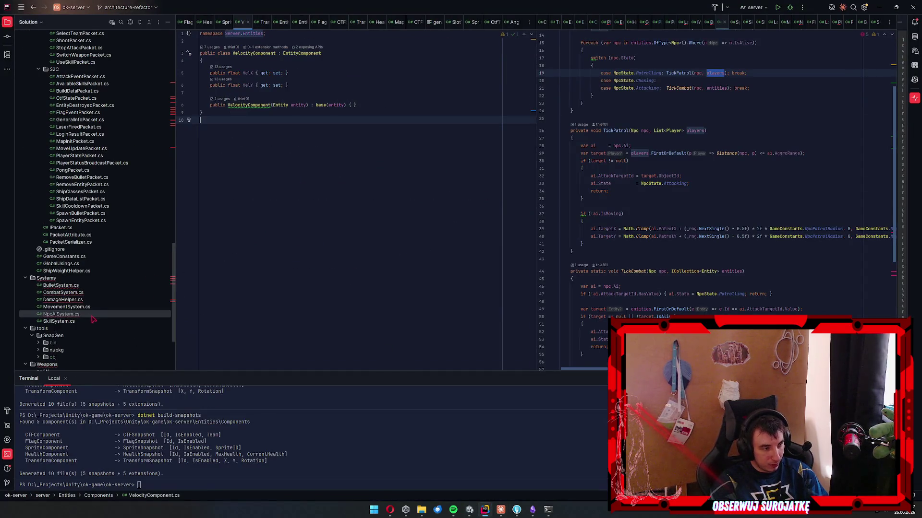
pyautogui.scroll(-4, 95, 322)
pyautogui.click(67, 339)
pyautogui.click(69, 346)
pyautogui.press('Up')
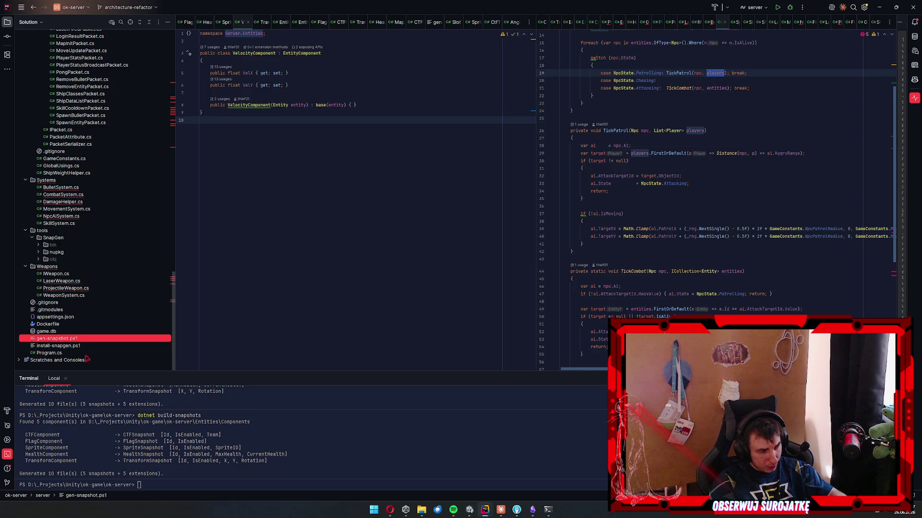
pyautogui.click(76, 347)
pyautogui.press('Up')
pyautogui.press('Up')
pyautogui.press('Up')
pyautogui.press('Up')
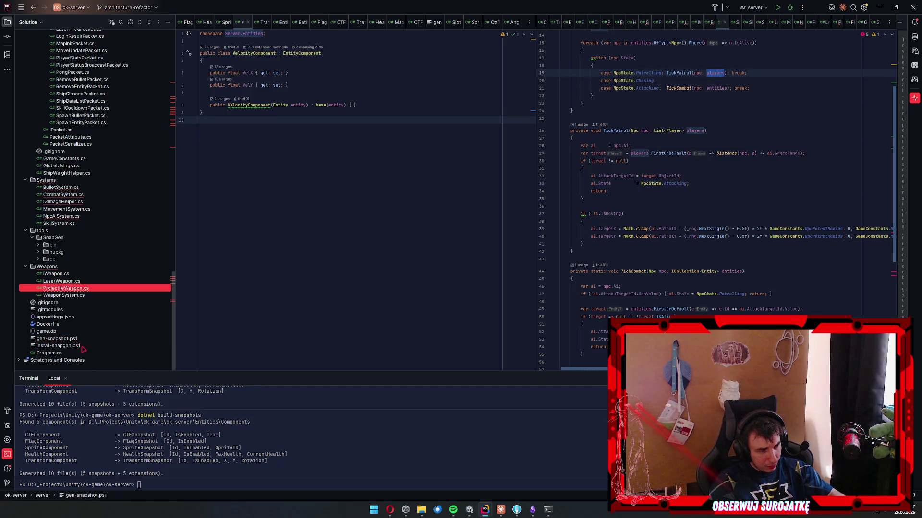
pyautogui.click(82, 347)
pyautogui.press('Up')
pyautogui.press('Delete')
pyautogui.press('Escape')
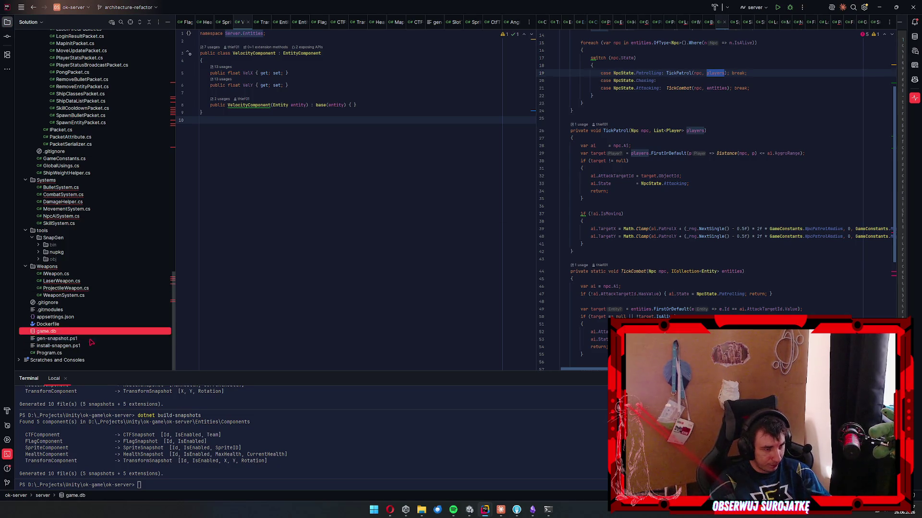
pyautogui.hotkey('alt', 'Tab')
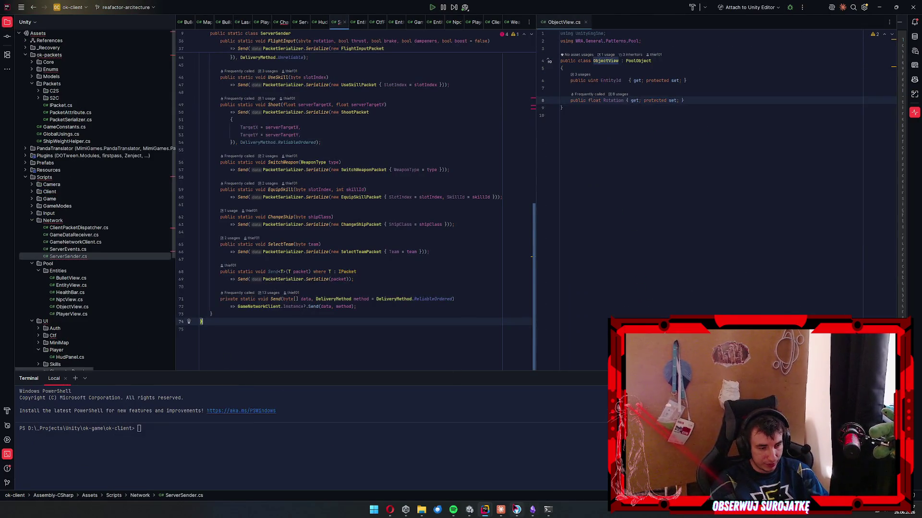
pyautogui.click(548, 510)
pyautogui.click(532, 510)
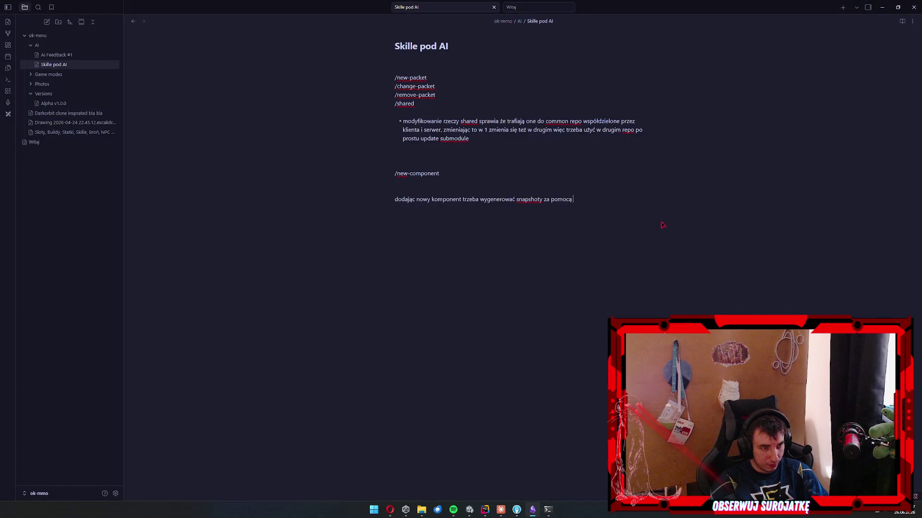
# Type 'donet build-snapshots' and format it as inline code.
pyautogui.write('donet build-snaph')
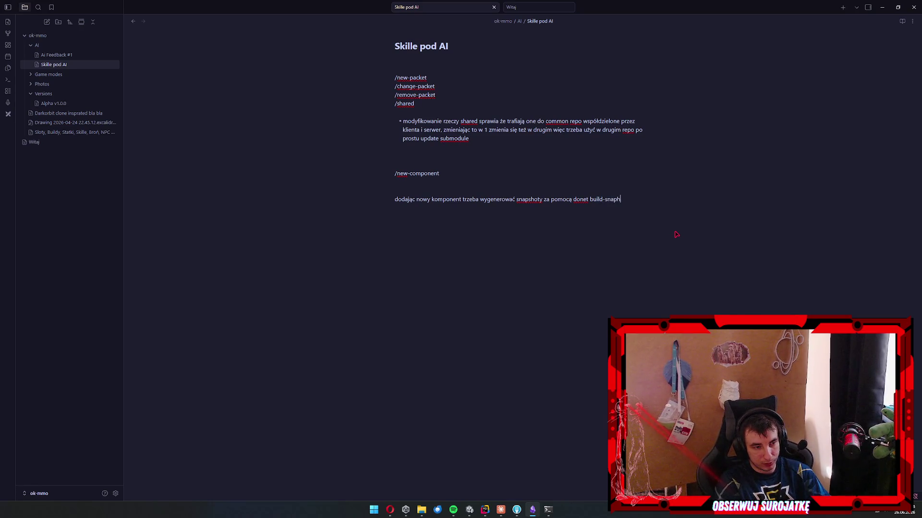
pyautogui.press('BackSpace')
pyautogui.write('shots')
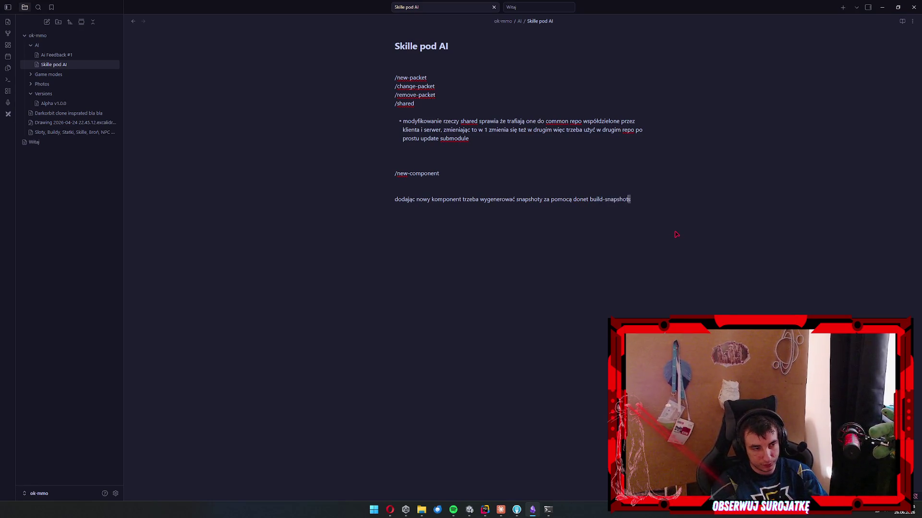
pyautogui.hotkey('ctrl', 'shift', 'Left')
pyautogui.hotkey('ctrl', 'shift', 'Left')
pyautogui.hotkey('ctrl', 'shift', 'Left')
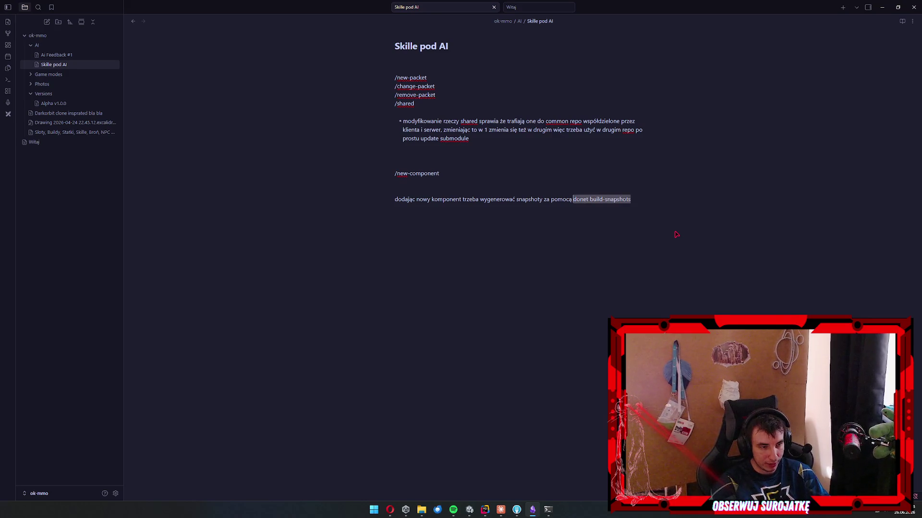
pyautogui.rightClick(600, 200)
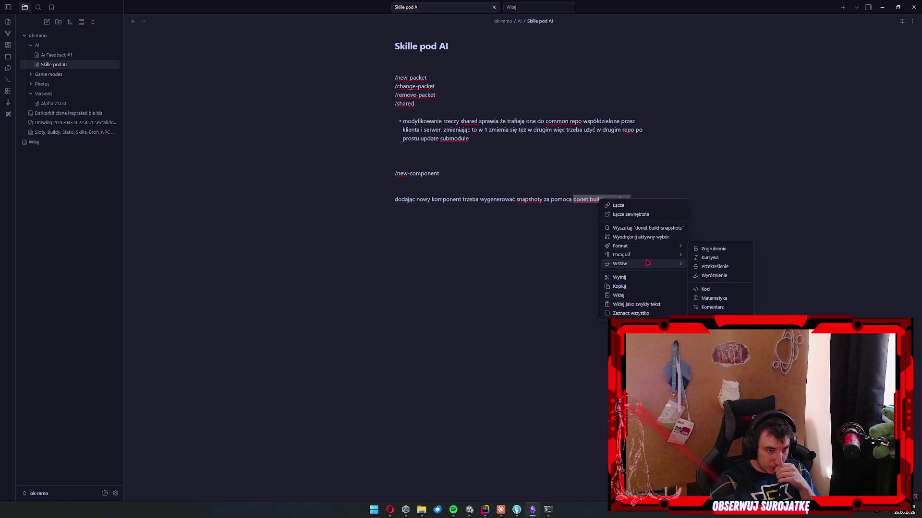
pyautogui.moveTo(653, 250)
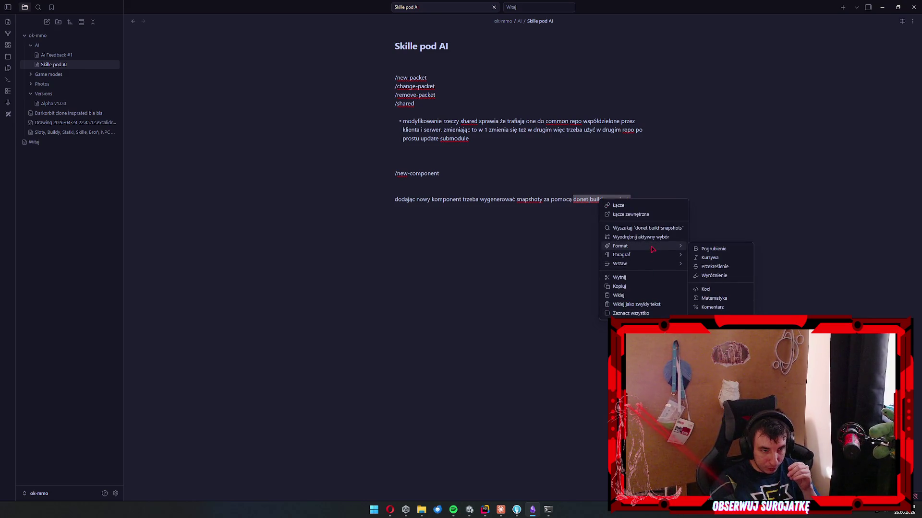
pyautogui.click(723, 289)
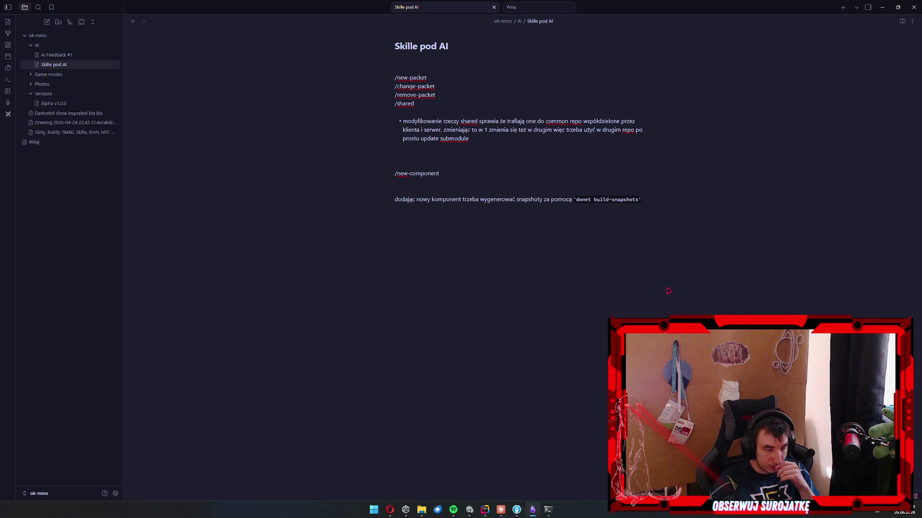
# Move the `donet build-snapshots` code onto its own line with a blank line after it.
pyautogui.click(643, 199)
pyautogui.press('Return')
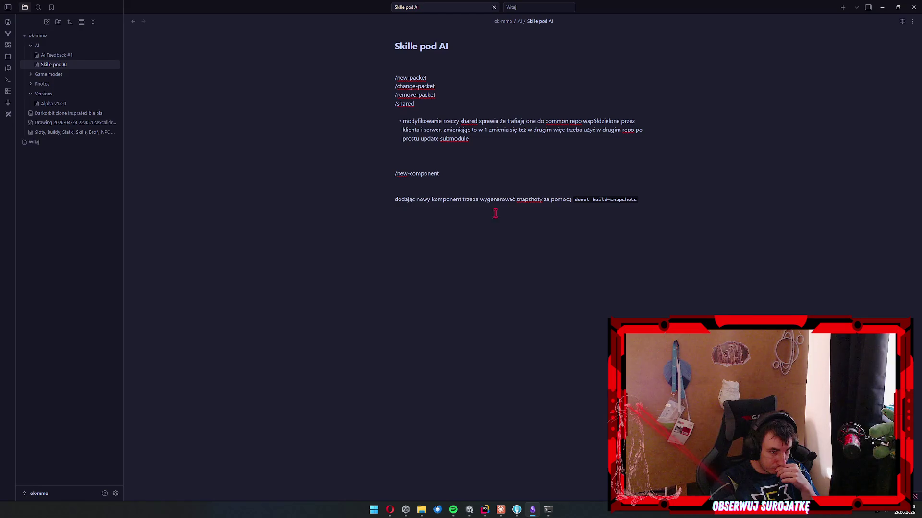
pyautogui.click(573, 199)
pyautogui.press('Return')
pyautogui.press('Return')
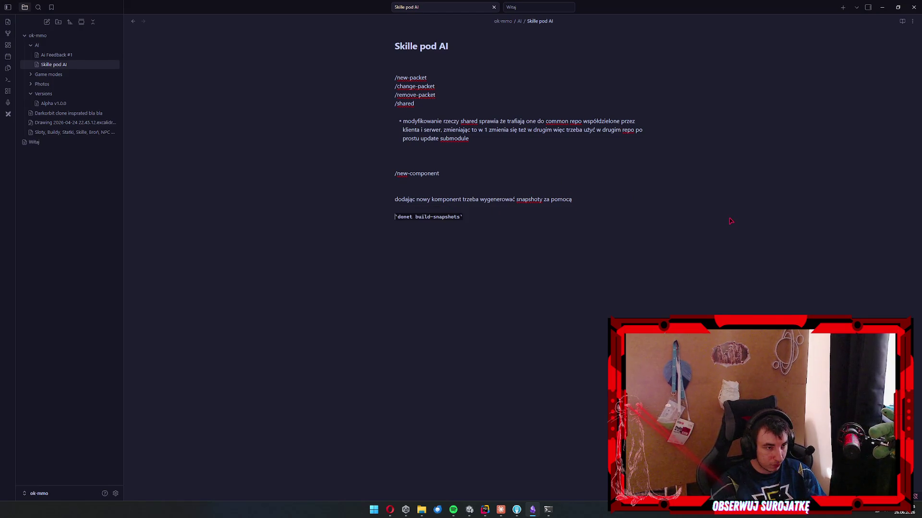
pyautogui.press('Down')
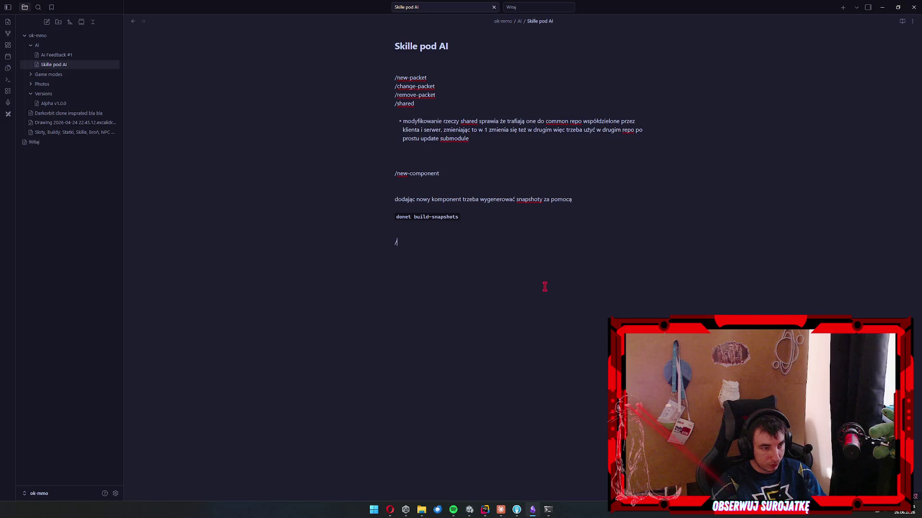
# Copy the previous install-snapgen command from the PowerShell terminal.
pyautogui.click(548, 510)
pyautogui.click(548, 510)
pyautogui.click(548, 509)
pyautogui.press('Up')
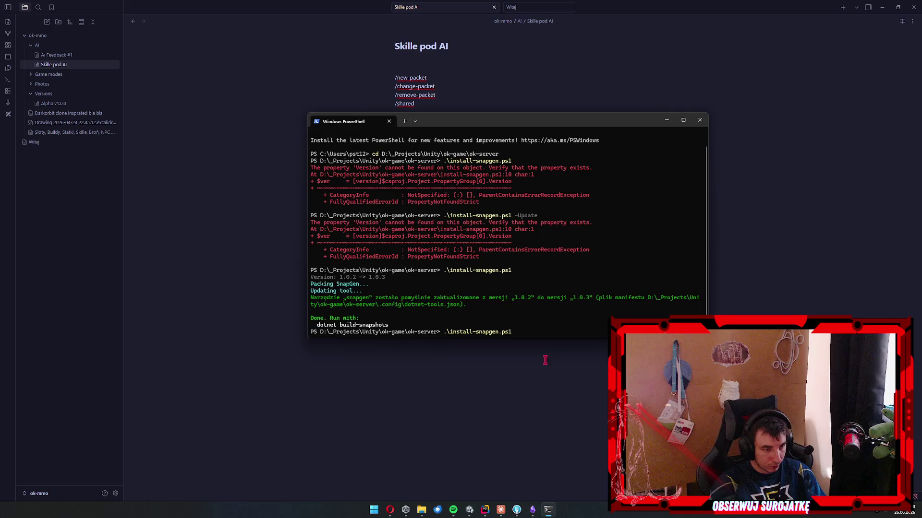
pyautogui.moveTo(511, 334); pyautogui.dragTo(444, 334)
pyautogui.hotkey('ctrl', 'c')
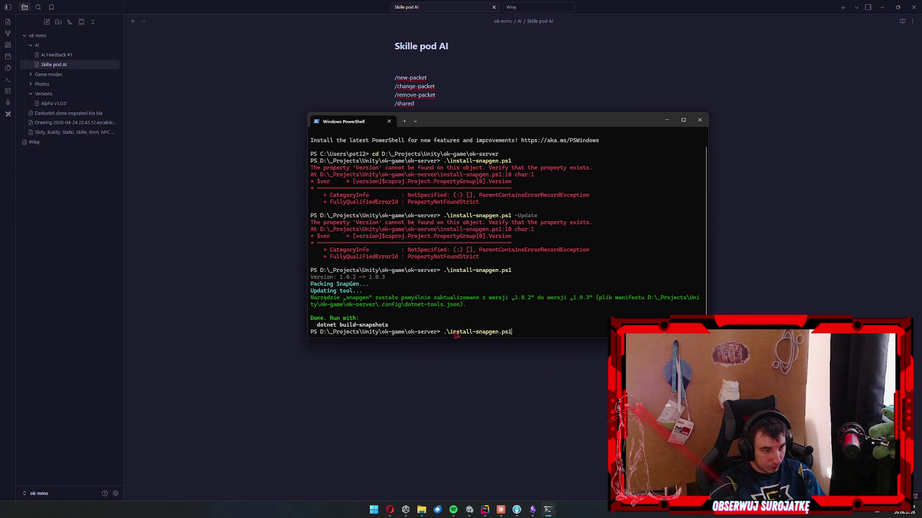
pyautogui.click(468, 384)
pyautogui.moveTo(485, 510)
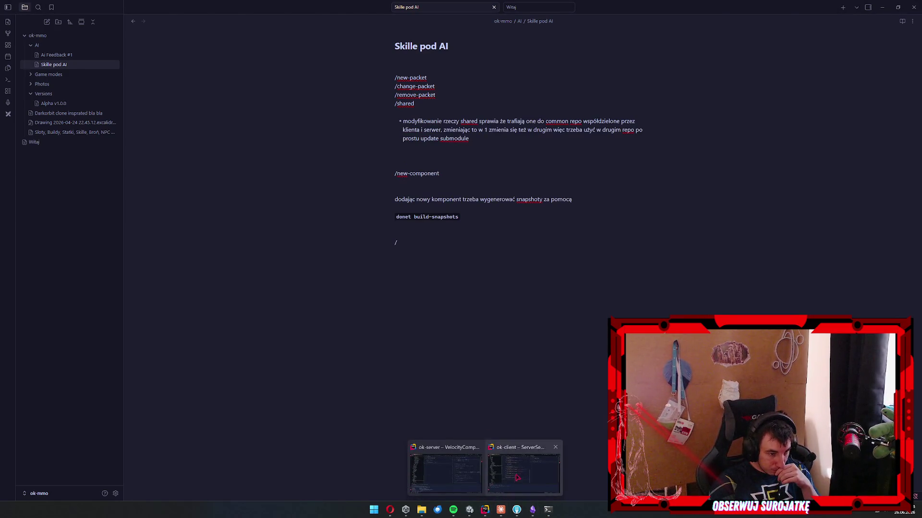
pyautogui.click(508, 473)
pyautogui.click(446, 468)
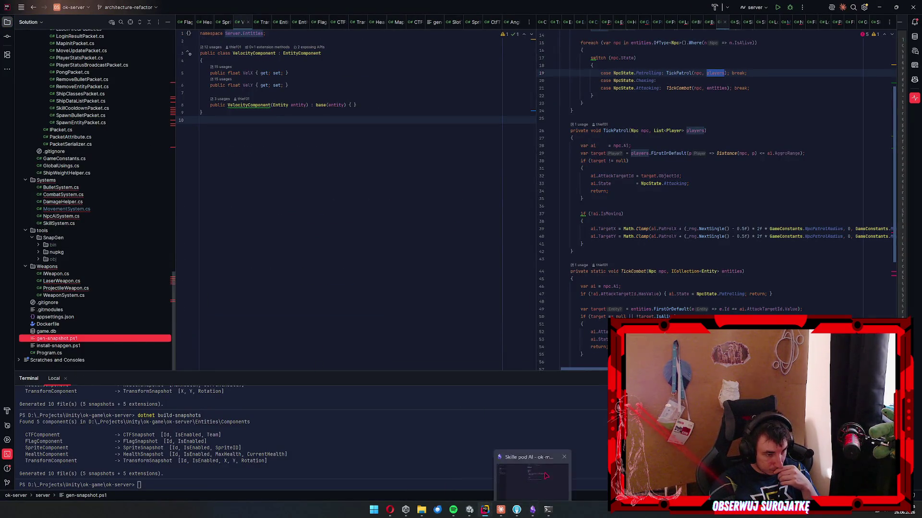
pyautogui.click(499, 512)
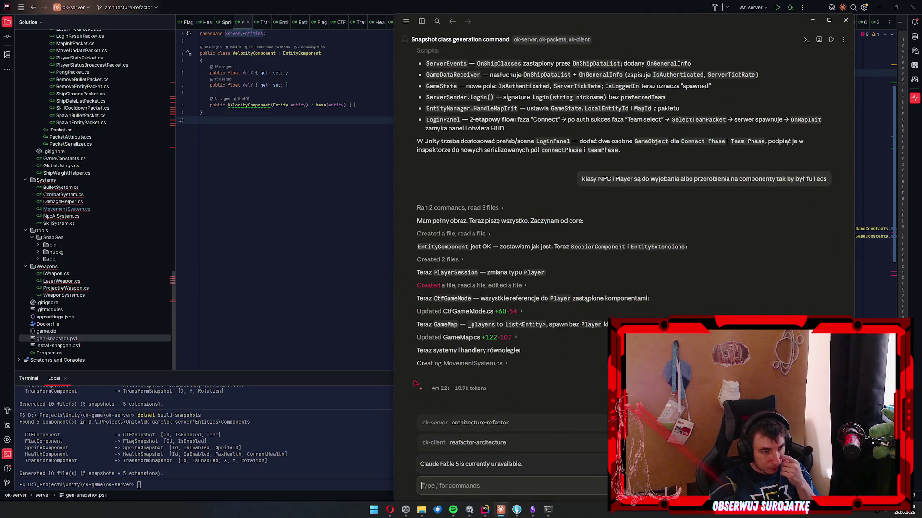
pyautogui.click(533, 510)
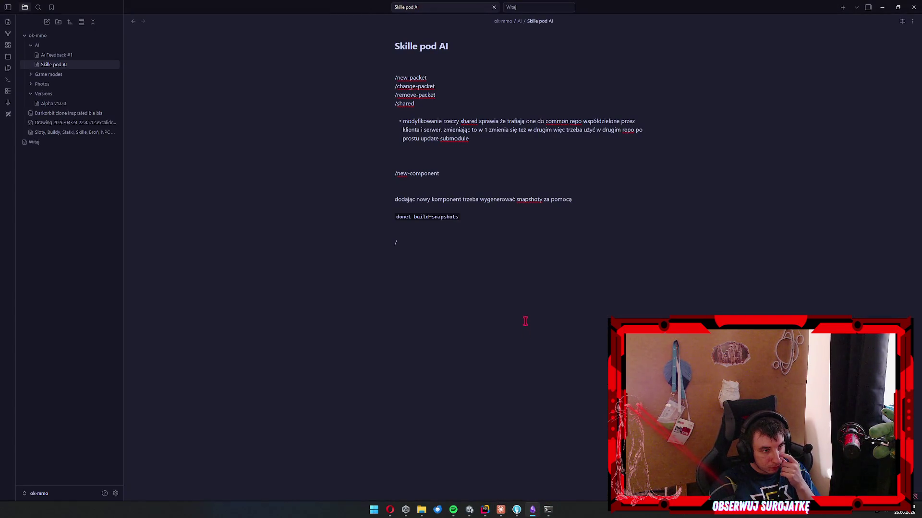
# Add the /snapshots-tool-change heading on its own line.
pyautogui.write('snapcha')
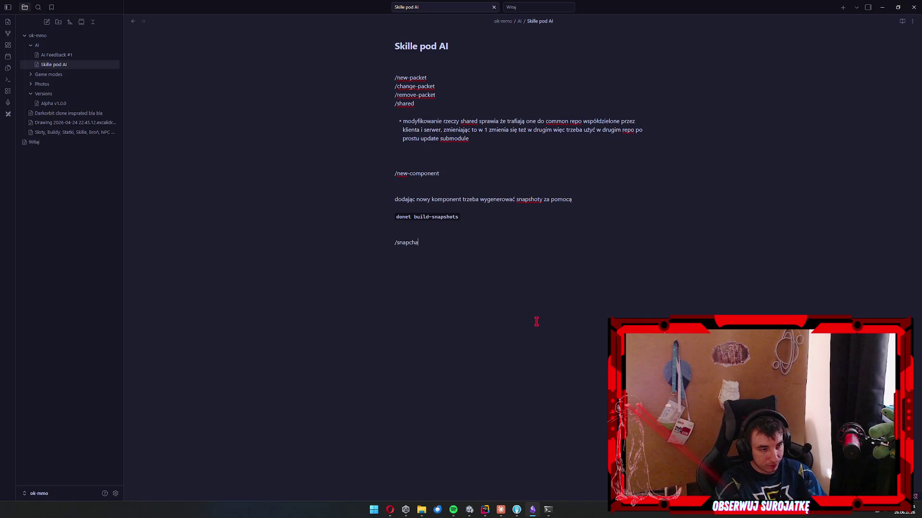
pyautogui.write('pshots-change')
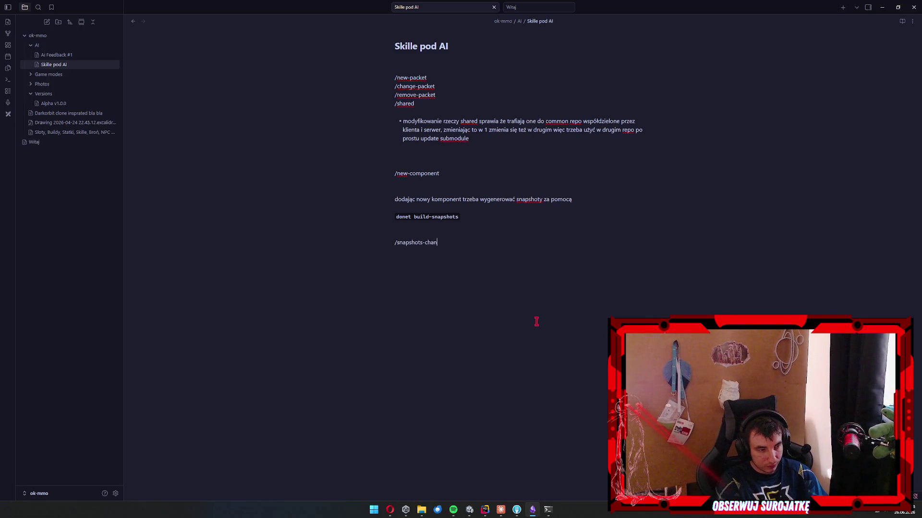
pyautogui.hotkey('ctrl', 'shift', 'Left')
pyautogui.press('BackSpace')
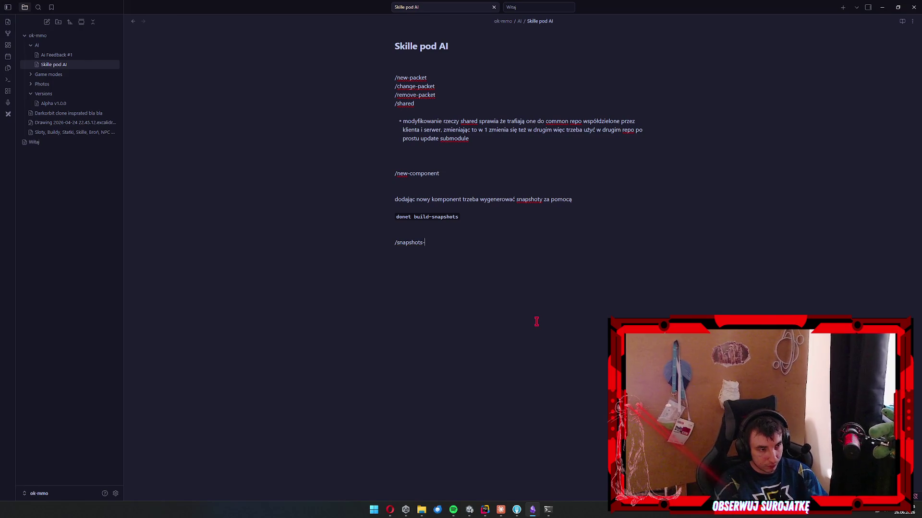
pyautogui.write('tool-change')
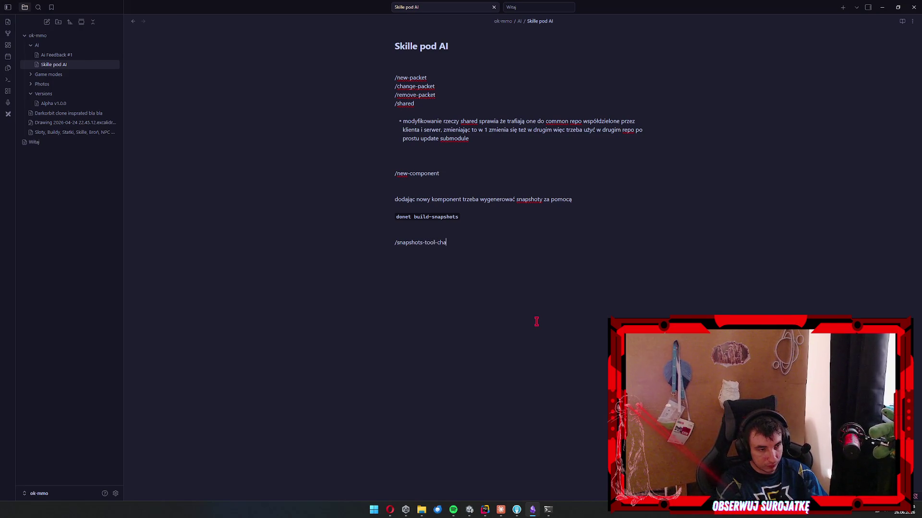
pyautogui.press('Return')
# Write that changing anything in the snapshot tool requires rebuilding it using the following command.
pyautogui.write('mieniając cokolwiek w toolu do generowania snapshotów trzeba w')
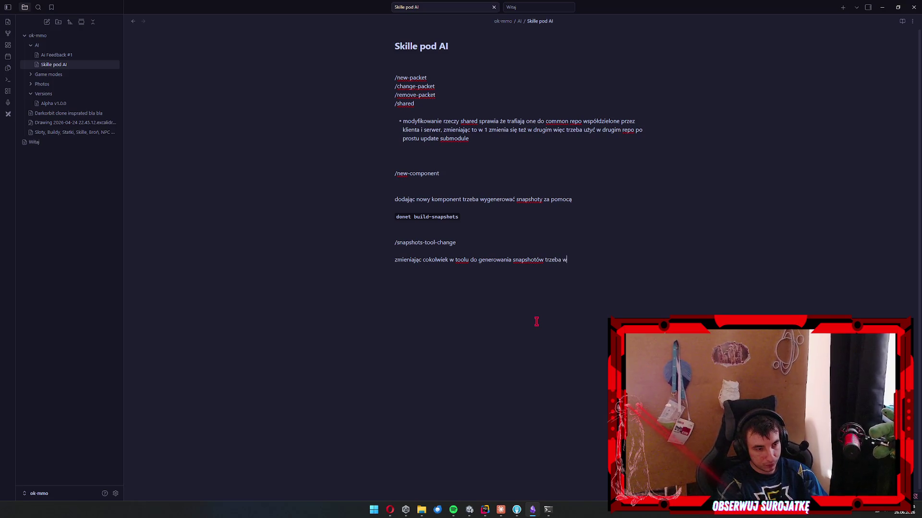
pyautogui.press('BackSpace')
pyautogui.write('prze')
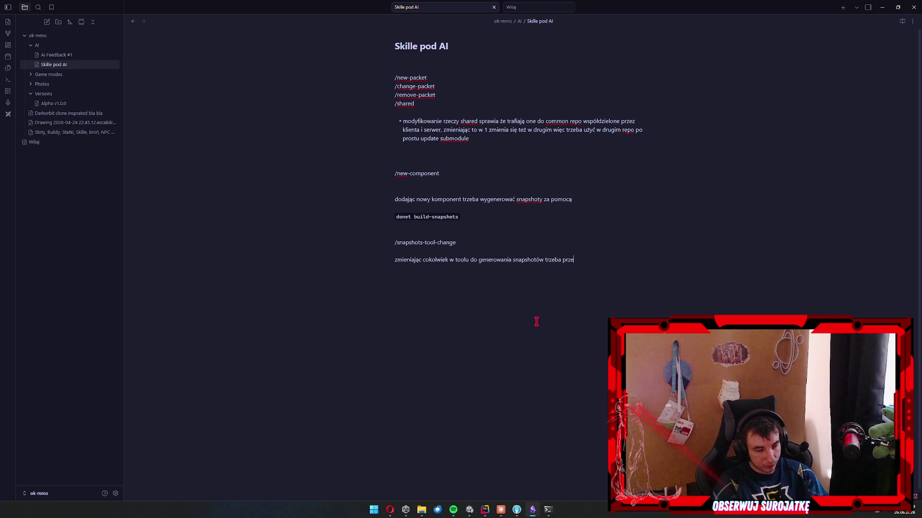
pyautogui.write('zebudo')
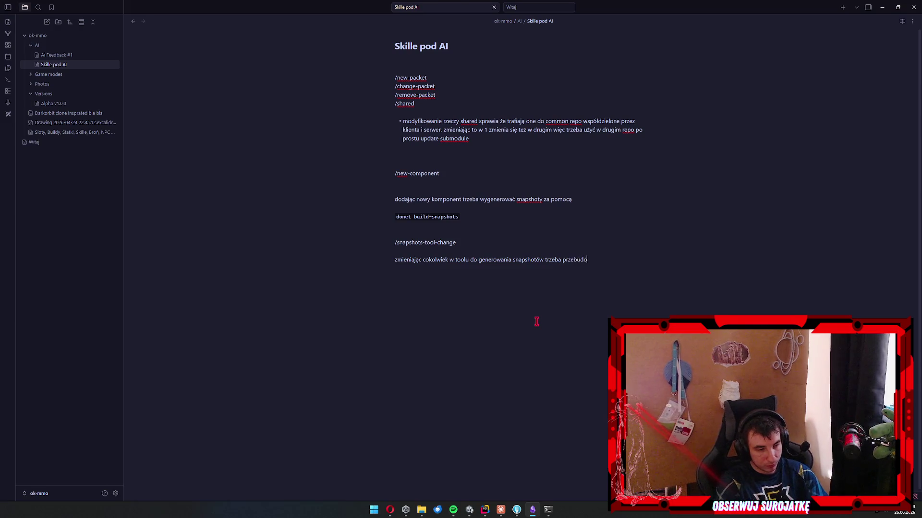
pyautogui.write('wać pam używa')
pyautogui.hotkey('ctrl', 'shift', 'Left')
pyautogui.press('BackSpace')
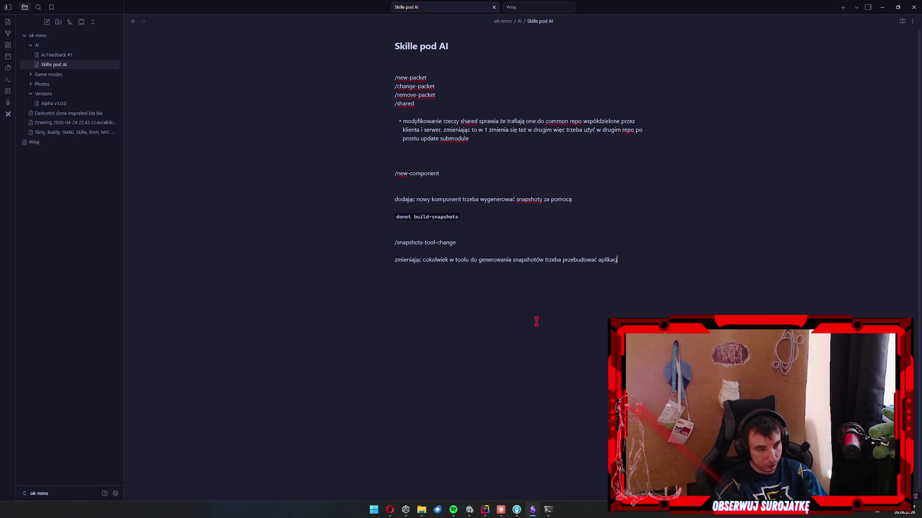
pyautogui.write('ywając:')
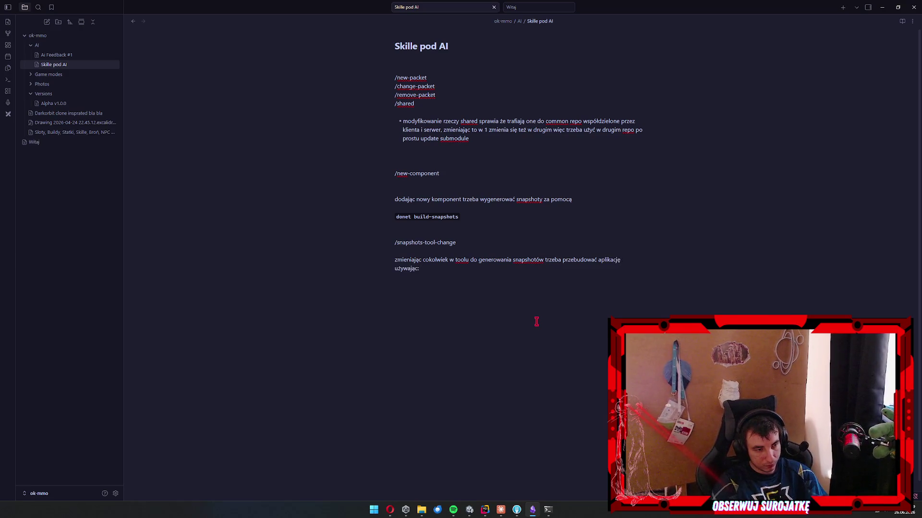
# Paste `.\install-snapgen.ps1` after the sentence and format it as inline code.
pyautogui.hotkey('ctrl', 'v')
pyautogui.hotkey('ctrl', 'shift', 'Left')
pyautogui.hotkey('ctrl', 'shift', 'Left')
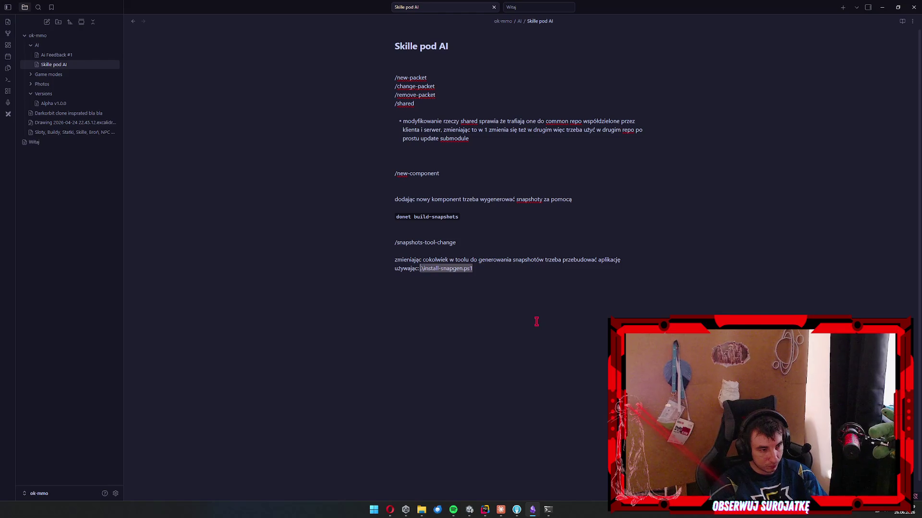
pyautogui.rightClick(437, 269)
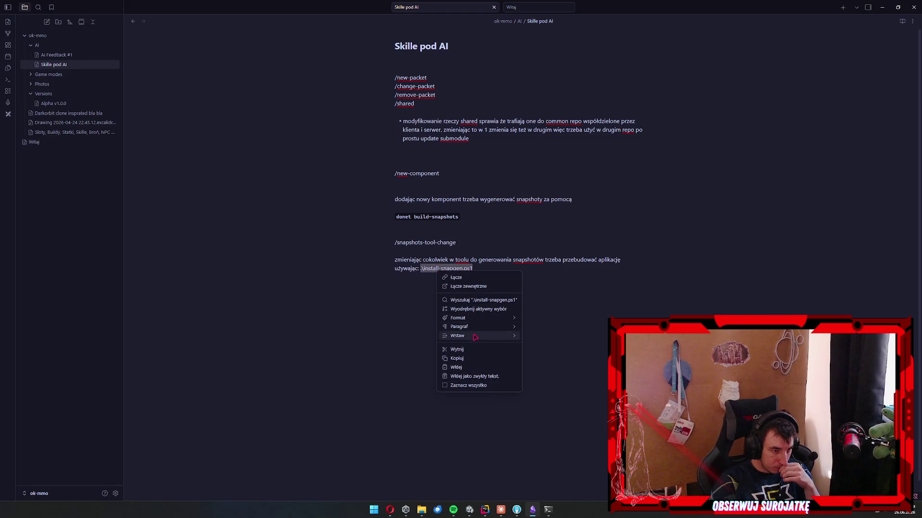
pyautogui.moveTo(482, 319)
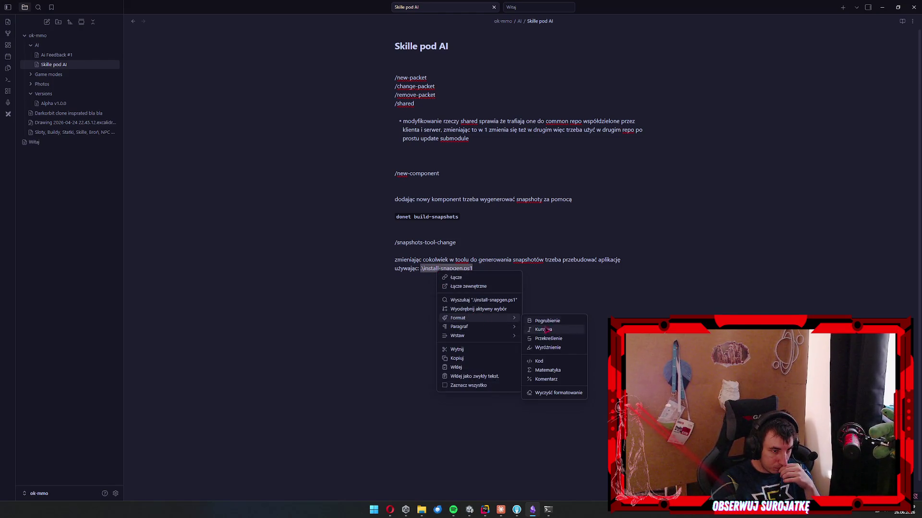
pyautogui.click(561, 361)
pyautogui.press('Return')
pyautogui.press('Return')
pyautogui.press('Return')
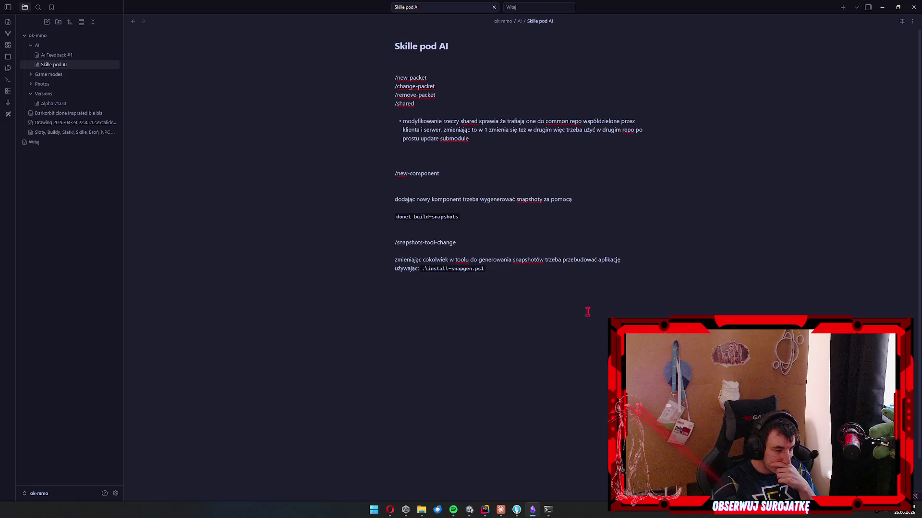
pyautogui.moveTo(484, 510)
pyautogui.click(492, 447)
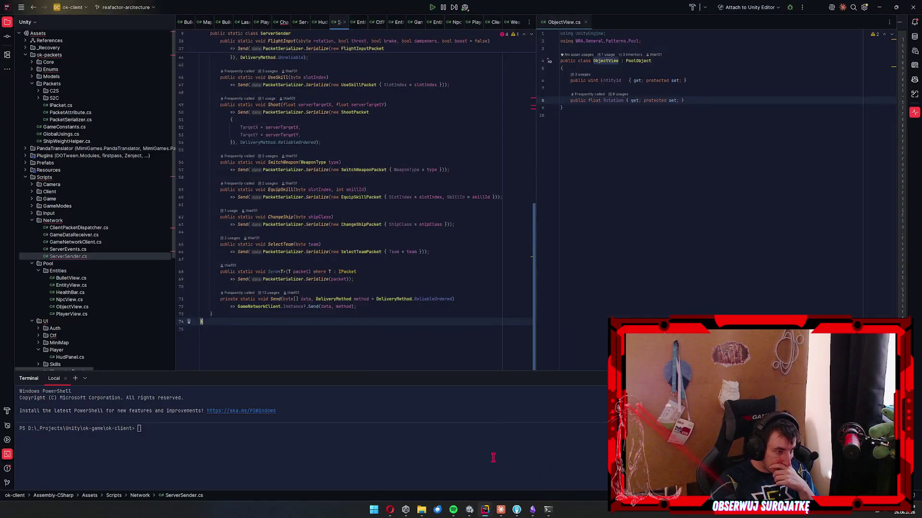
# Un-maximize and close the Rider window, then resume at the note's last line.
pyautogui.moveTo(347, 3)
pyautogui.mouseDown()
pyautogui.moveTo(657, 282)
pyautogui.moveTo(702, 289)
pyautogui.moveTo(921, 264)
pyautogui.mouseUp()
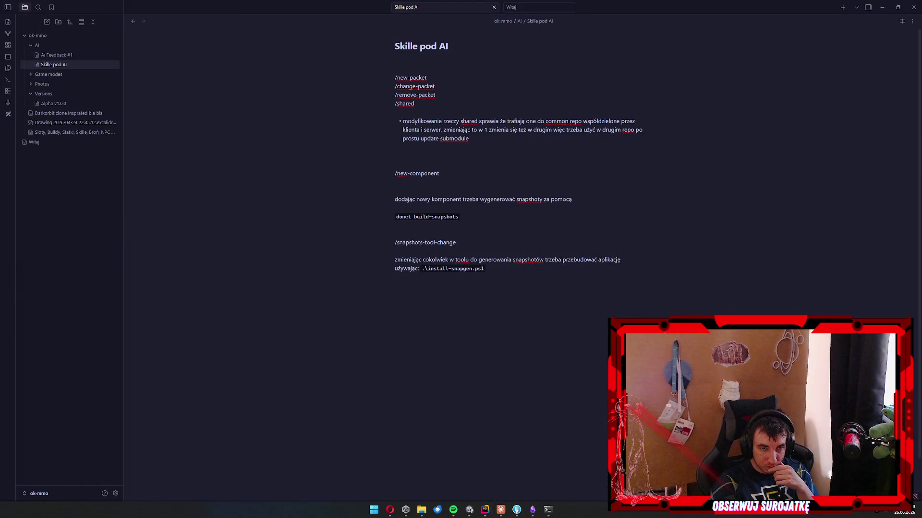
pyautogui.click(485, 510)
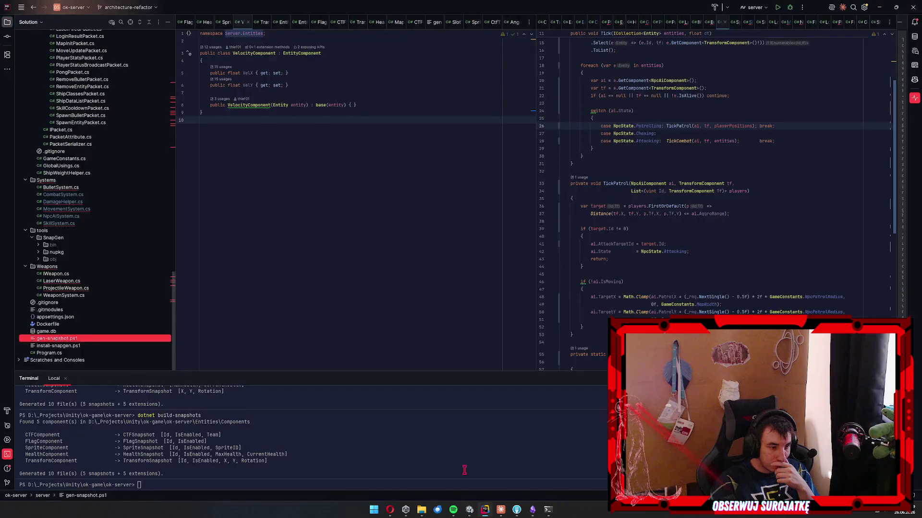
pyautogui.hotkey('alt', 'F4')
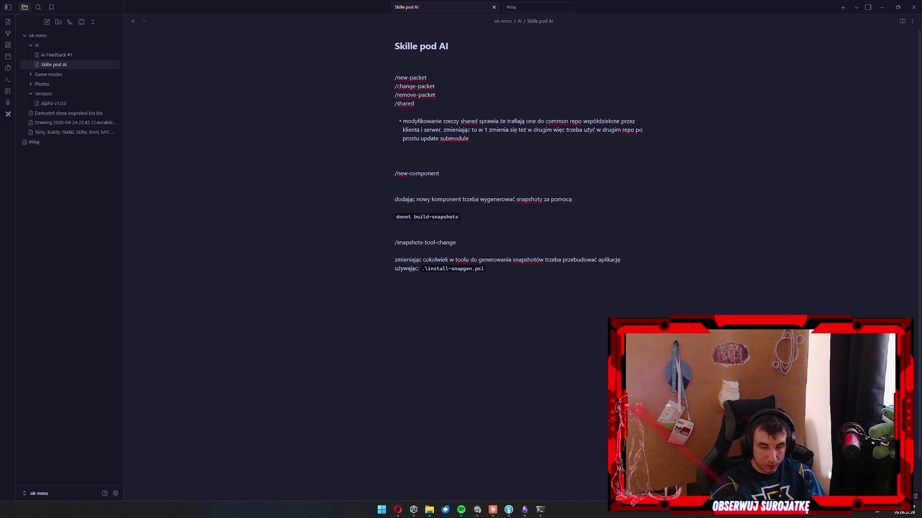
pyautogui.click(564, 390)
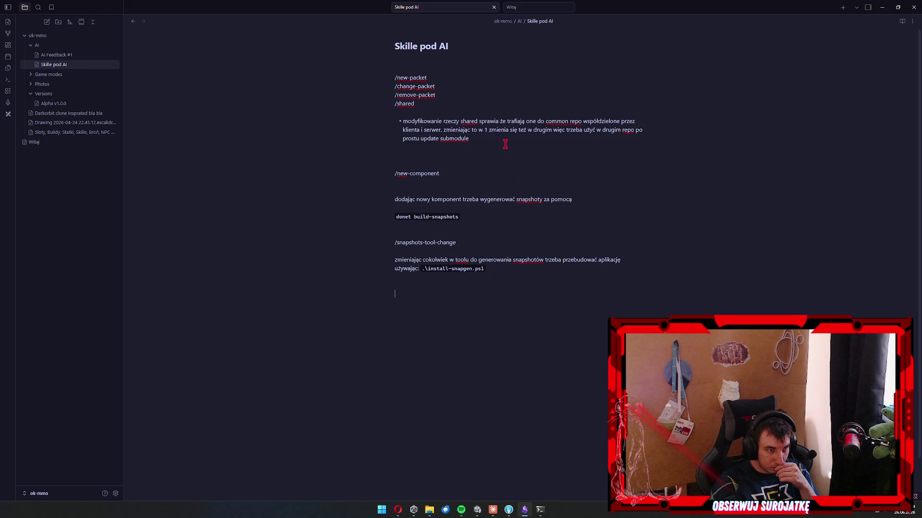
# Under /new-packet, add the bullet '- dodając nowy pakiet trzeba dodać nowy ID do enum PacketType'.
pyautogui.click(442, 80)
pyautogui.press('Return')
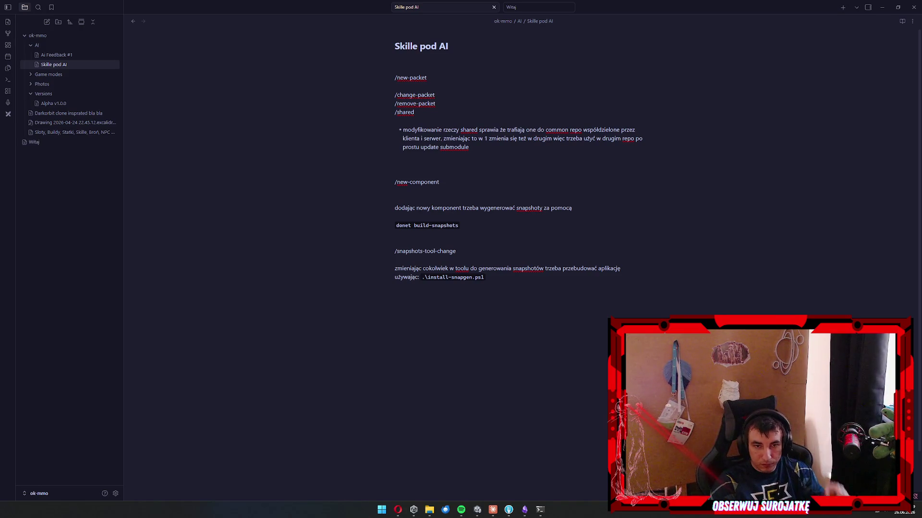
pyautogui.click(505, 115)
pyautogui.click(508, 86)
pyautogui.press('Return')
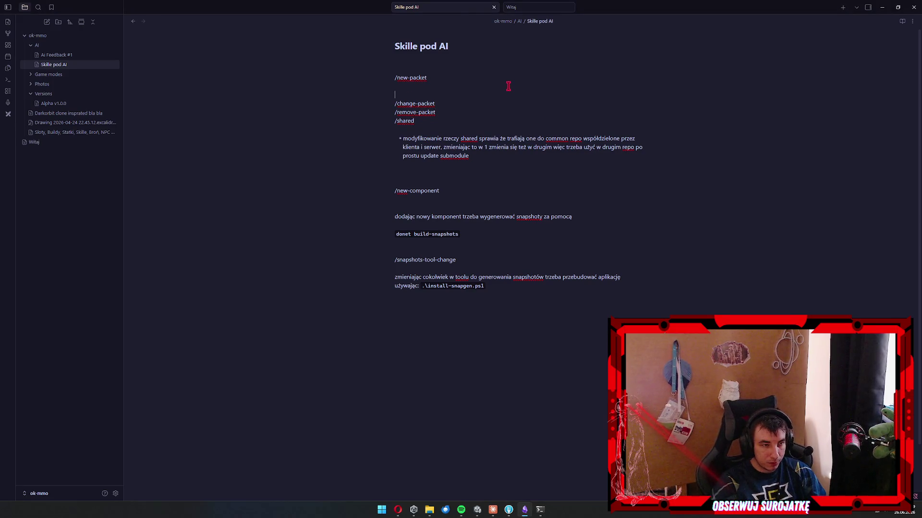
pyautogui.write('/- dodając nowy p')
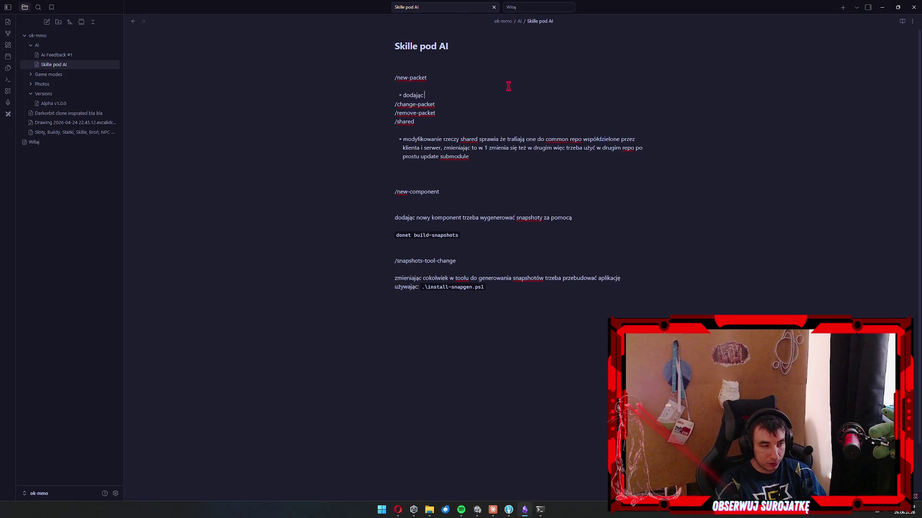
pyautogui.write('akiet ')
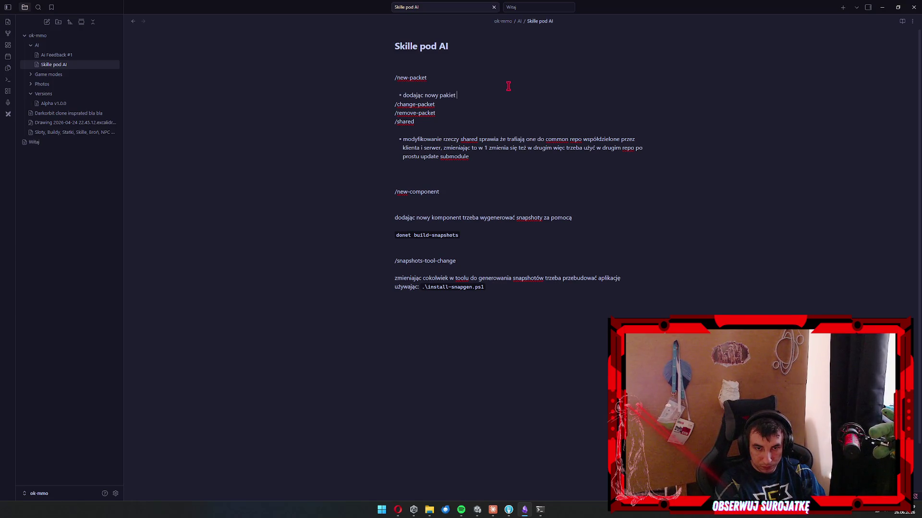
pyautogui.write('tr')
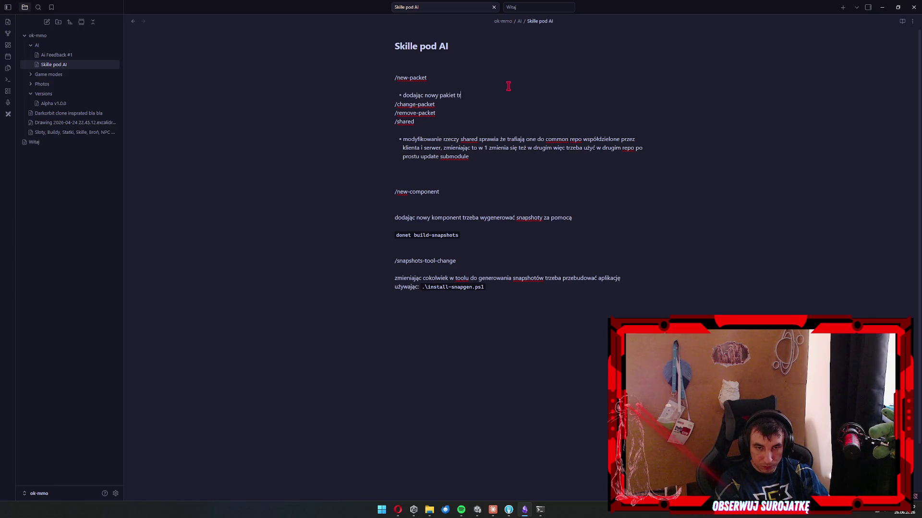
pyautogui.write('zeba dodać nowy ')
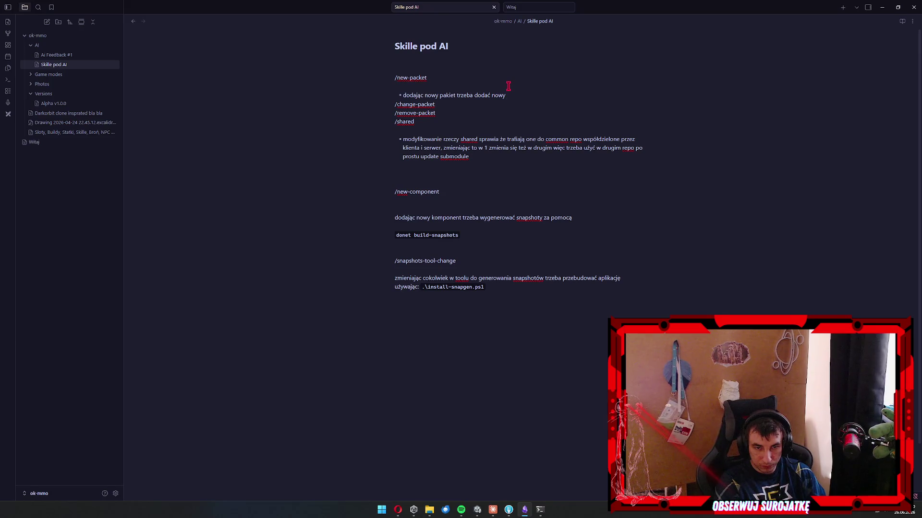
pyautogui.write('ID do enum PacketType')
# Wrap 'enum PacketType' in backticks so it renders as inline code.
pyautogui.hotkey('ctrl', 'shift', 'Left')
pyautogui.hotkey('ctrl', 'shift', 'Left')
pyautogui.hotkey('ctrl', 'shift', 'Left')
pyautogui.hotkey('ctrl', 'shift', 'Right')
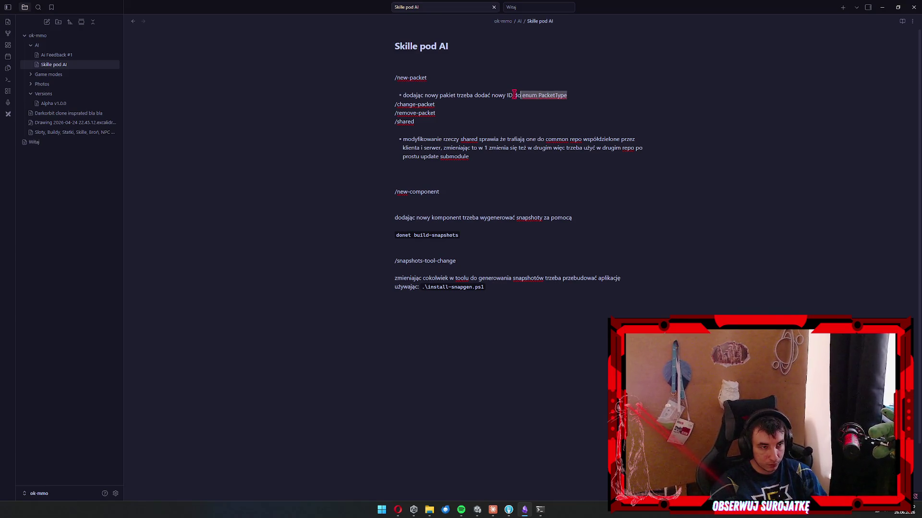
pyautogui.rightClick(550, 95)
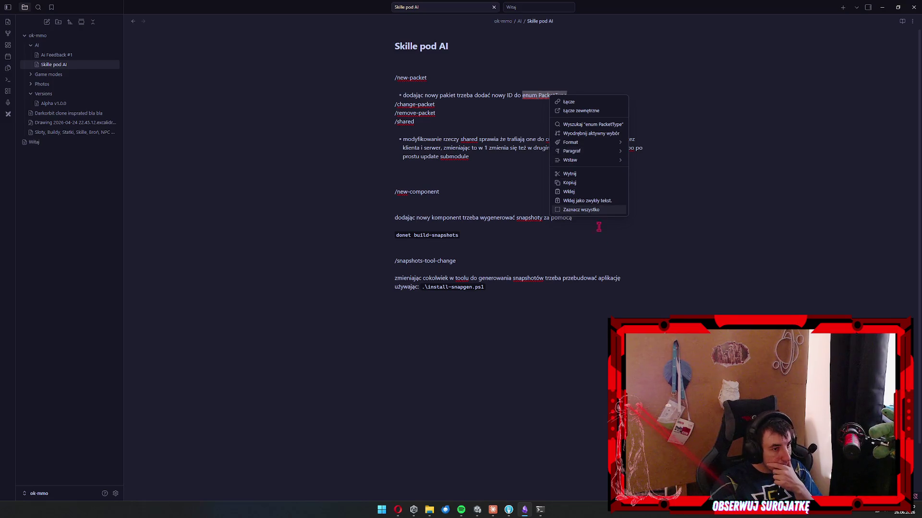
pyautogui.moveTo(593, 145)
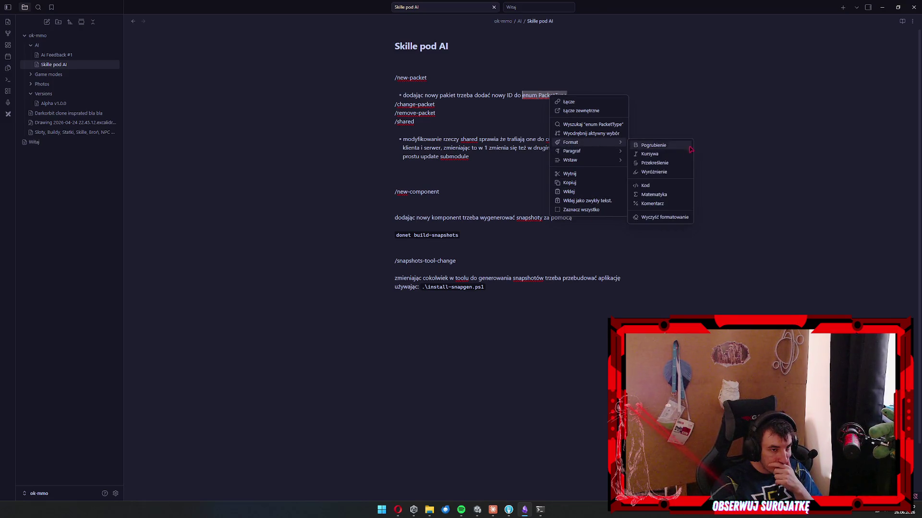
pyautogui.write('`')
pyautogui.click(612, 94)
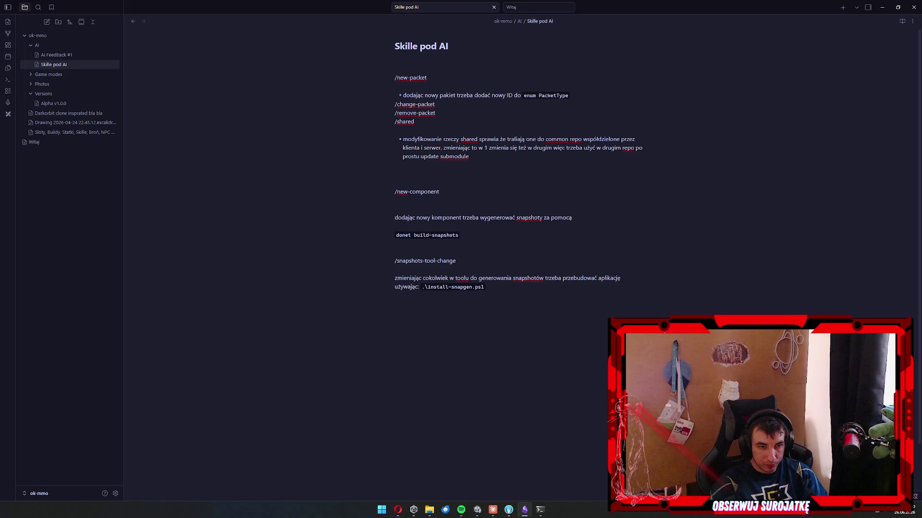
pyautogui.hotkey('alt', 'Tab')
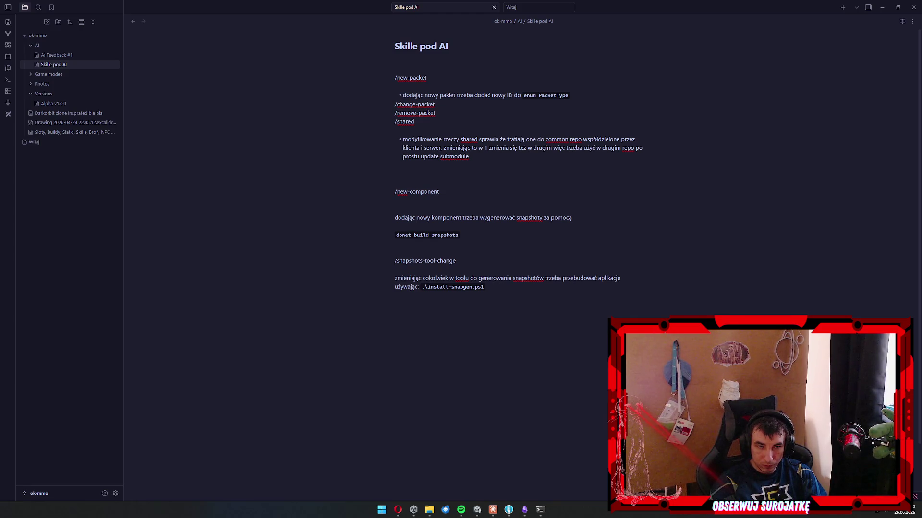
# Append 'oraz ustalić odpowiednie Atrybuty:' with `[Packet(PacketType.FlightInput, requiresAuth: true)]` as inline code.
pyautogui.click(588, 101)
pyautogui.write('ora')
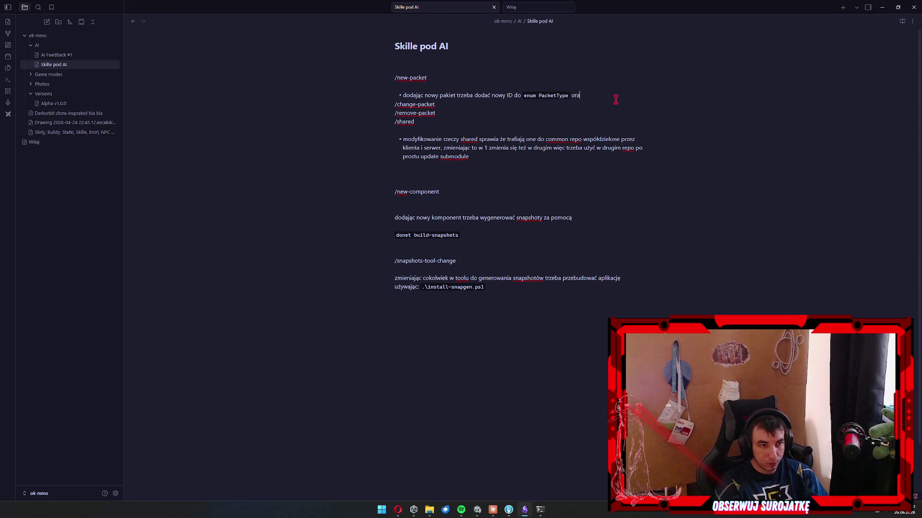
pyautogui.write('z ustalić odpowiednie ')
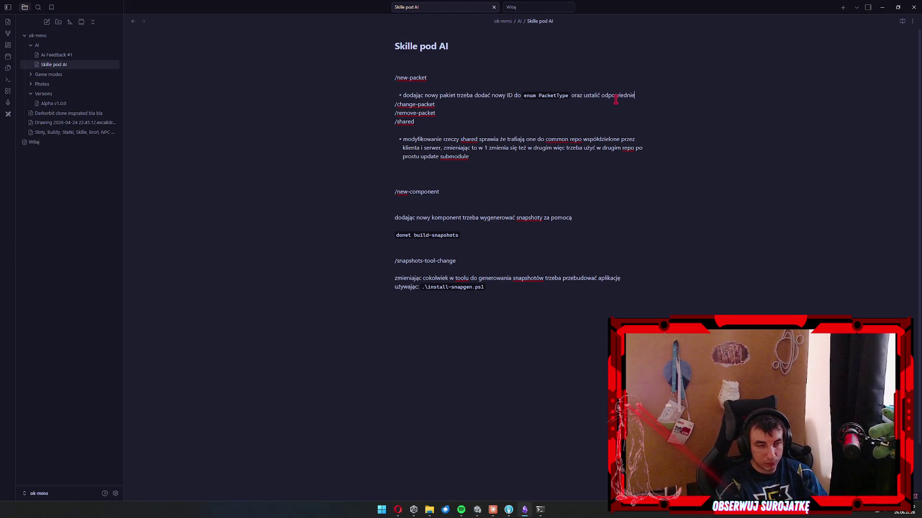
pyautogui.write('Atrybuty:')
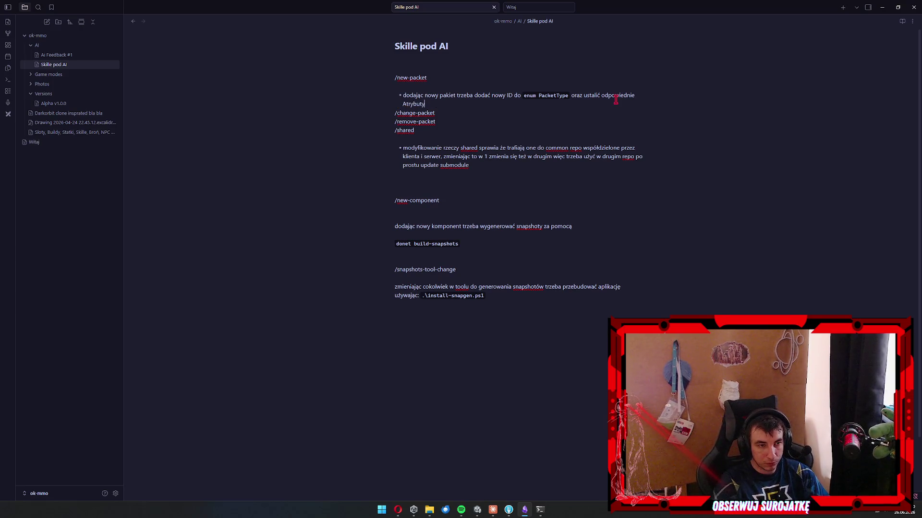
pyautogui.write('[Packet(PacketType.FlightInput, requiresAuth: true)]')
pyautogui.hotkey('ctrl', 'shift', 'Left')
pyautogui.hotkey('ctrl', 'shift', 'Left')
pyautogui.hotkey('ctrl', 'shift', 'Left')
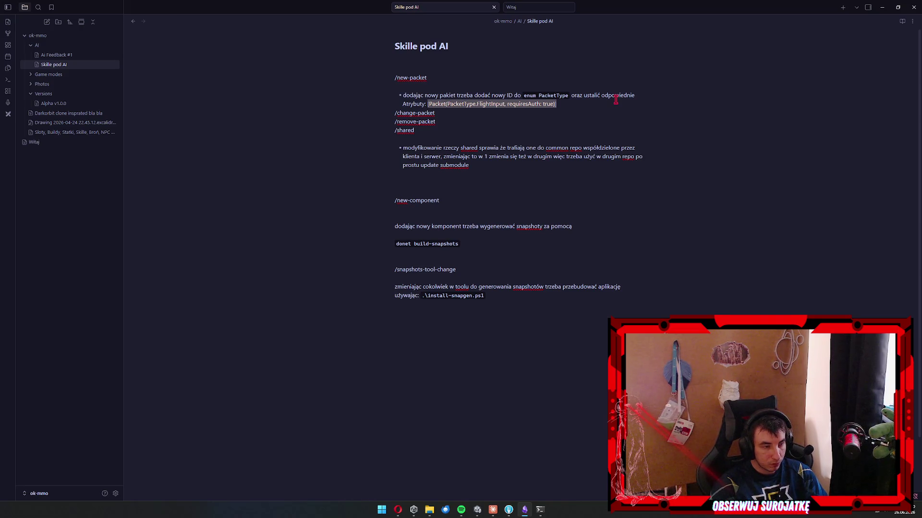
pyautogui.rightClick(530, 105)
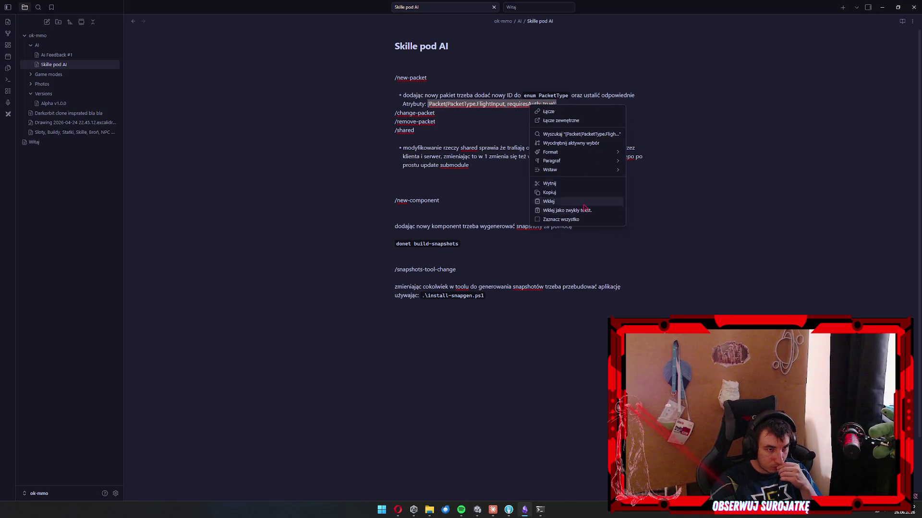
pyautogui.moveTo(583, 154)
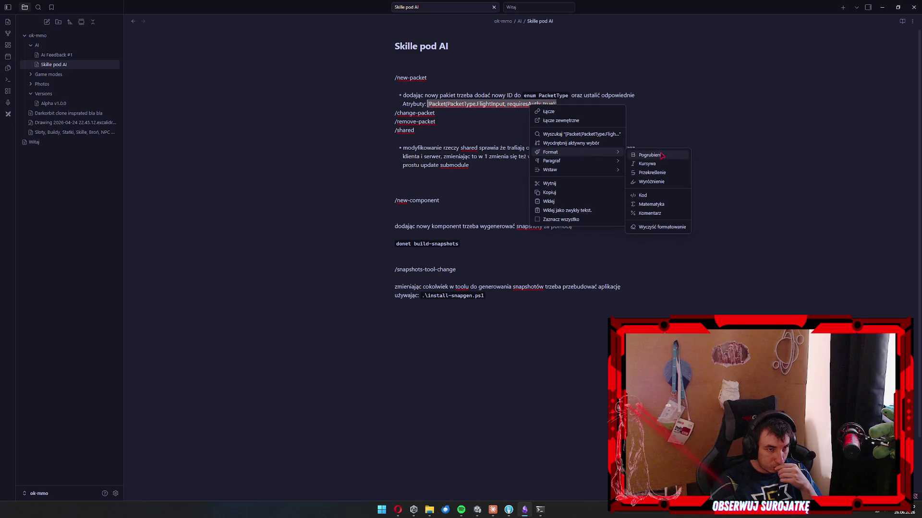
pyautogui.click(662, 195)
pyautogui.click(493, 116)
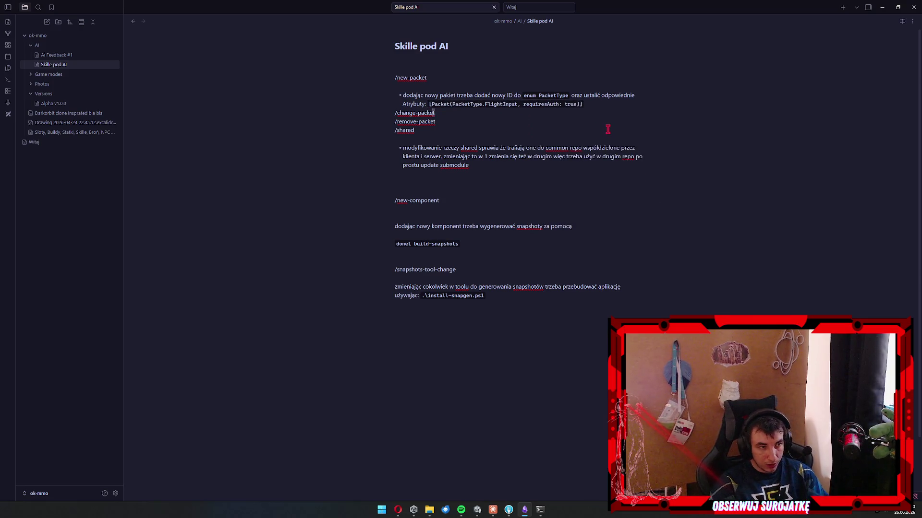
# Add blank lines after the Atrybuty line and bring up the Claude chat.
pyautogui.click(611, 107)
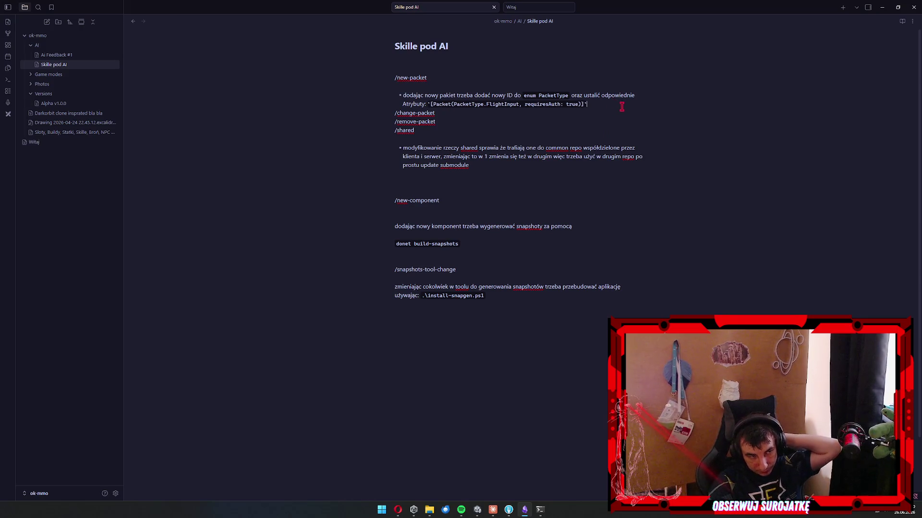
pyautogui.press('Return')
pyautogui.press('Return')
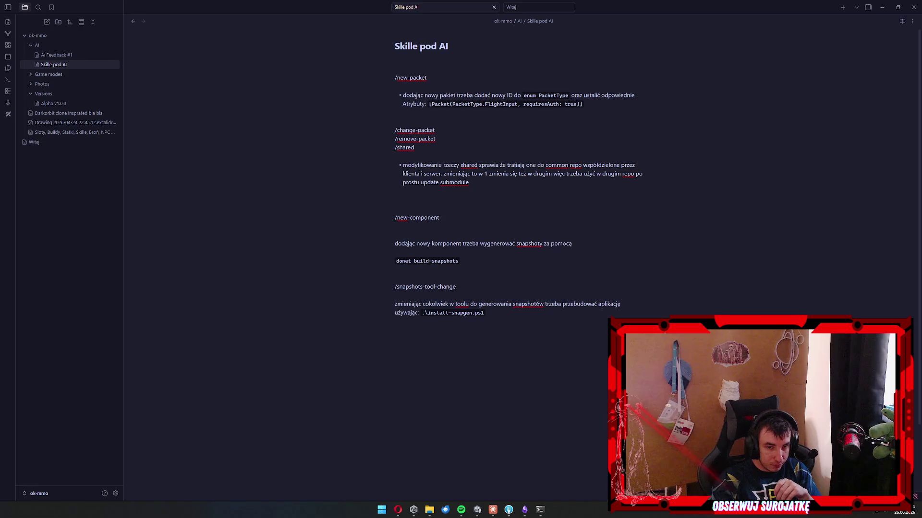
pyautogui.click(508, 207)
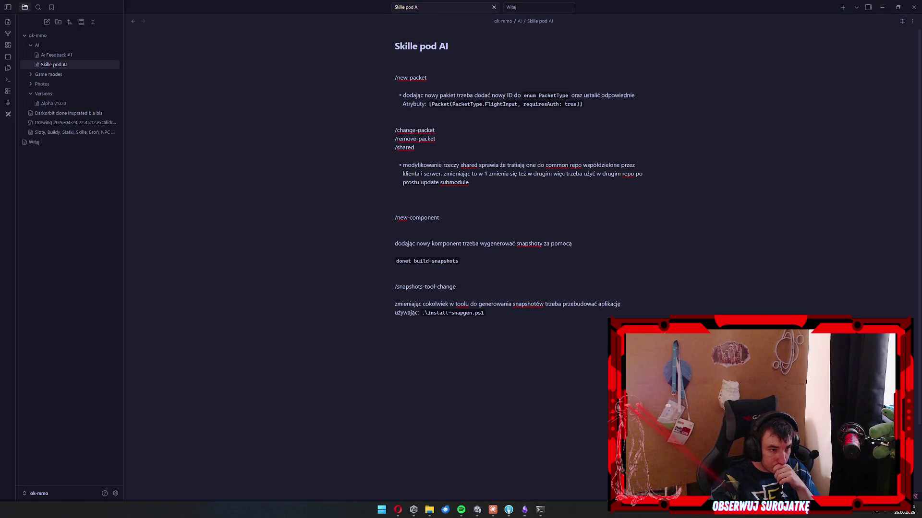
pyautogui.click(515, 218)
pyautogui.scroll(-3, 528, 211)
pyautogui.scroll(3, 552, 206)
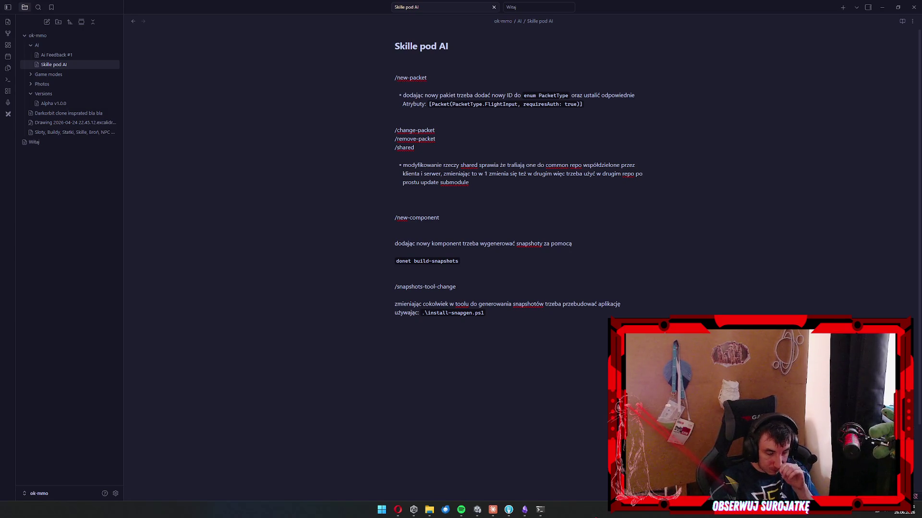
pyautogui.click(492, 511)
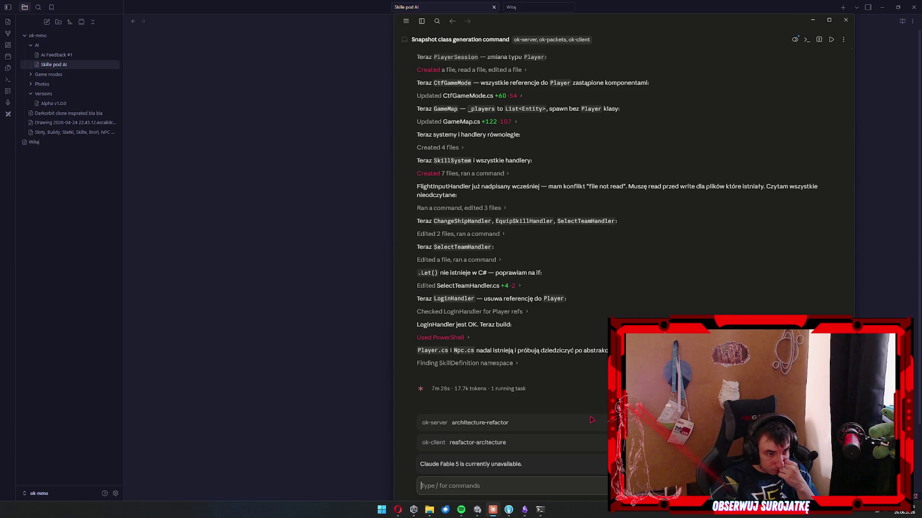
# Minimise the Claude chat to return to the Skille pod AI note.
pyautogui.click(321, 365)
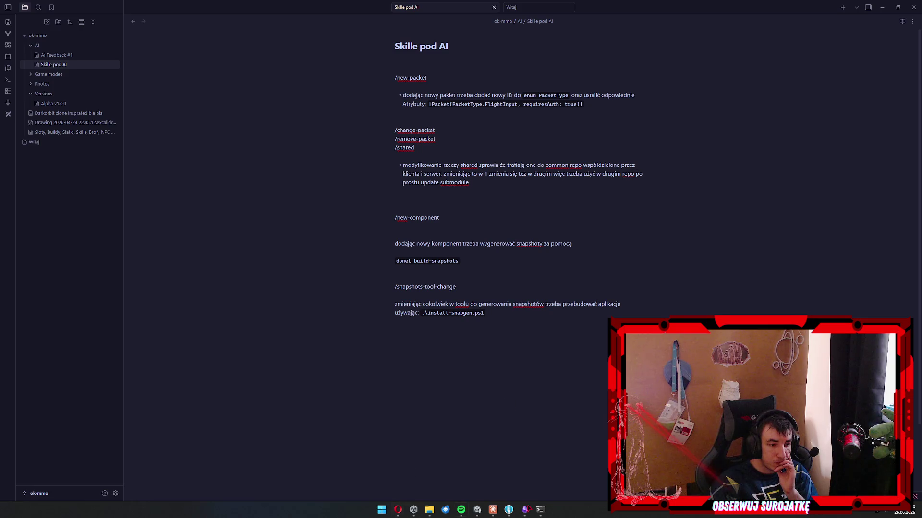
# Allow Claude's pending PowerShell error-listing command, then switch back to Obsidian.
pyautogui.click(493, 510)
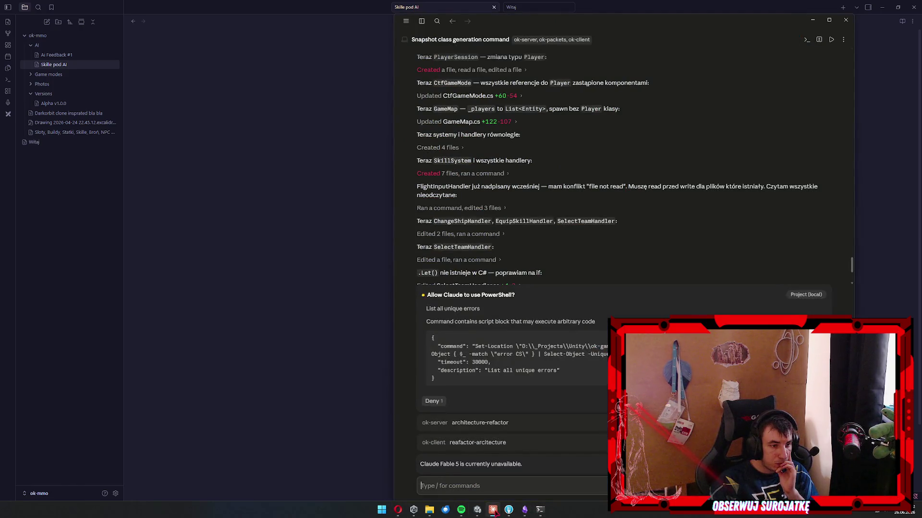
pyautogui.press('Return')
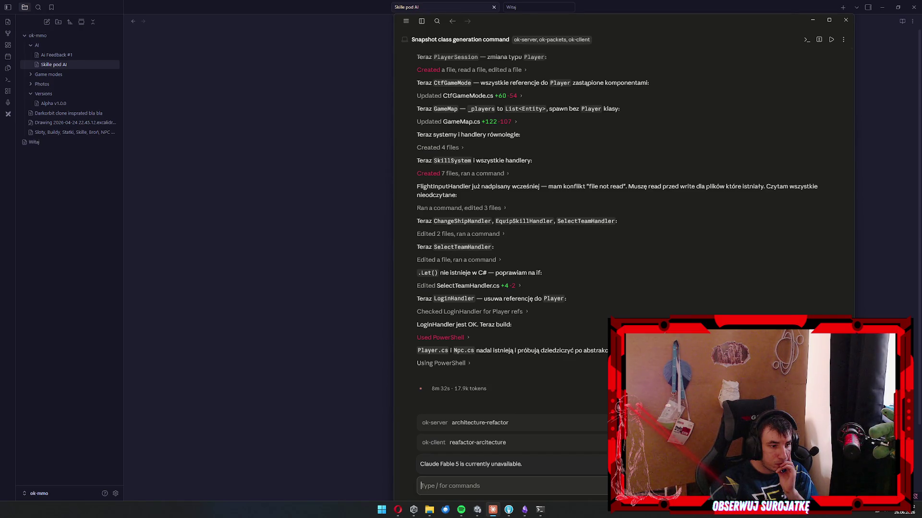
pyautogui.hotkey('alt', 'Tab')
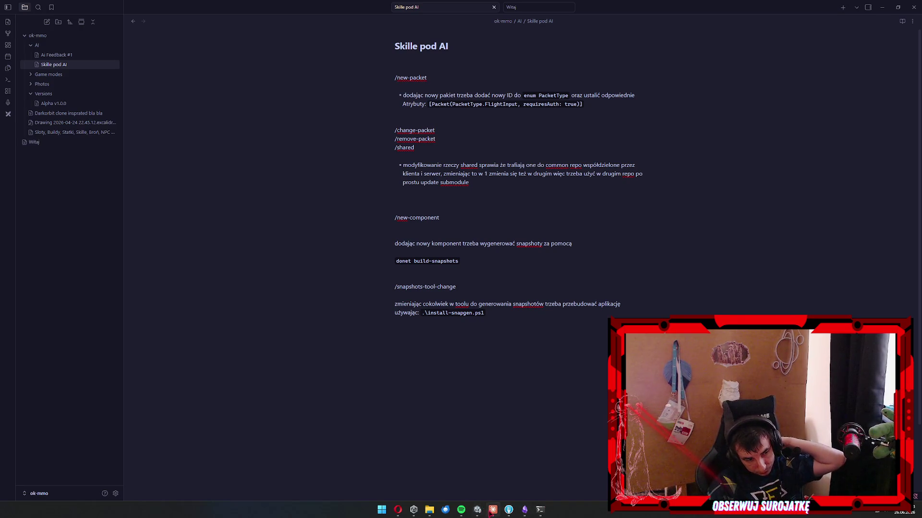
# Restore the Claude refactor chat window from the taskbar.
pyautogui.click(493, 510)
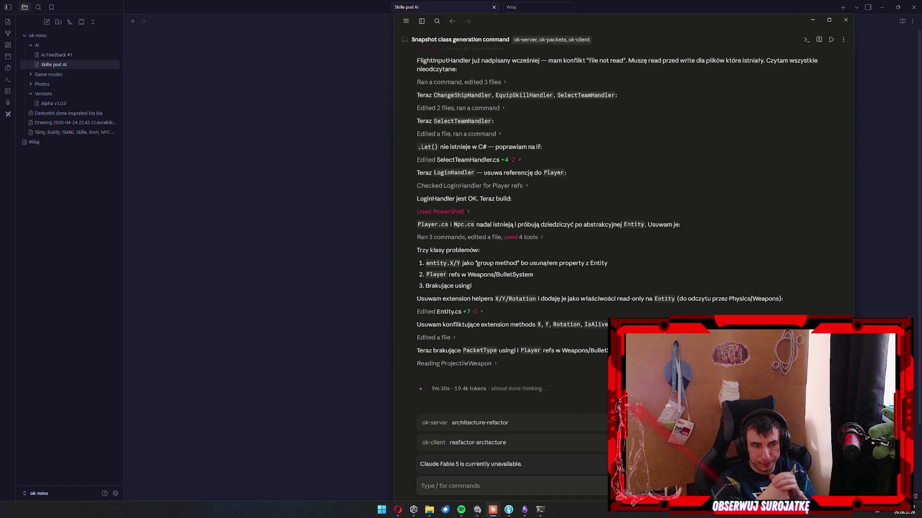
# Open the Entity.cs diff from Claude's Entity helpers message.
pyautogui.moveTo(480, 313); pyautogui.dragTo(405, 298)
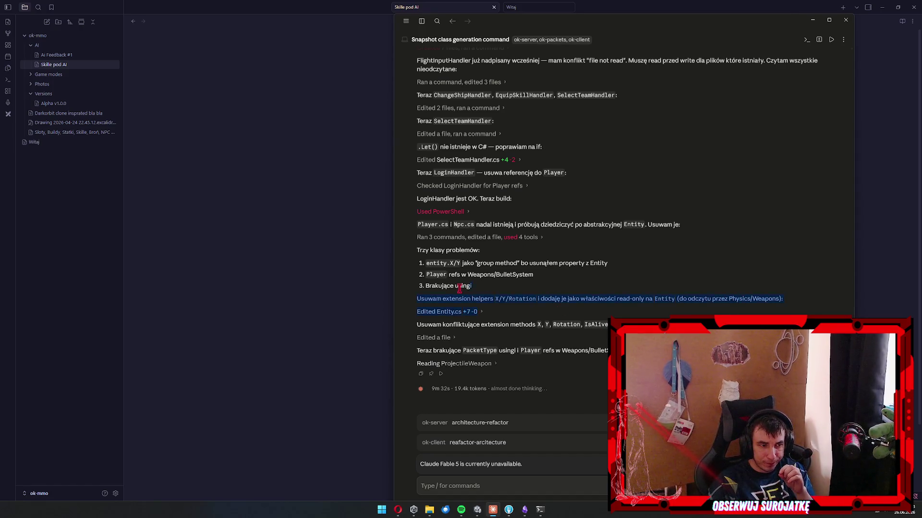
pyautogui.click(405, 299)
pyautogui.click(451, 312)
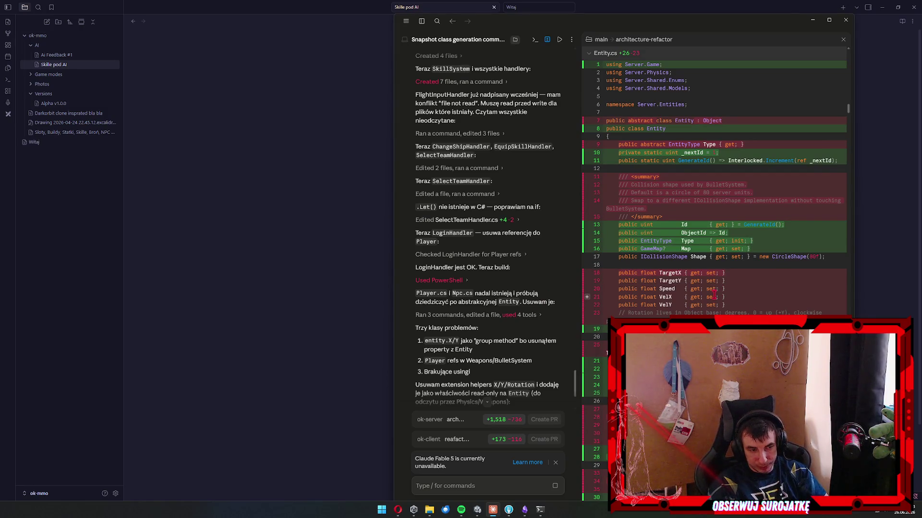
pyautogui.scroll(-5, 714, 295)
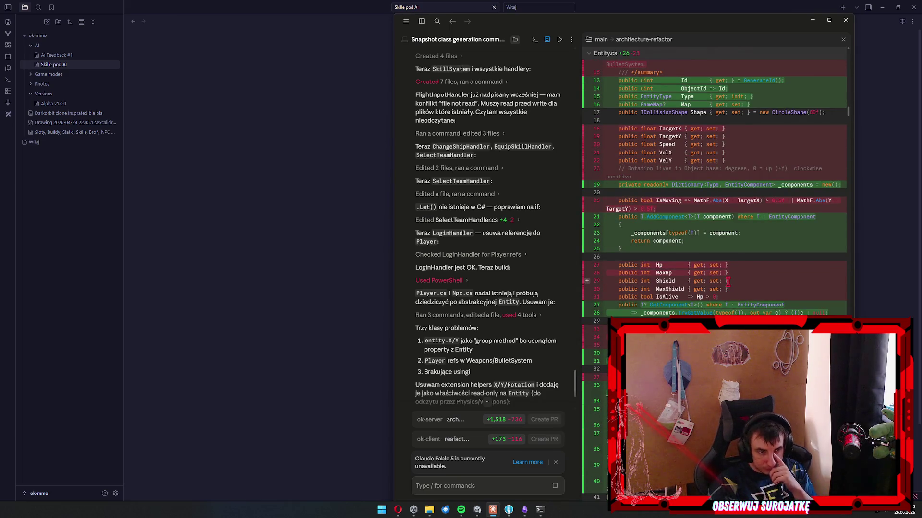
# Look through the file diffs, including the removed Hp and Shield properties, then close the diff.
pyautogui.moveTo(640, 265)
pyautogui.mouseDown()
pyautogui.moveTo(725, 289)
pyautogui.moveTo(639, 260)
pyautogui.mouseUp()
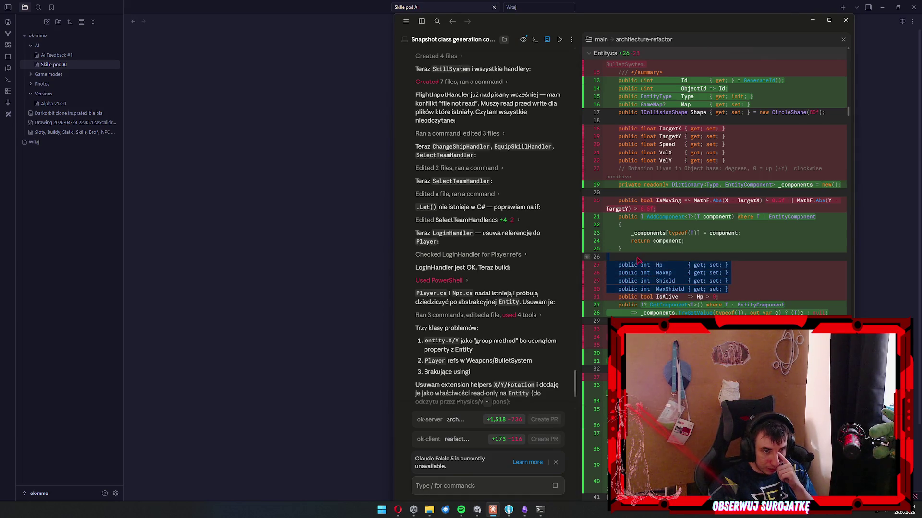
pyautogui.scroll(-15, 638, 261)
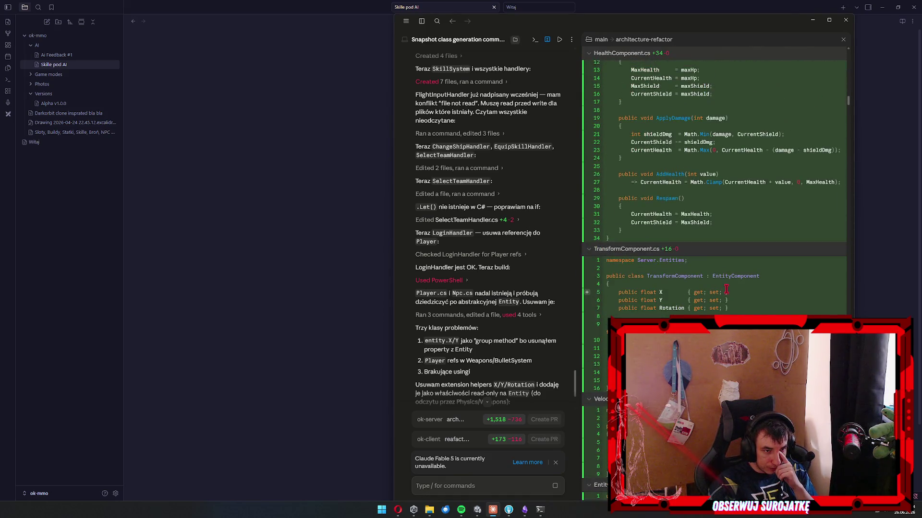
pyautogui.scroll(-20, 726, 290)
pyautogui.scroll(-15, 726, 299)
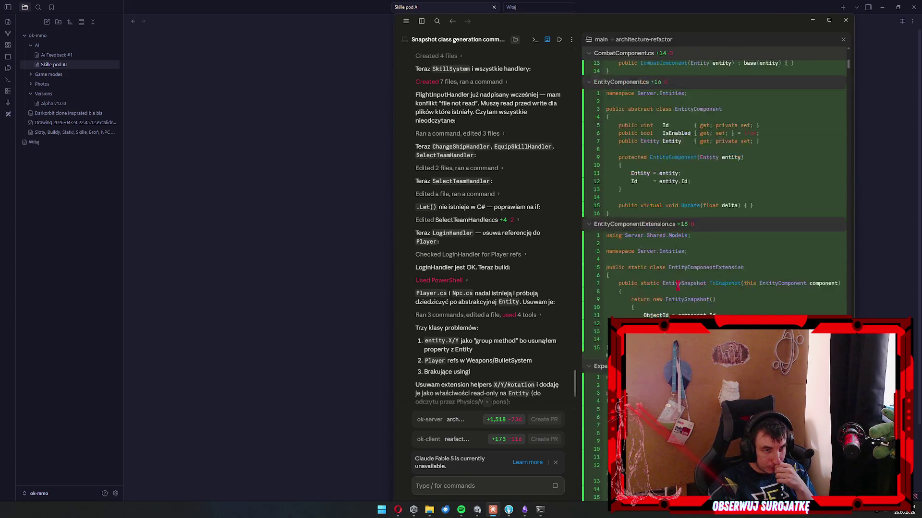
pyautogui.scroll(-20, 827, 246)
pyautogui.scroll(20, 827, 246)
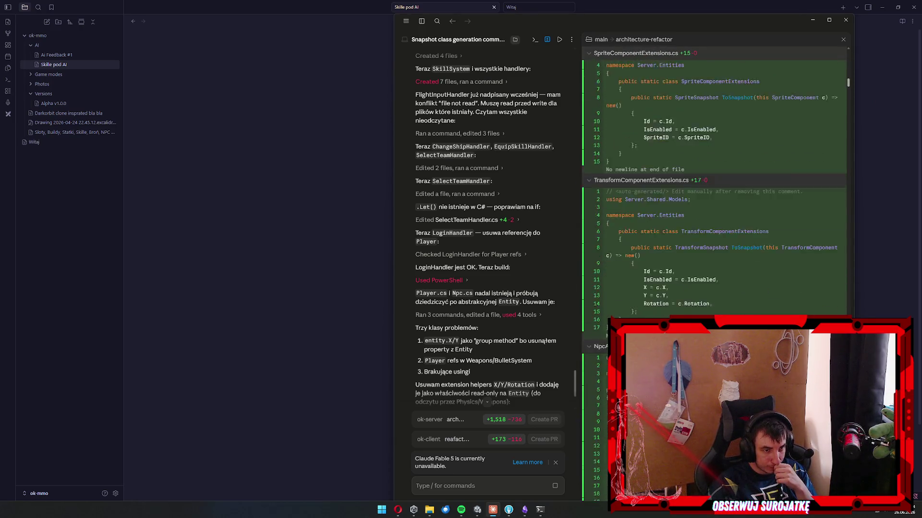
pyautogui.scroll(10, 715, 278)
pyautogui.scroll(-20, 715, 192)
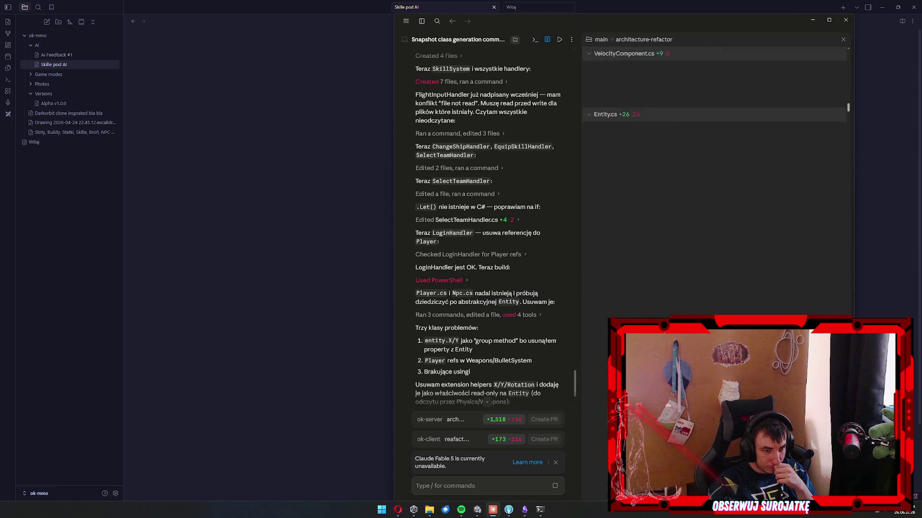
pyautogui.click(843, 39)
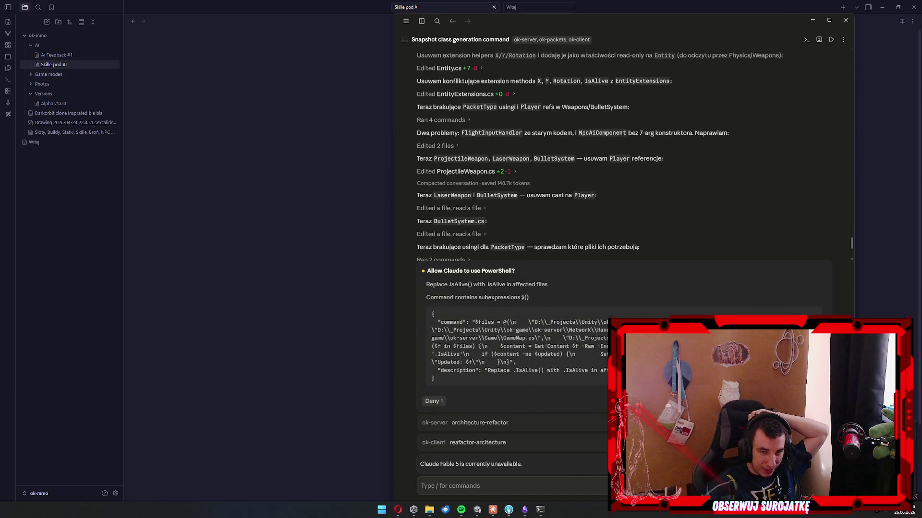
# Approve the .IsAlive replacement and the rebuild so the refactor builds with 0 errors.
pyautogui.press('Return')
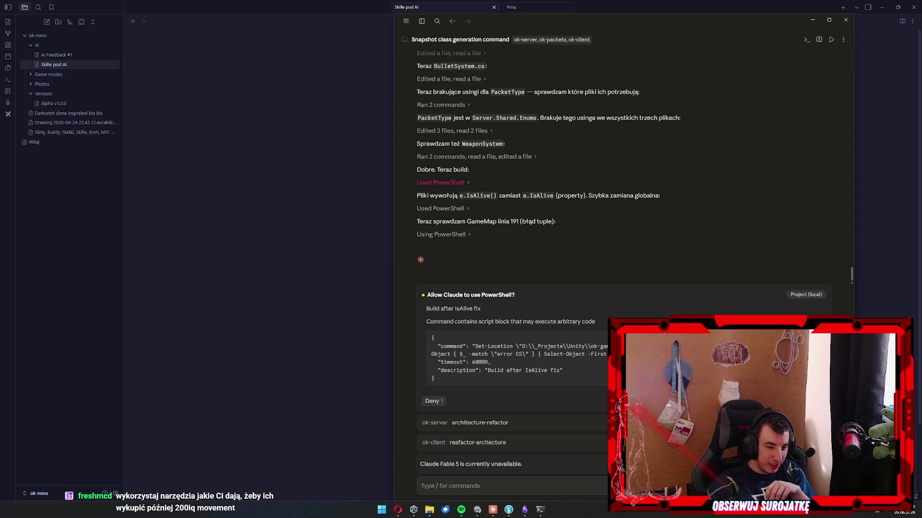
pyautogui.press('Return')
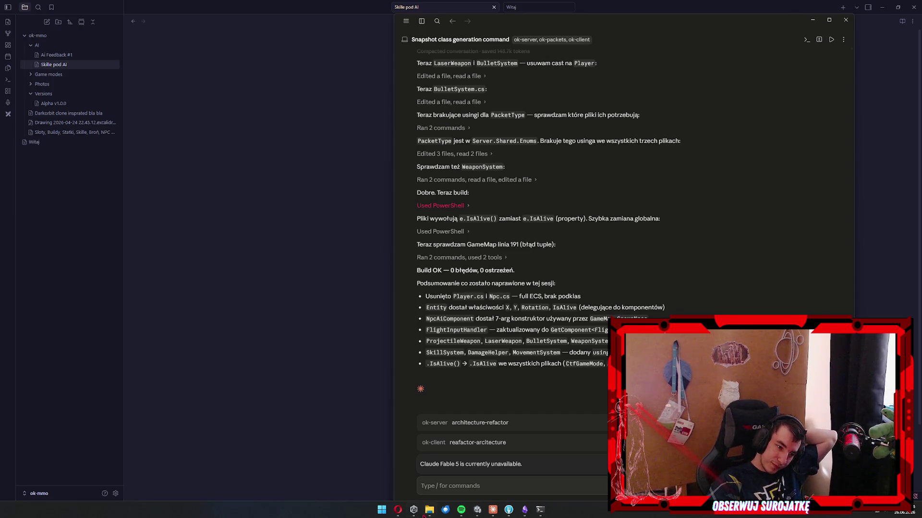
pyautogui.click(509, 509)
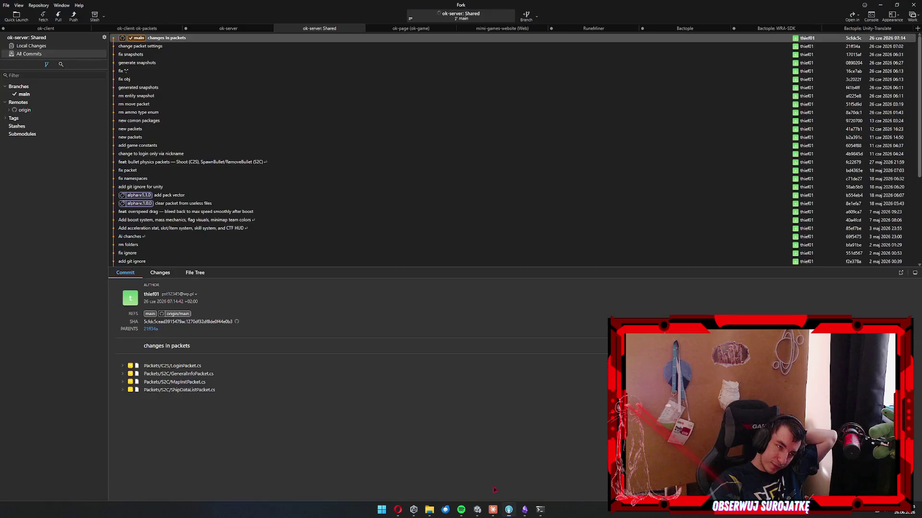
# Check ok-client and ok-packets for changes, then stage all ok-server changes.
pyautogui.click(72, 29)
pyautogui.click(137, 28)
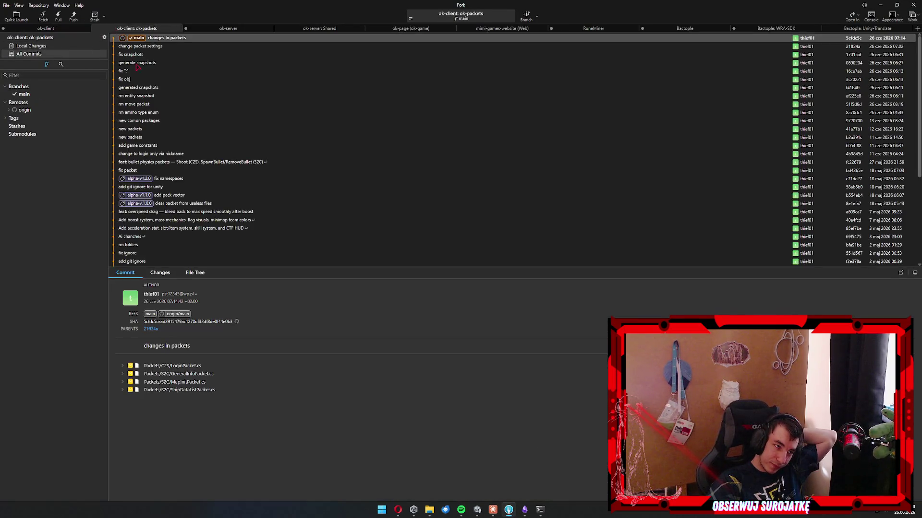
pyautogui.click(50, 48)
pyautogui.click(228, 28)
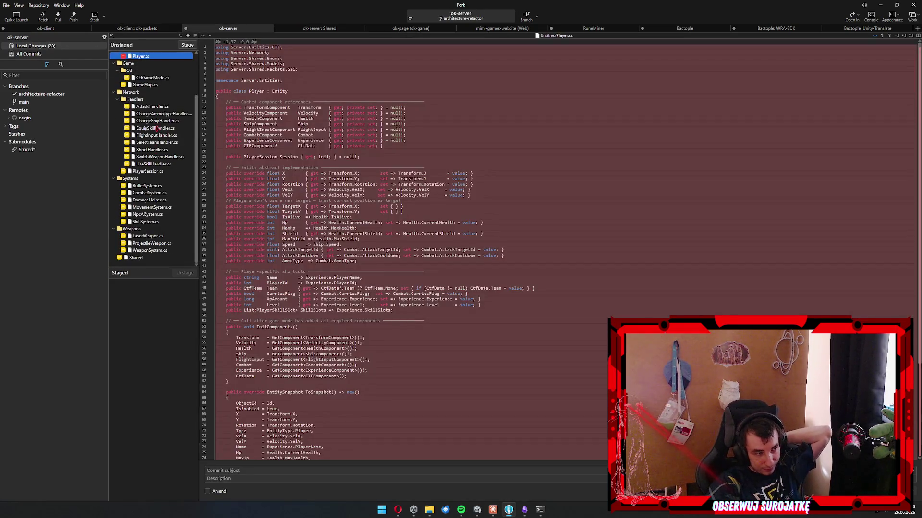
pyautogui.click(156, 127)
pyautogui.hotkey('ctrl', 'a')
pyautogui.click(187, 44)
# Commit as 'remove player and npc' and push the architecture-refactor branch to origin.
pyautogui.click(221, 470)
pyautogui.write('remove playe')
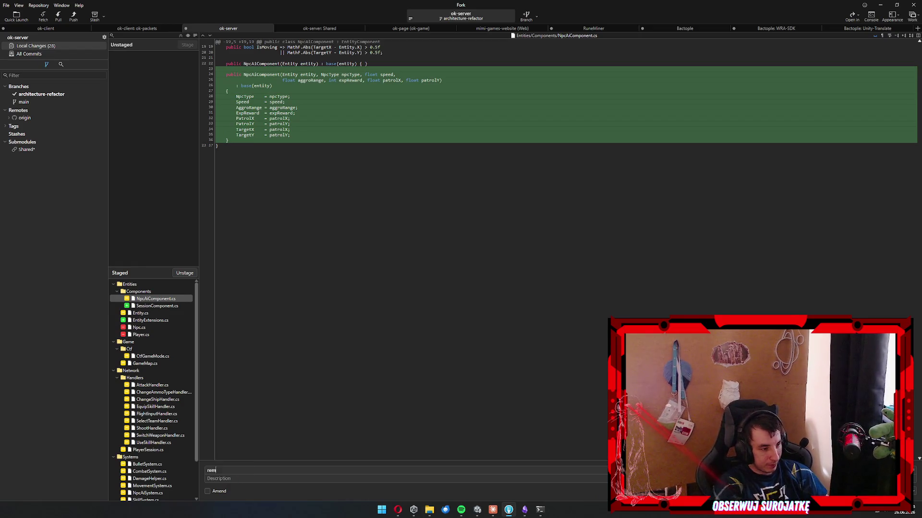
pyautogui.write('r and npc')
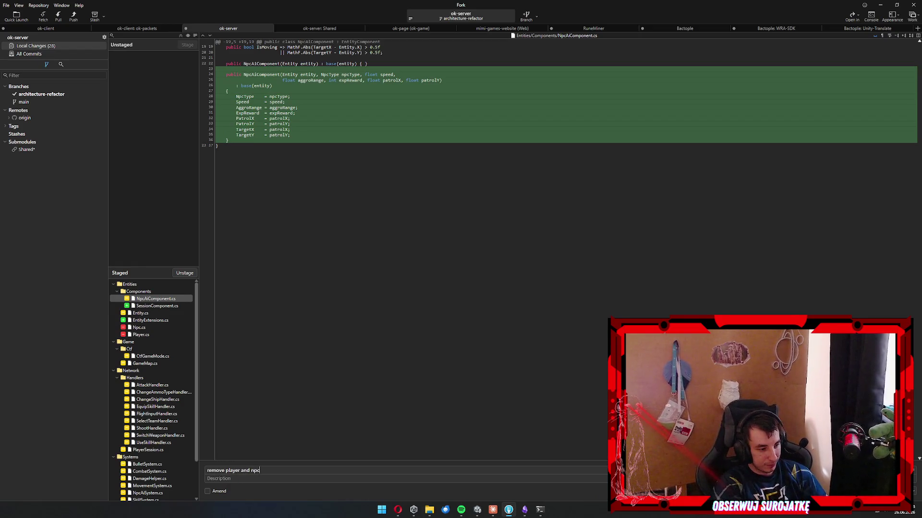
pyautogui.hotkey('ctrl', 'Return')
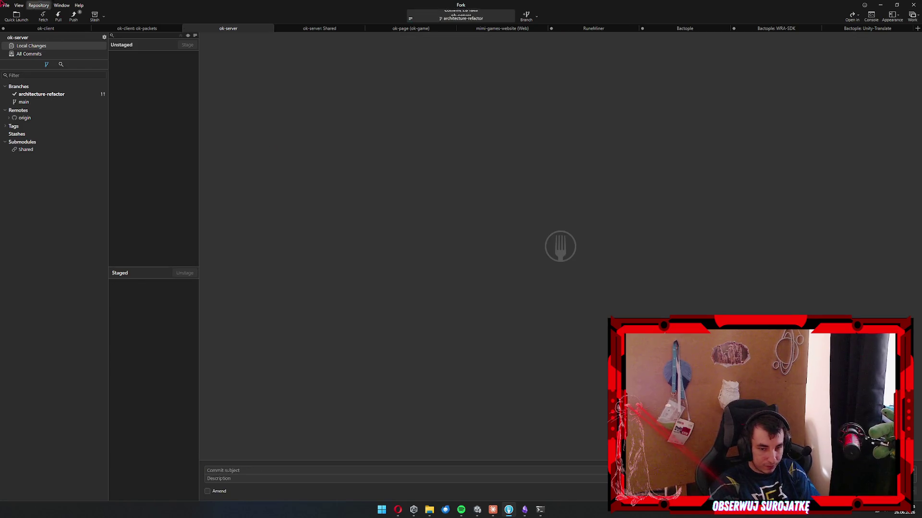
pyautogui.click(74, 16)
pyautogui.press('Return')
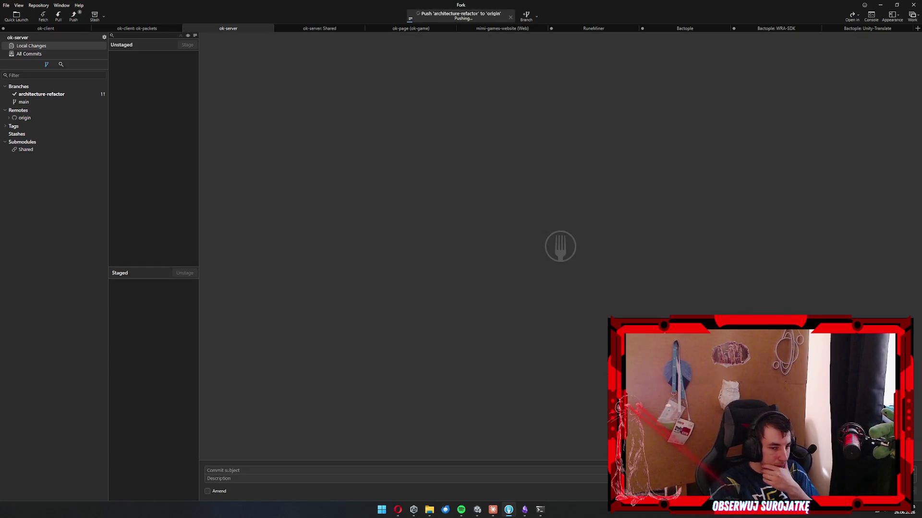
pyautogui.click(493, 510)
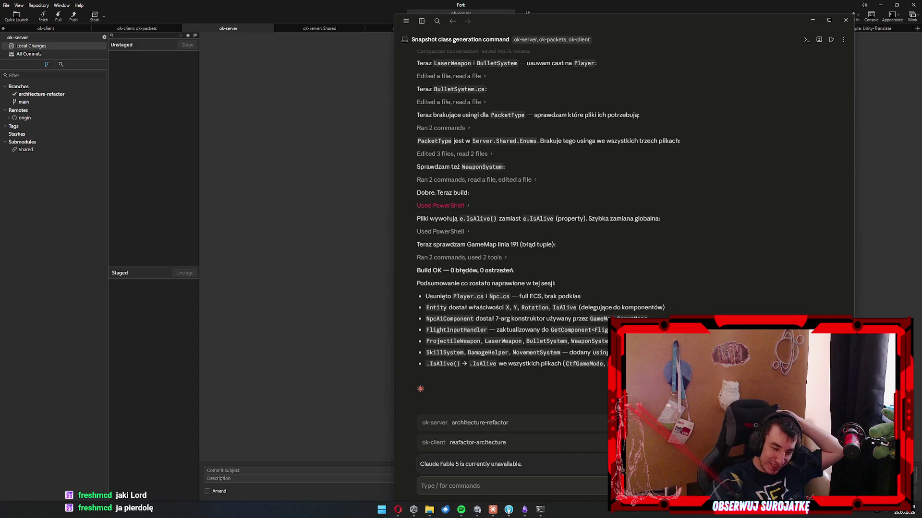
# Review the last line of Claude's refactor summary before moving to the ok-client Unity project.
pyautogui.rightClick(582, 364)
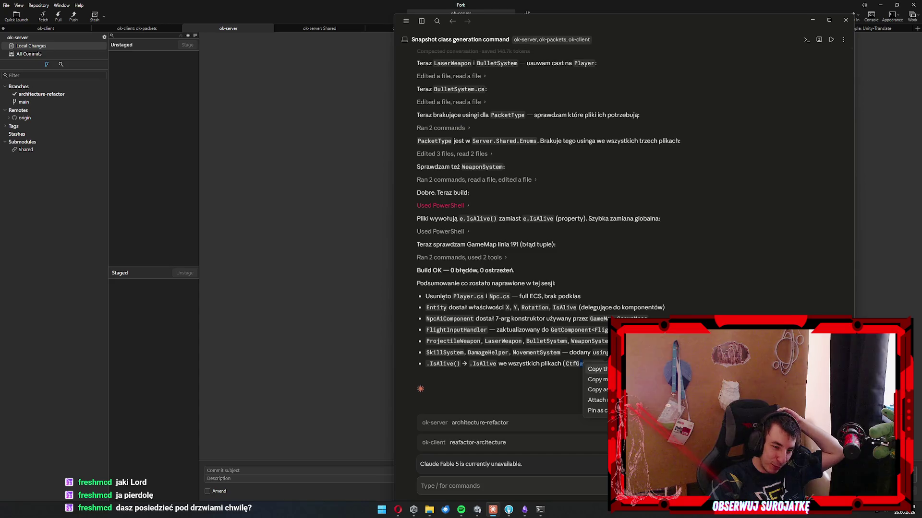
pyautogui.press('Escape')
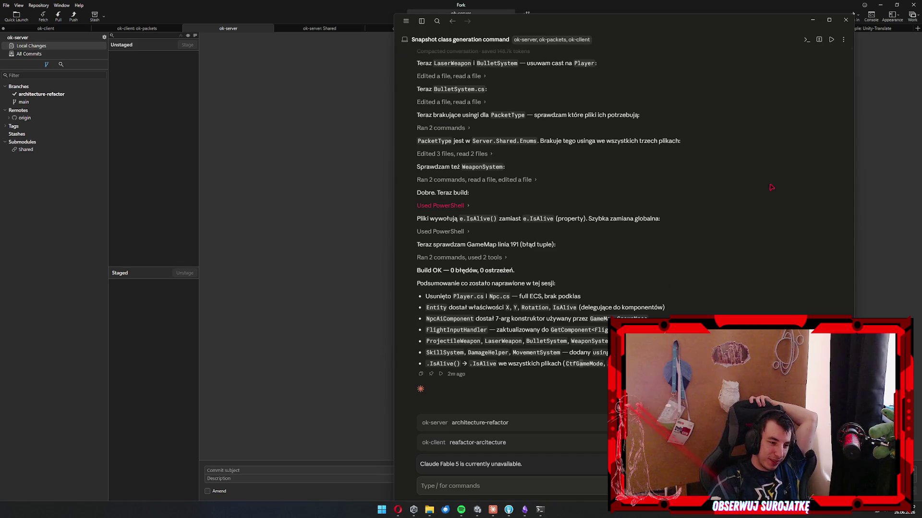
pyautogui.click(477, 510)
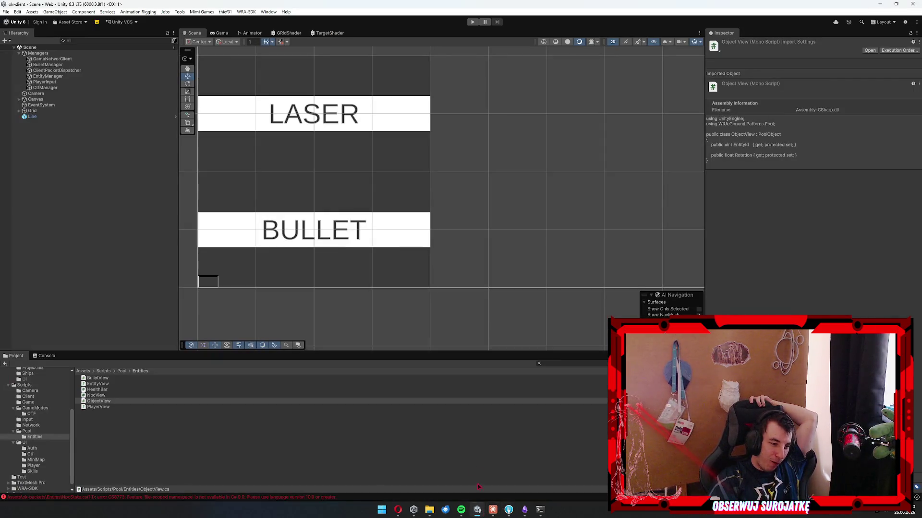
# Show Unity's Console and read the full text of the missing MovePacket error.
pyautogui.click(54, 356)
pyautogui.click(14, 356)
pyautogui.click(50, 357)
pyautogui.click(197, 373)
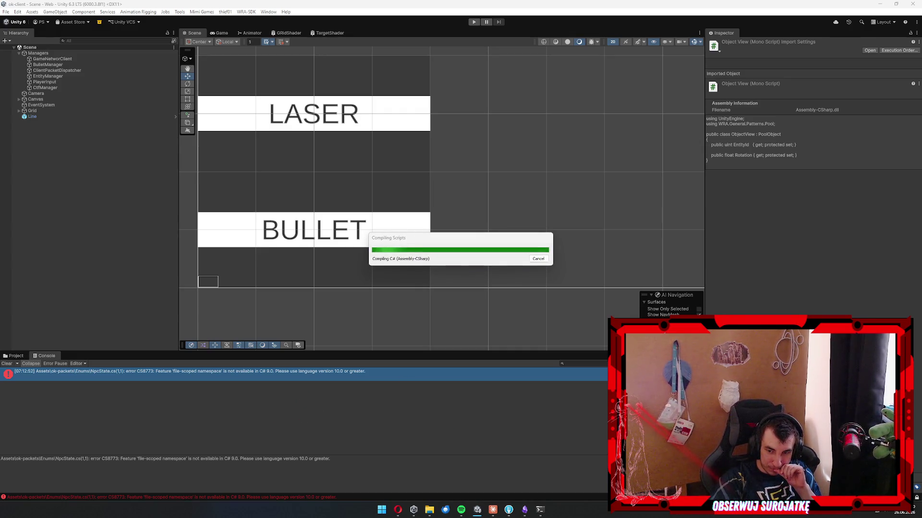
# Minimize Rider and switch to Fork's ok-server Shared repository.
pyautogui.hotkey('alt', 'Tab')
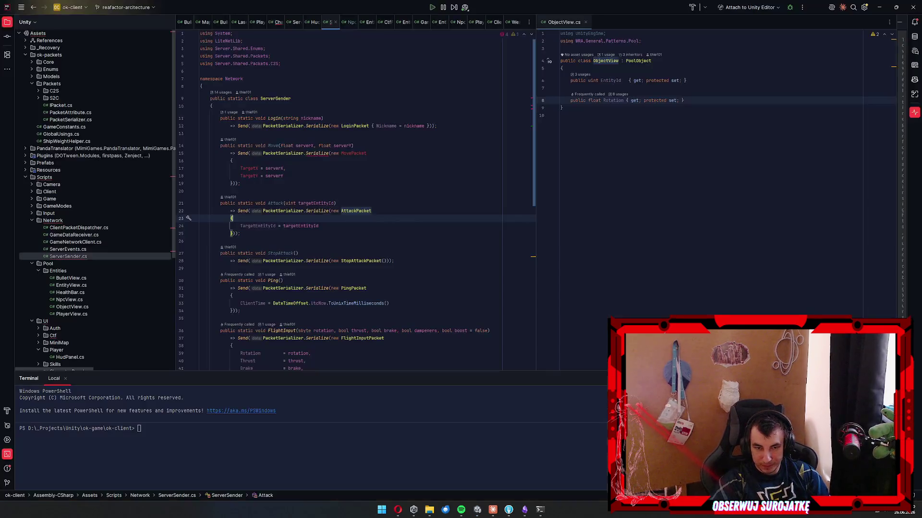
pyautogui.click(880, 7)
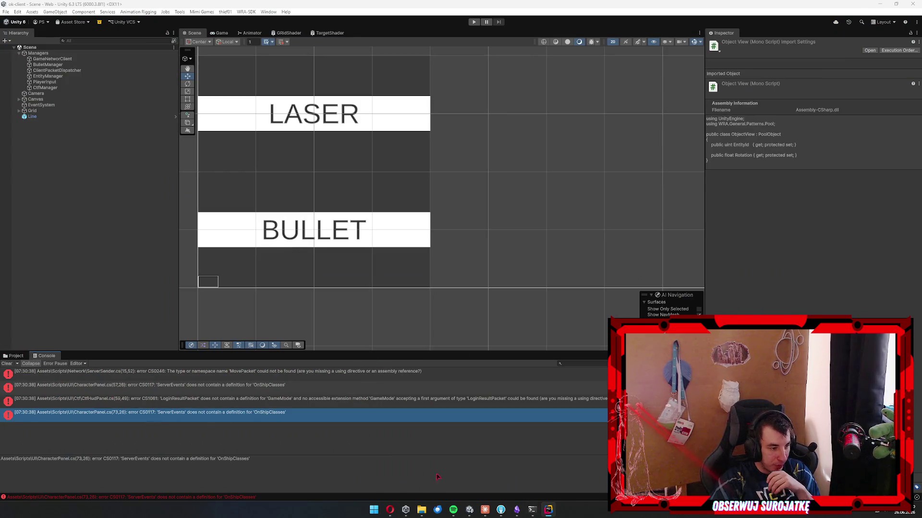
pyautogui.click(501, 510)
pyautogui.click(309, 29)
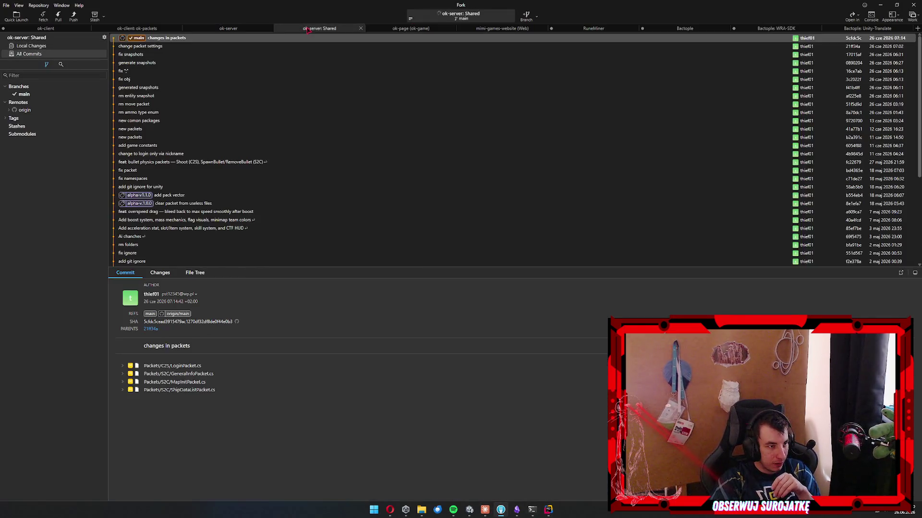
# Stage NpcState.cs in ok-packets and commit it as 'fix namespace', then check ok-client.
pyautogui.click(115, 28)
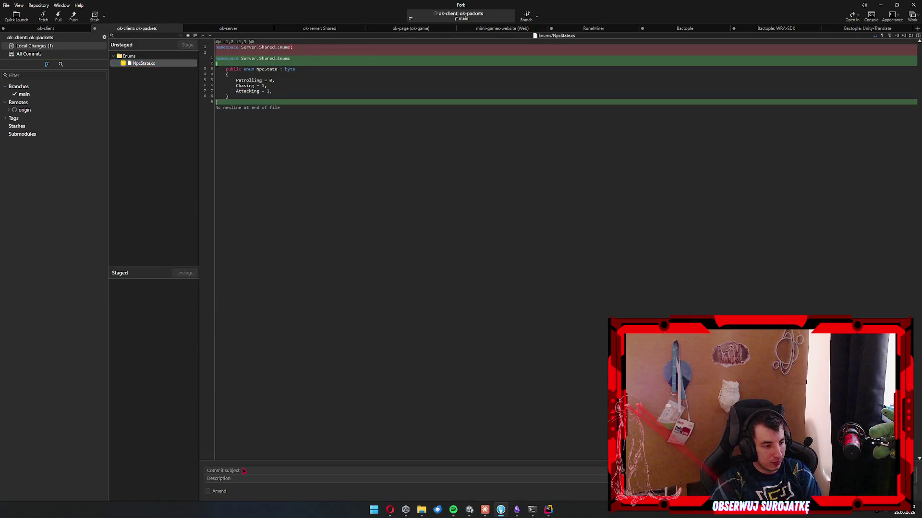
pyautogui.doubleClick(146, 63)
pyautogui.write('fix namespace')
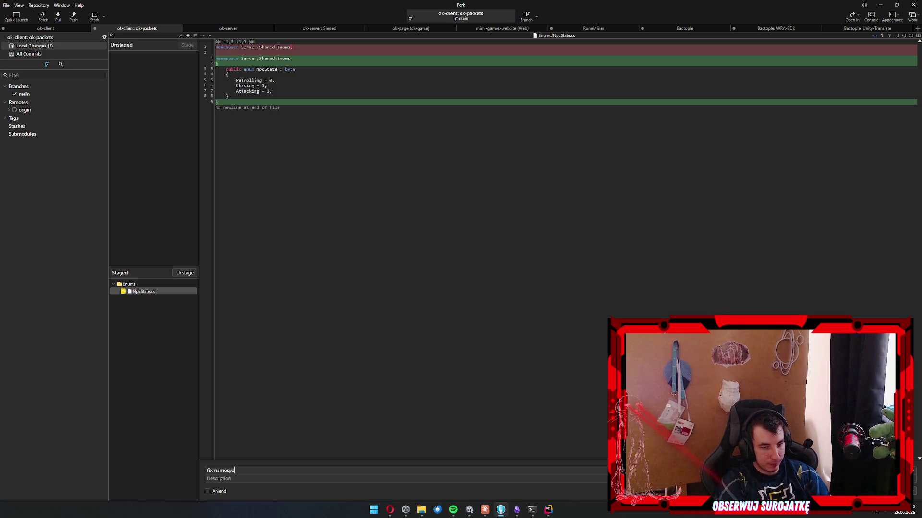
pyautogui.hotkey('ctrl', 'Return')
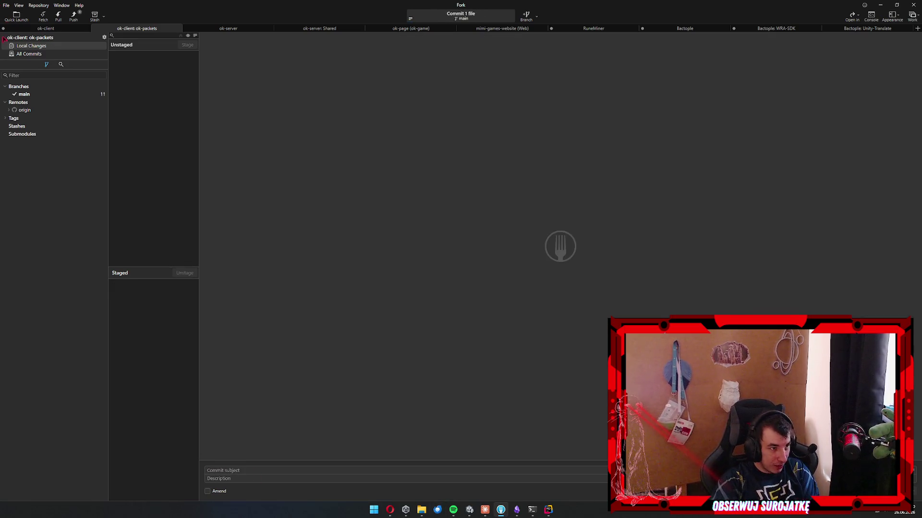
pyautogui.click(46, 28)
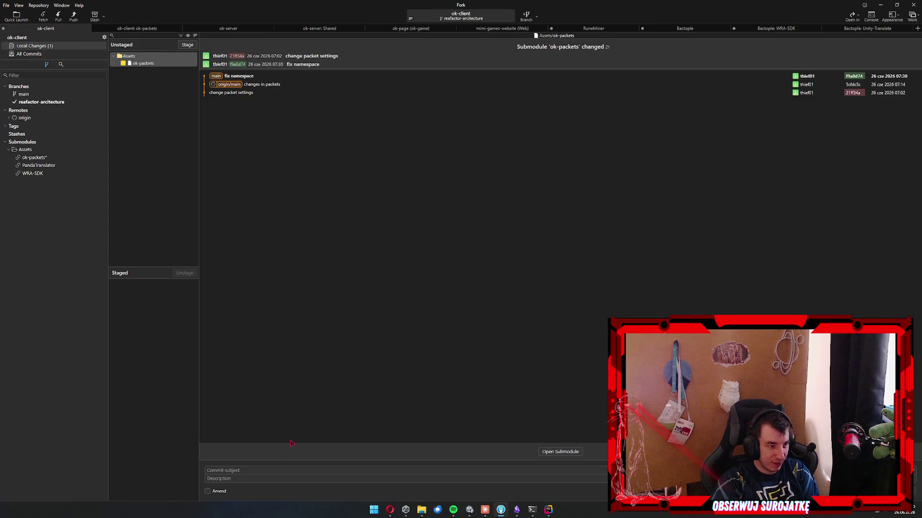
pyautogui.click(264, 471)
pyautogui.hotkey('alt', 'Tab')
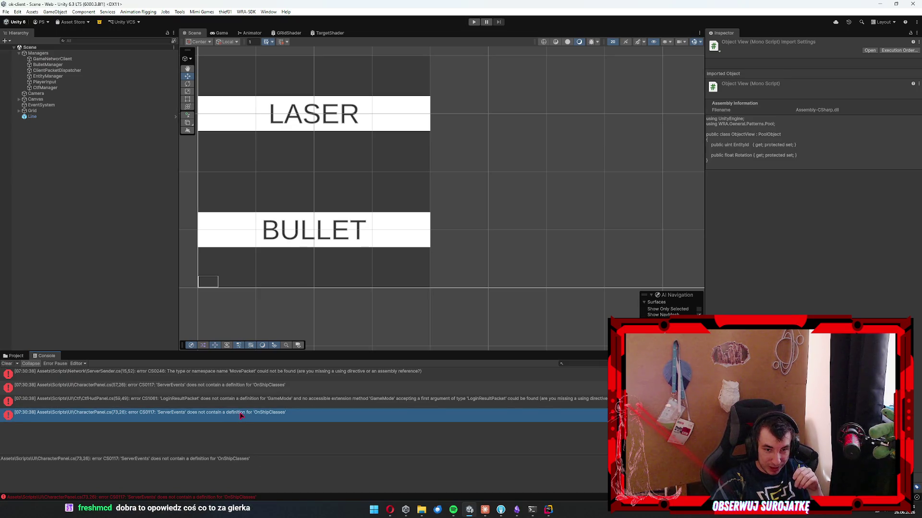
# Inspect the failing OnShipClasses line of CharacterPanel.cs in Rider, then bring Claude up.
pyautogui.doubleClick(182, 414)
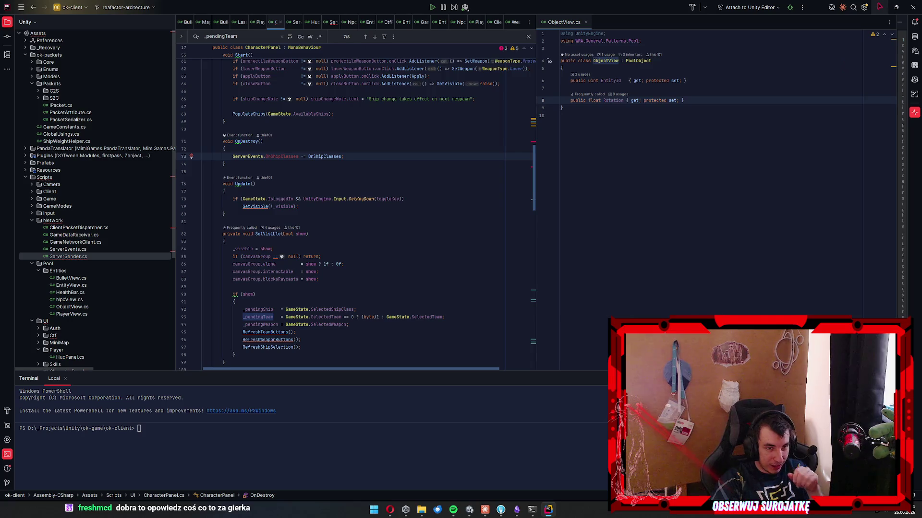
pyautogui.click(880, 6)
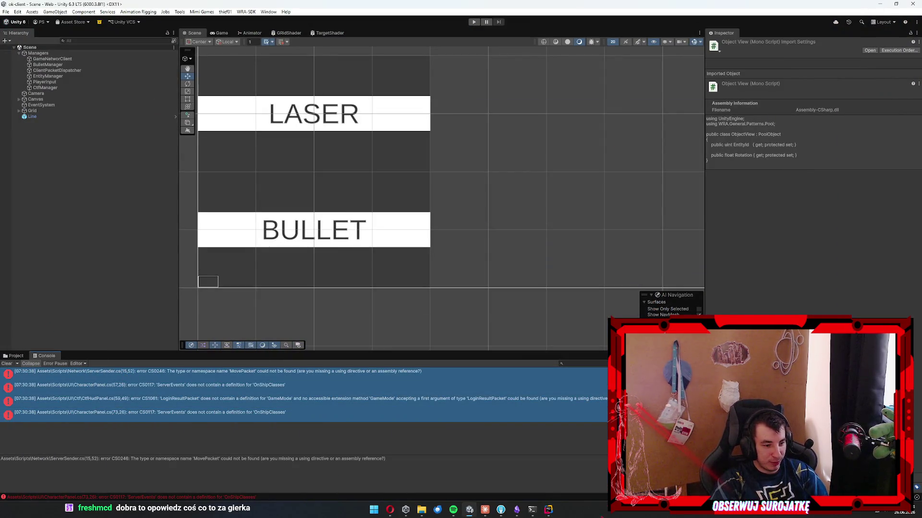
pyautogui.click(485, 510)
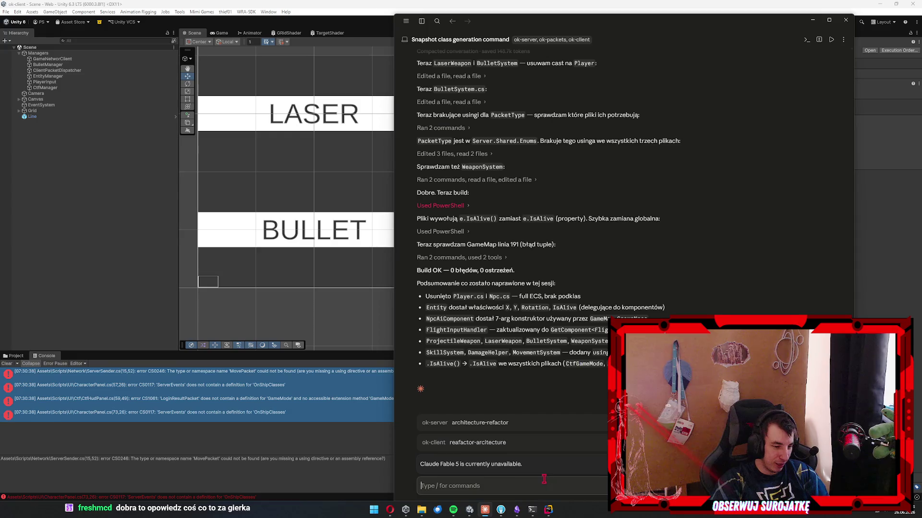
# Paste the four Unity compile errors into Claude's chat and send them to the agent.
pyautogui.write("Assets\\Scripts\\Network\\ServerSender.cs(15,52): error CS0246: The type or namespace name 'MovePacket' could not be found (are you missing a using directive or an assembly reference?)  Assets\\Scripts\\UI\\CharacterPanel.cs(57,26): error CS0117: 'ServerEvents' does not contain a definition for 'OnShipClasses'  Assets\\Scripts\\UI\\Ctf\\CtfHudPanel.cs(59,49): error CS1061: 'LoginResultPacket' does not contain a definition for 'GameMode' and no accessible extension method 'GameMode' accepting a first argument of type 'LoginResultPacket' could be found (are you missing a using directive or an assembly reference?)  Assets\\Scripts\\UI\\CharacterPanel.cs(73,26): error CS0117: 'ServerEvents' does not contain a definition for 'OnShipClasses'")
pyautogui.press('Return')
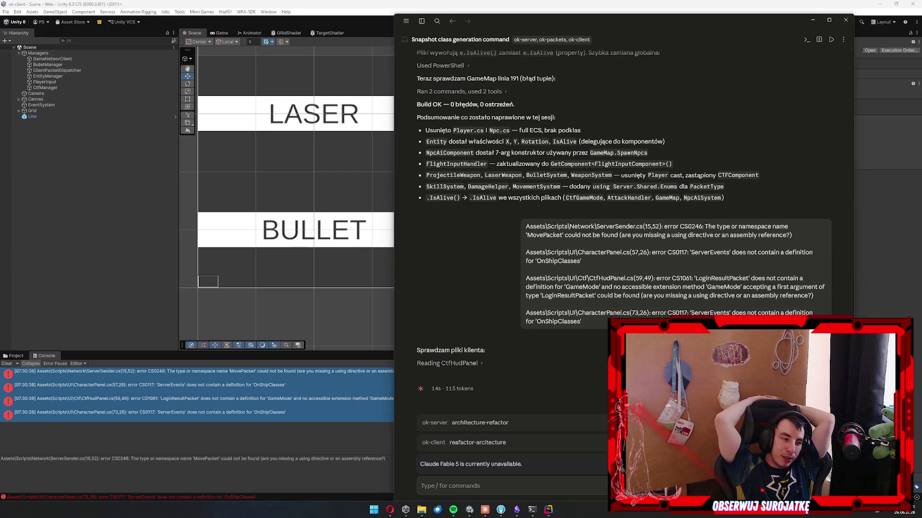
pyautogui.moveTo(427, 197)
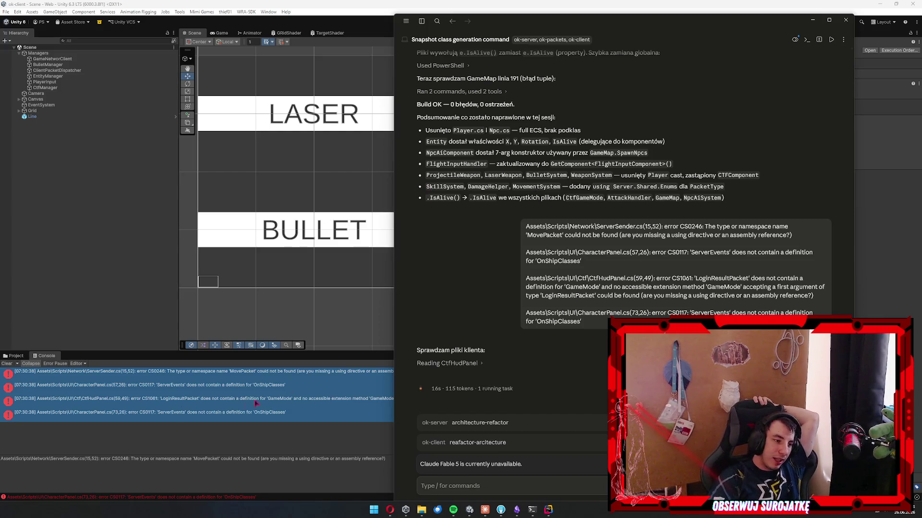
pyautogui.hotkey('alt', 'Tab')
pyautogui.scroll(-5, 344, 238)
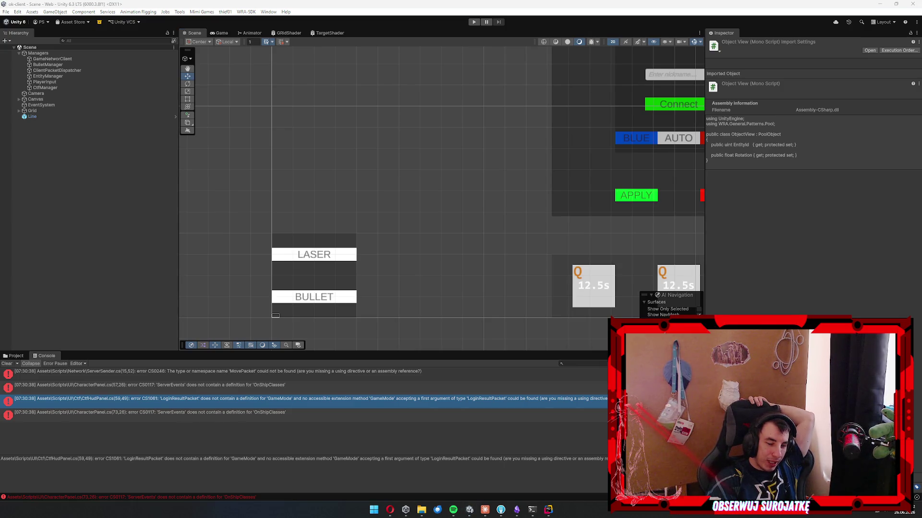
# Read the CharacterPanel compile errors and their code line in Rider, then go back to Claude.
pyautogui.click(135, 415)
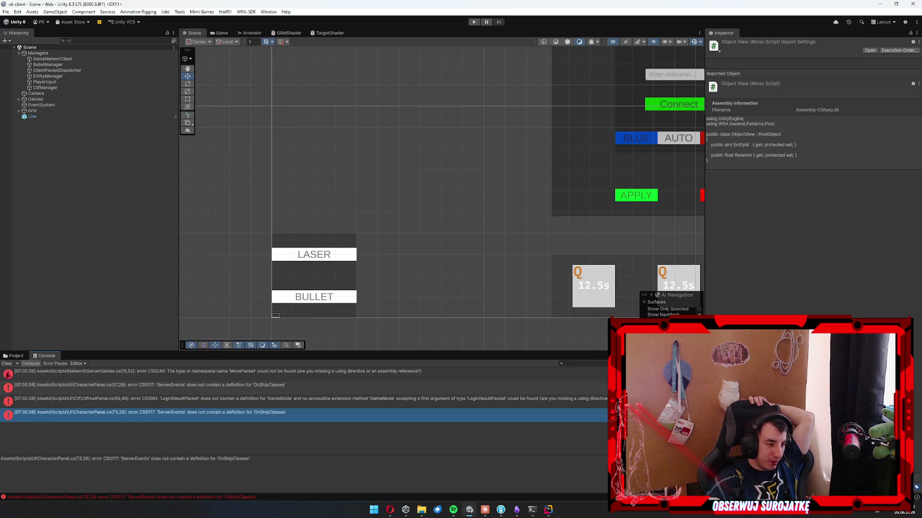
pyautogui.click(171, 389)
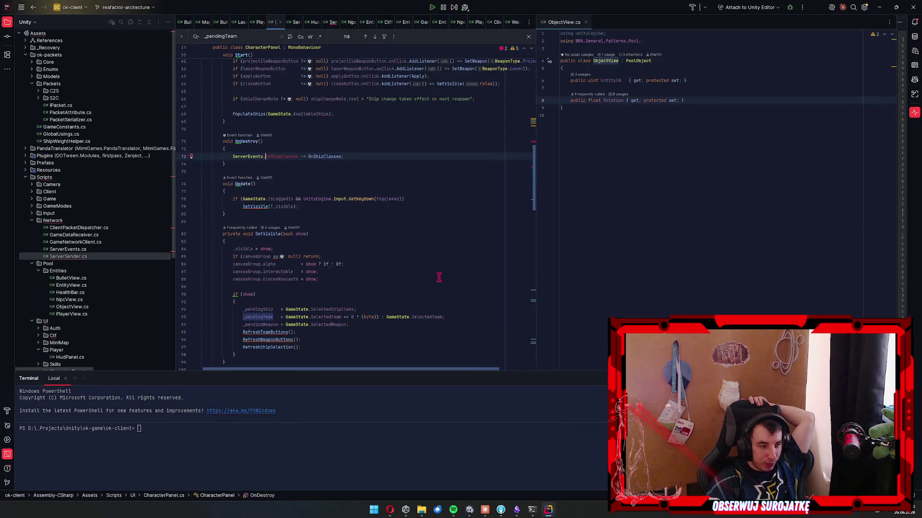
pyautogui.click(389, 307)
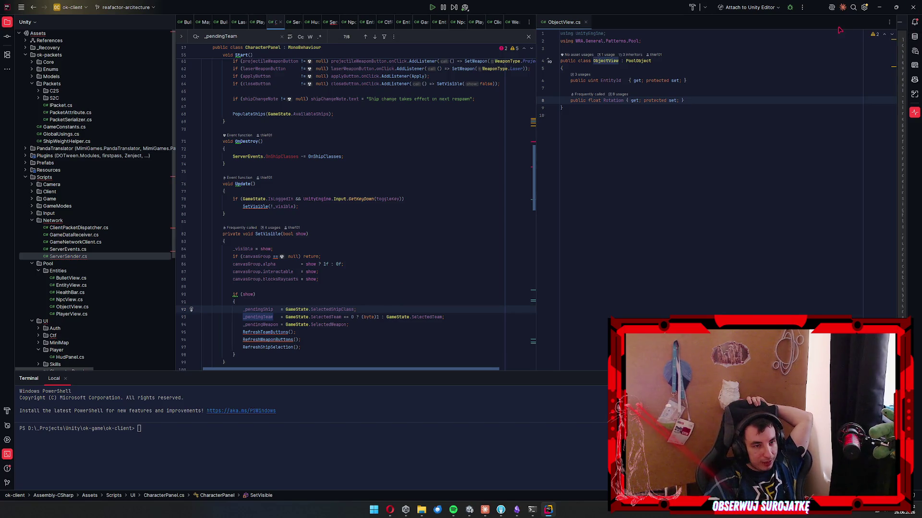
pyautogui.click(882, 8)
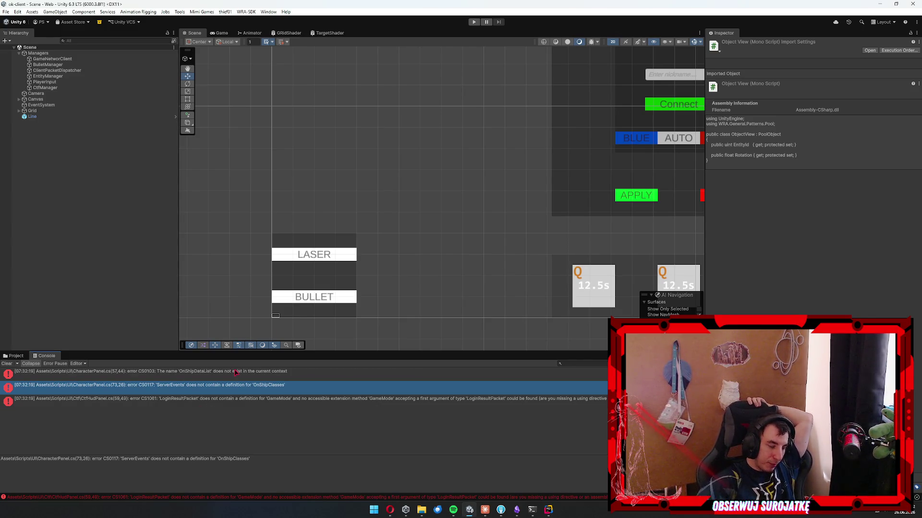
pyautogui.hotkey('alt', 'Tab')
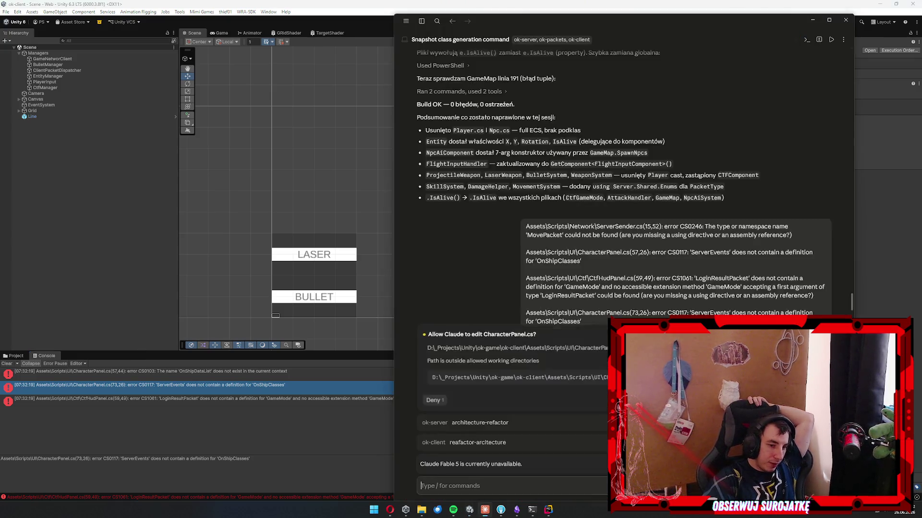
# Approve the CharacterPanel.cs and LoginResultPacket.cs edits and PowerShell commands until Build OK.
pyautogui.press('Return')
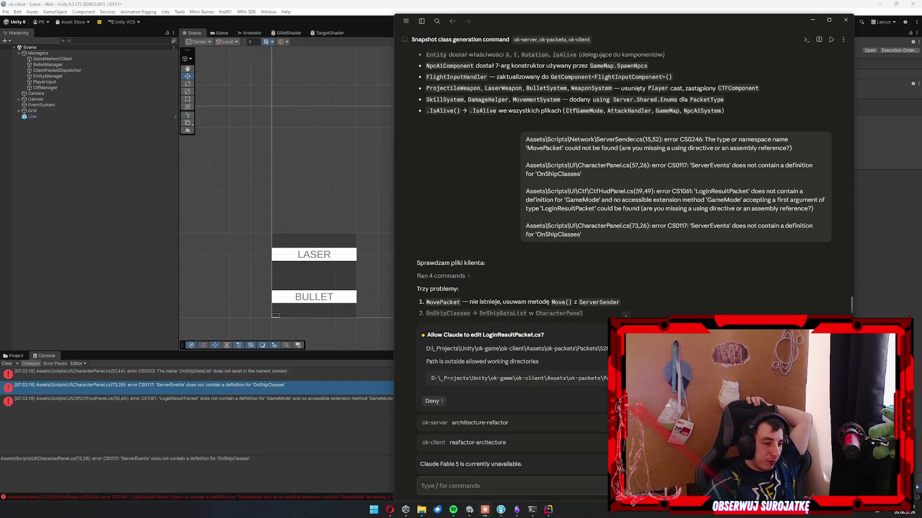
pyautogui.press('Return')
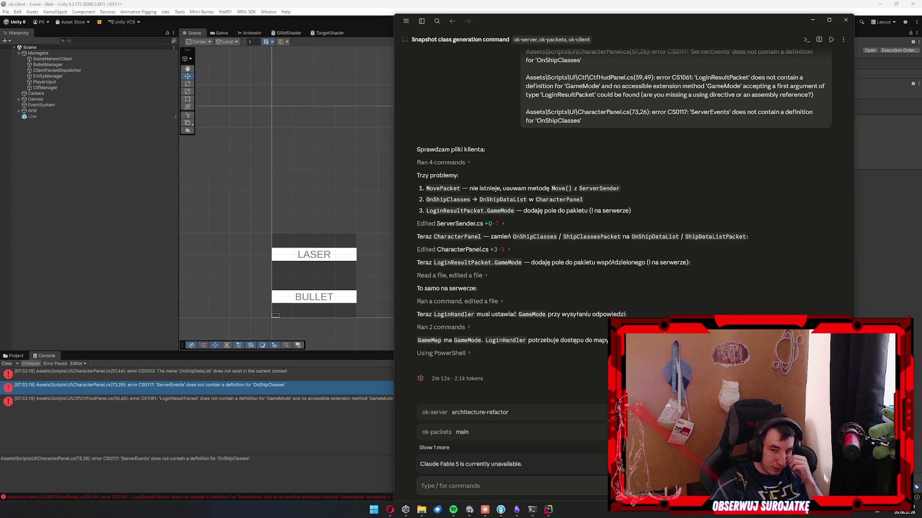
pyautogui.press('Return')
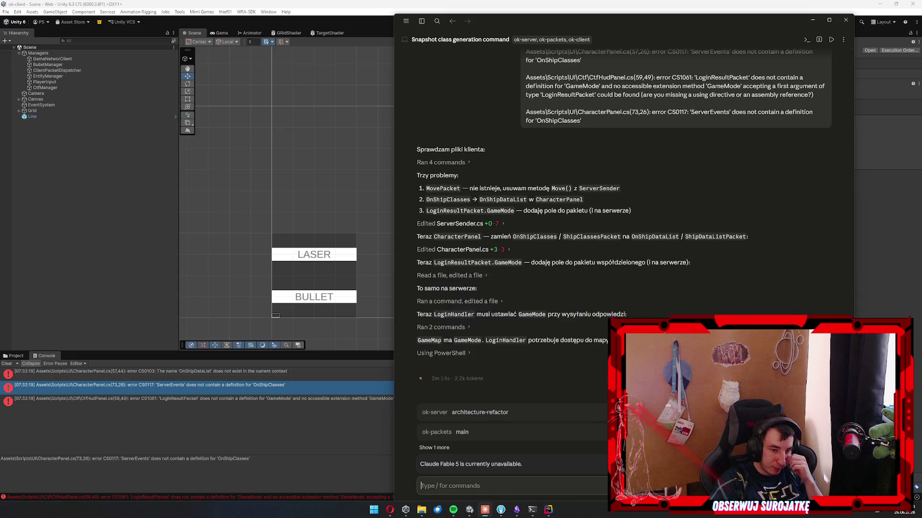
pyautogui.rightClick(510, 339)
pyautogui.click(510, 342)
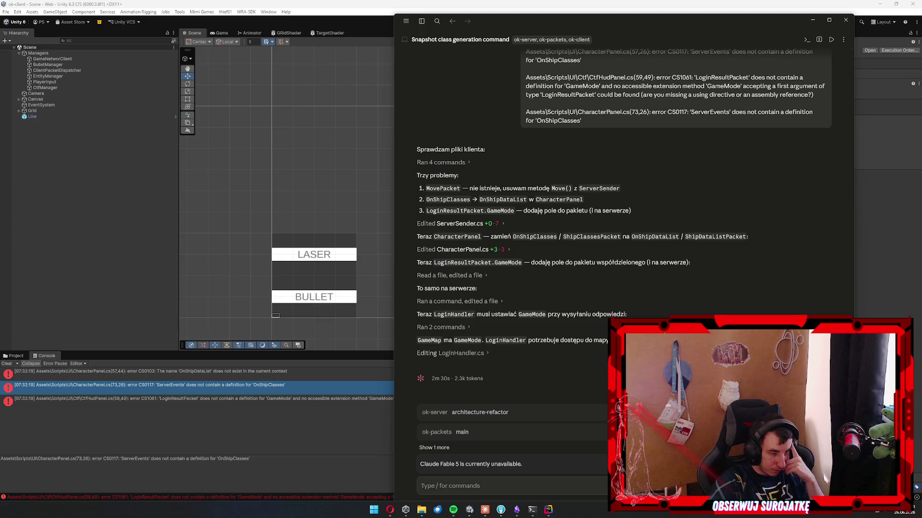
pyautogui.press('Return')
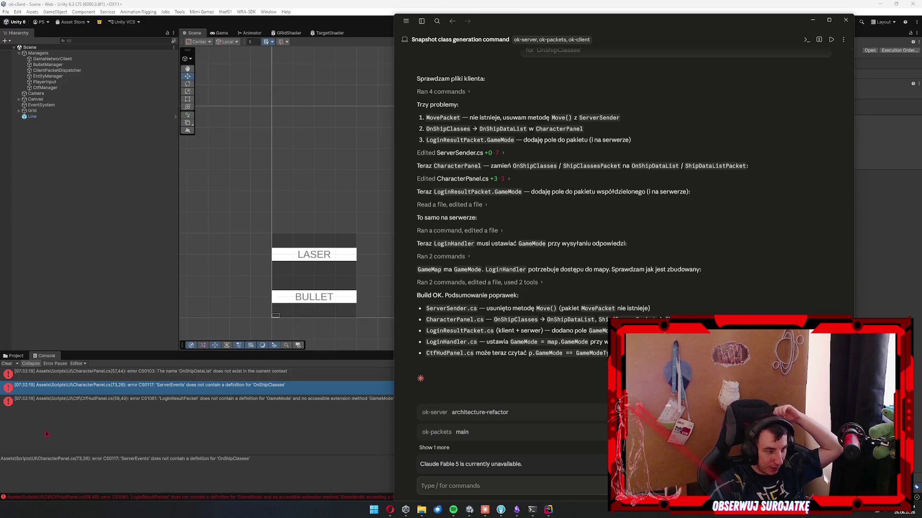
pyautogui.click(3, 396)
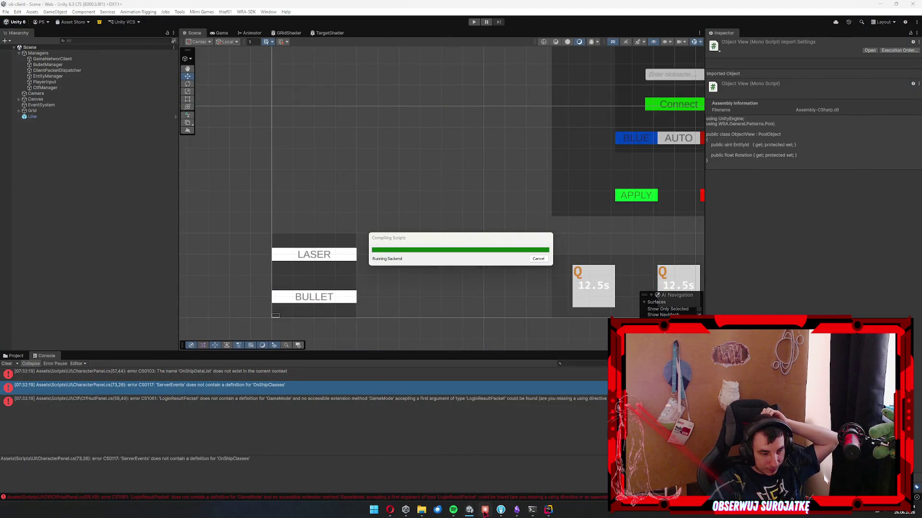
# Stage all client changes, including CharacterPanel.cs and ServerSender.cs, commit as 'compilation fix' and push.
pyautogui.click(485, 510)
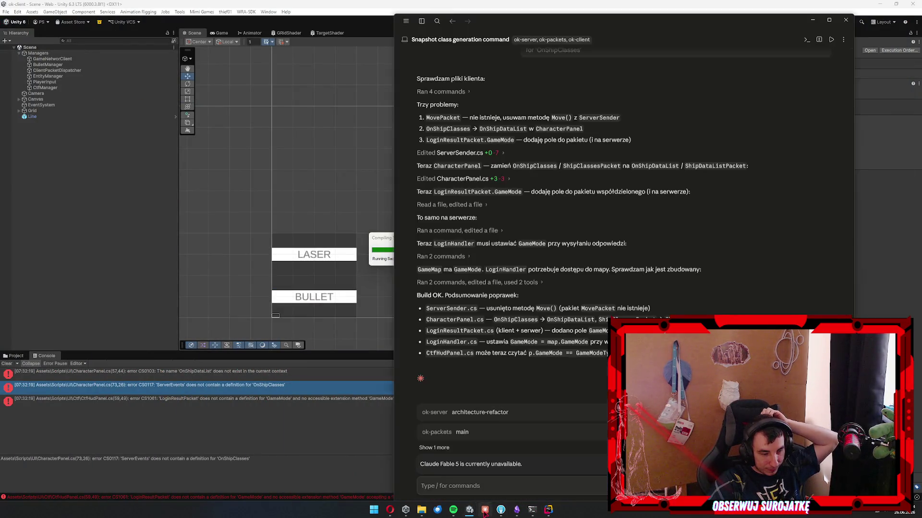
pyautogui.click(499, 510)
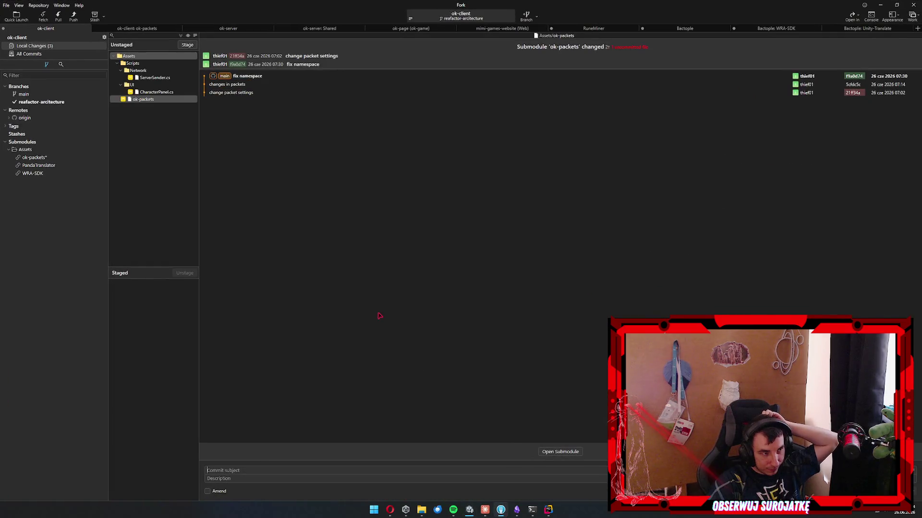
pyautogui.click(141, 92)
pyautogui.click(155, 78)
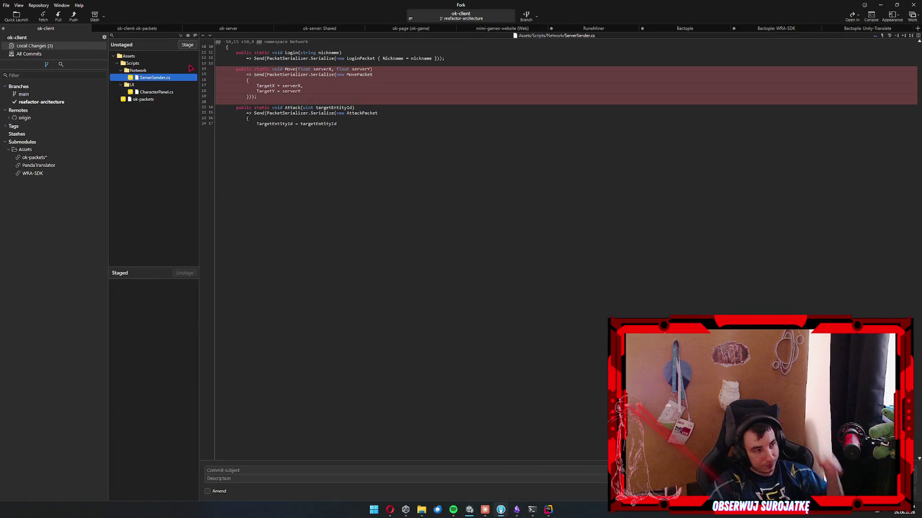
pyautogui.hotkey('ctrl', 'a')
pyautogui.press('Return')
pyautogui.click(304, 470)
pyautogui.write('fi')
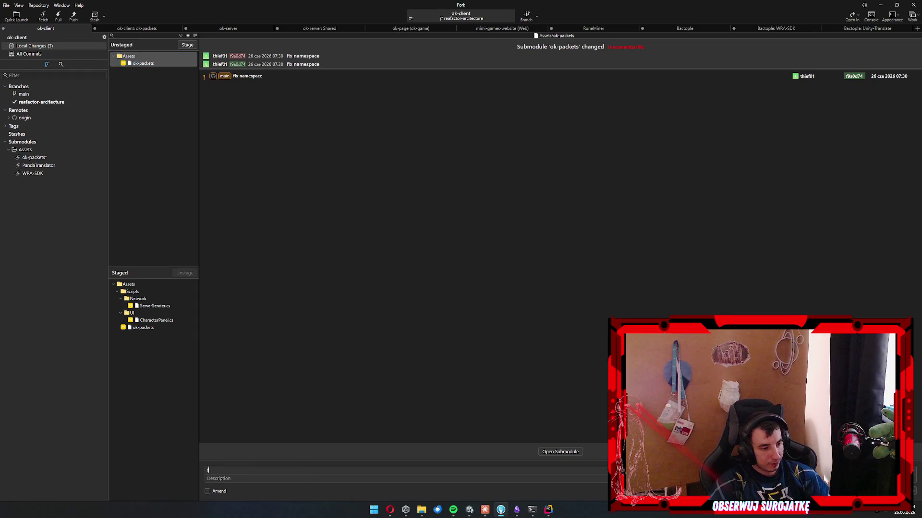
pyautogui.write('lation fixes')
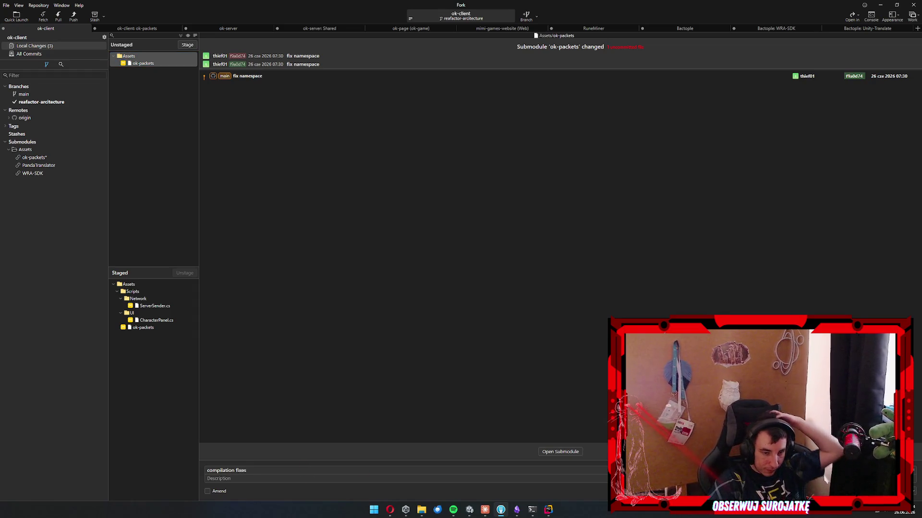
pyautogui.hotkey('ctrl', 'Return')
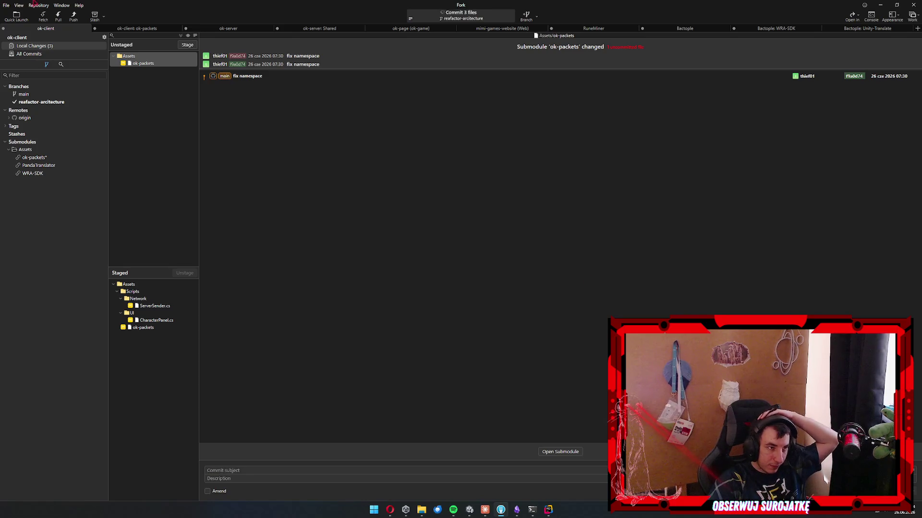
pyautogui.press('Return')
# In the ok-packets submodule, stage the LoginResultPacket.cs change, commit it and push.
pyautogui.doubleClick(143, 63)
pyautogui.doubleClick(162, 71)
pyautogui.click(344, 468)
pyautogui.write('t')
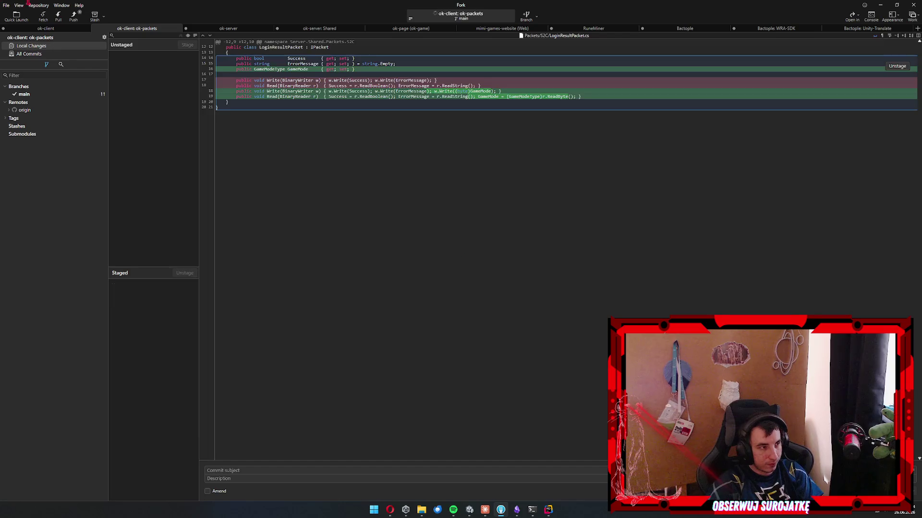
pyautogui.hotkey('ctrl', 'Return')
pyautogui.hotkey('ctrl', 'shift', 'p')
pyautogui.press('Return')
pyautogui.click(290, 31)
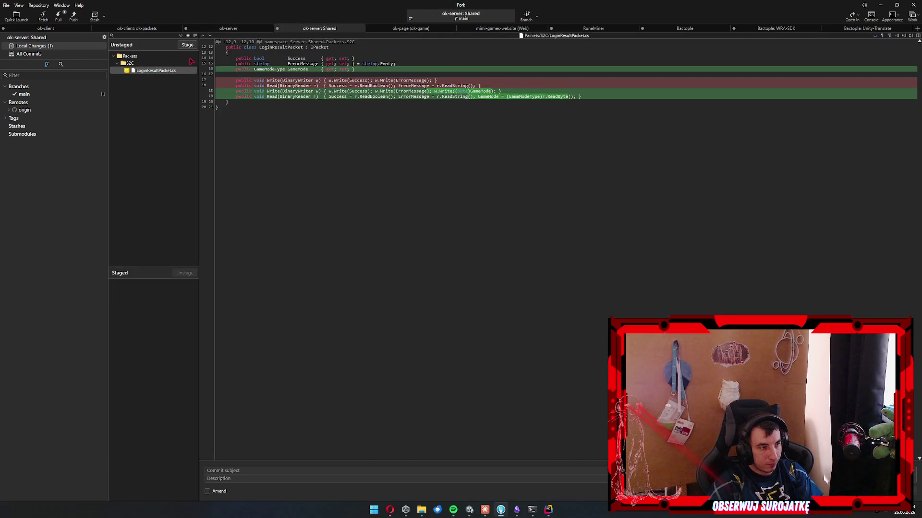
# Pull ok-server: Shared from origin/main, then commit the ok-server LoginHandler.cs fix as 'fixes' and push.
pyautogui.hotkey('ctrl', 'shift', 'l')
pyautogui.press('Return')
pyautogui.click(235, 27)
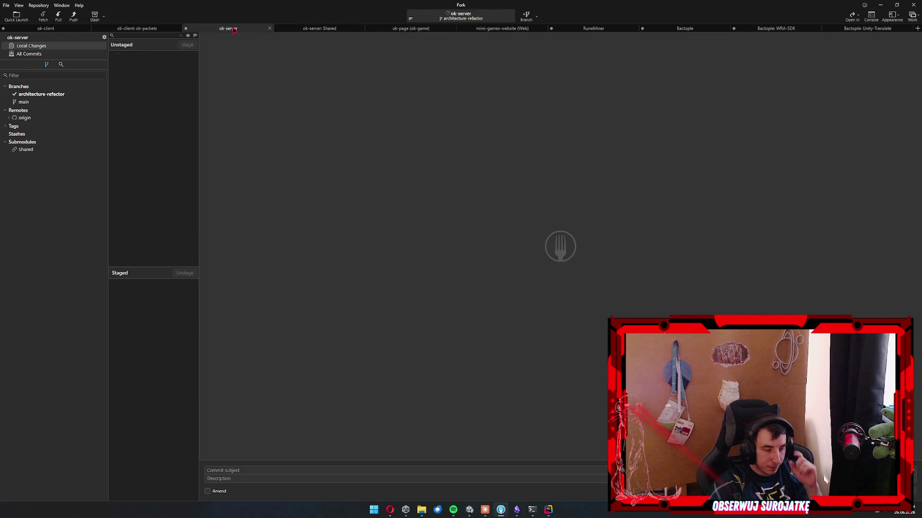
pyautogui.doubleClick(163, 71)
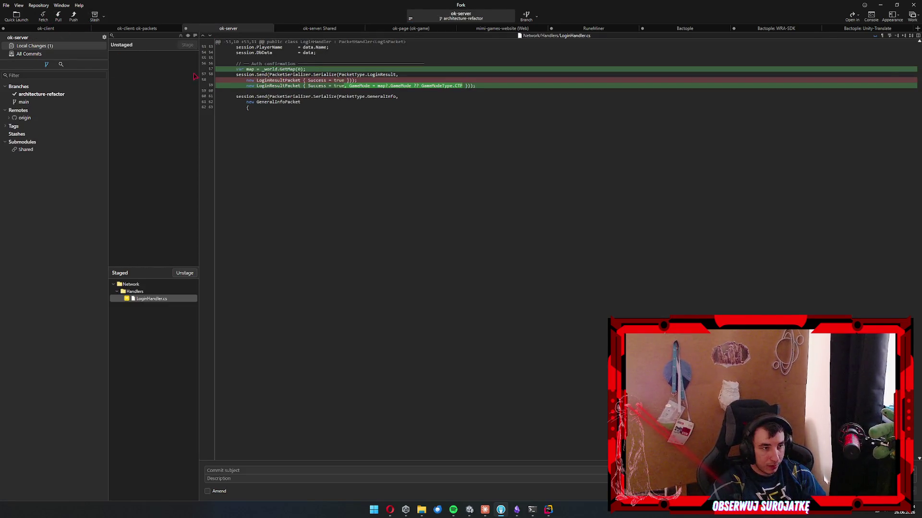
pyautogui.click(437, 471)
pyautogui.write('fixes')
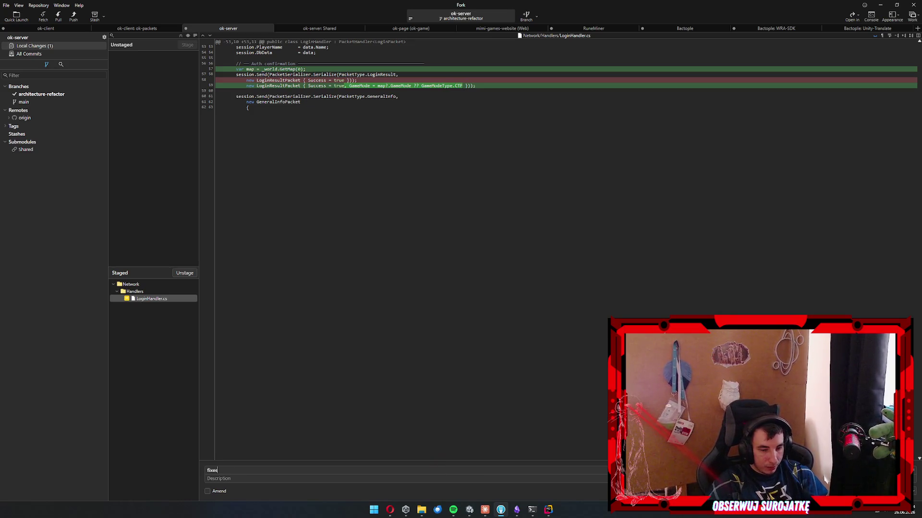
pyautogui.hotkey('ctrl', 'Return')
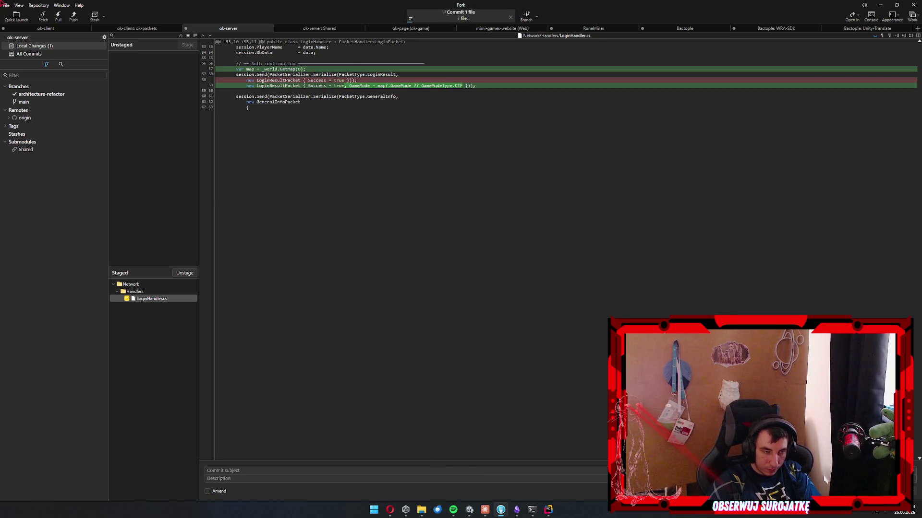
pyautogui.hotkey('ctrl', 'shift', 'p')
pyautogui.press('Return')
pyautogui.click(319, 28)
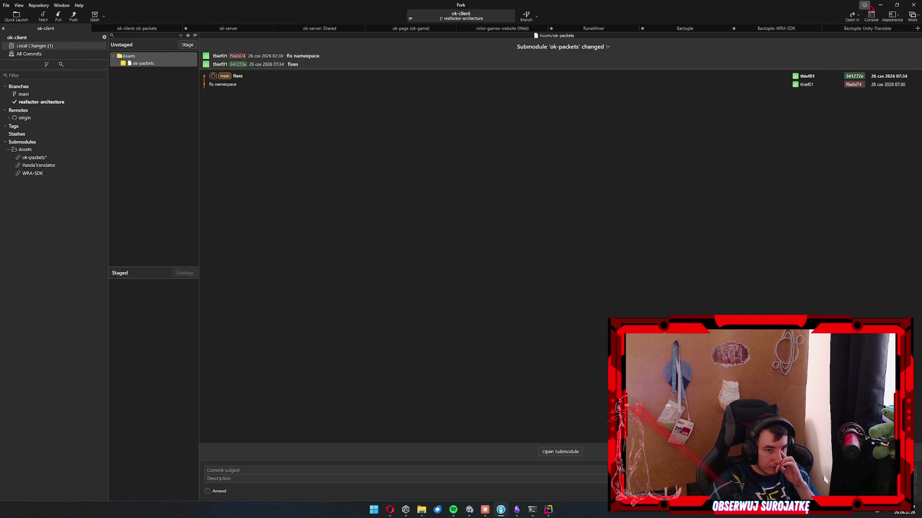
pyautogui.doubleClick(863, 11)
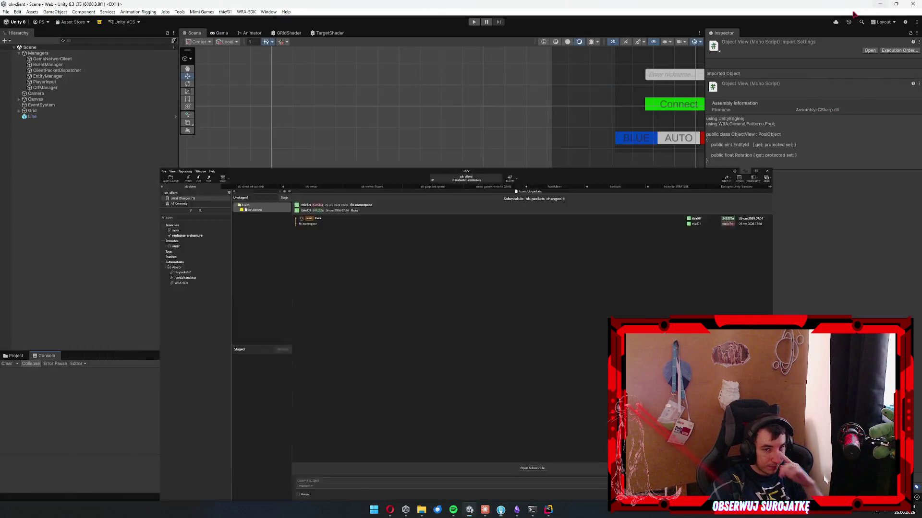
# Run 'dotnet build' in Rider's terminal for ok-client and select the MSB1011 multiple-project-files error output.
pyautogui.click(14, 356)
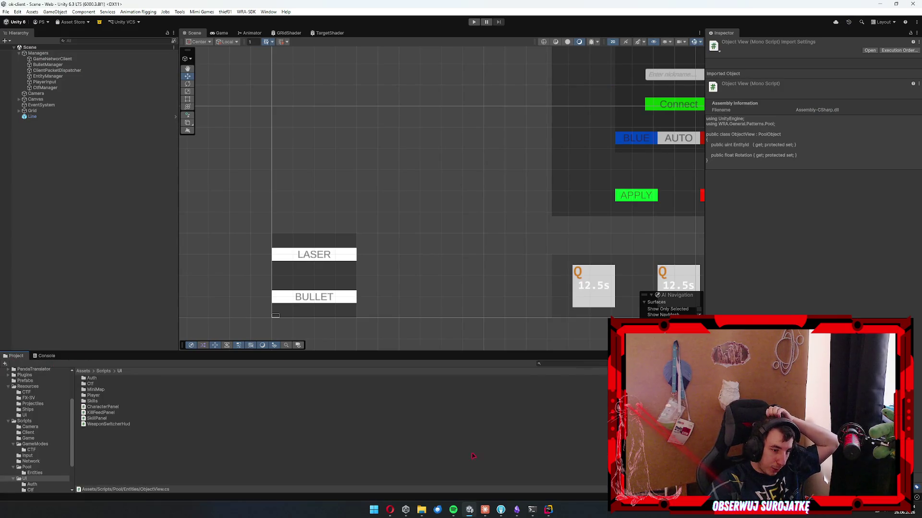
pyautogui.click(548, 510)
pyautogui.write('dotn')
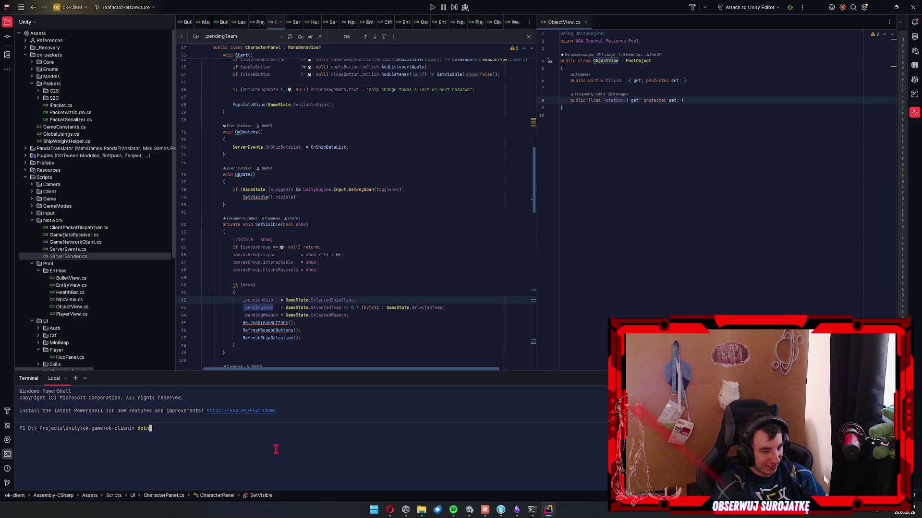
pyautogui.write('et build')
pyautogui.press('Return')
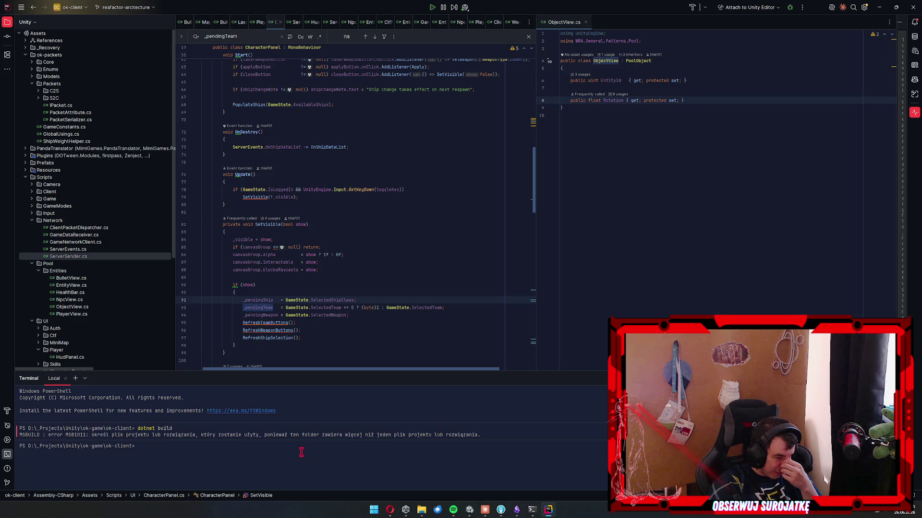
pyautogui.tripleClick(486, 428)
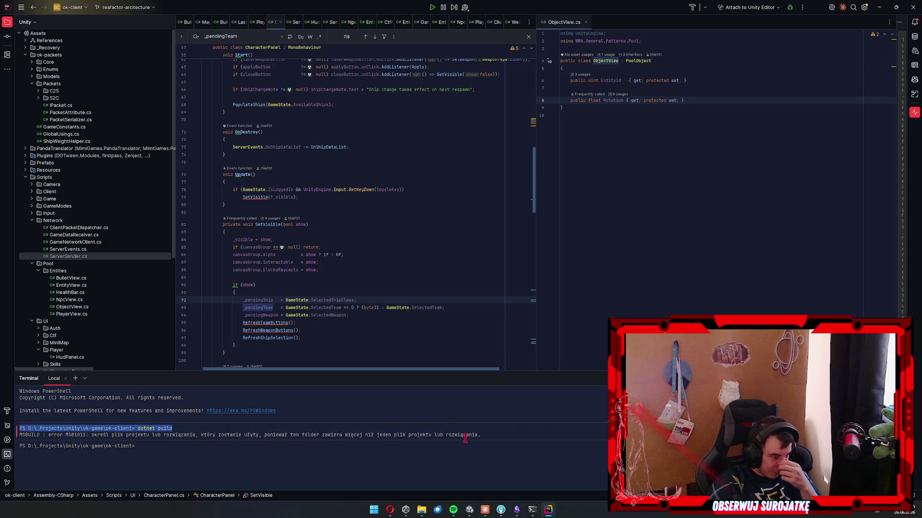
pyautogui.tripleClick(515, 435)
pyautogui.moveTo(515, 434); pyautogui.dragTo(350, 428)
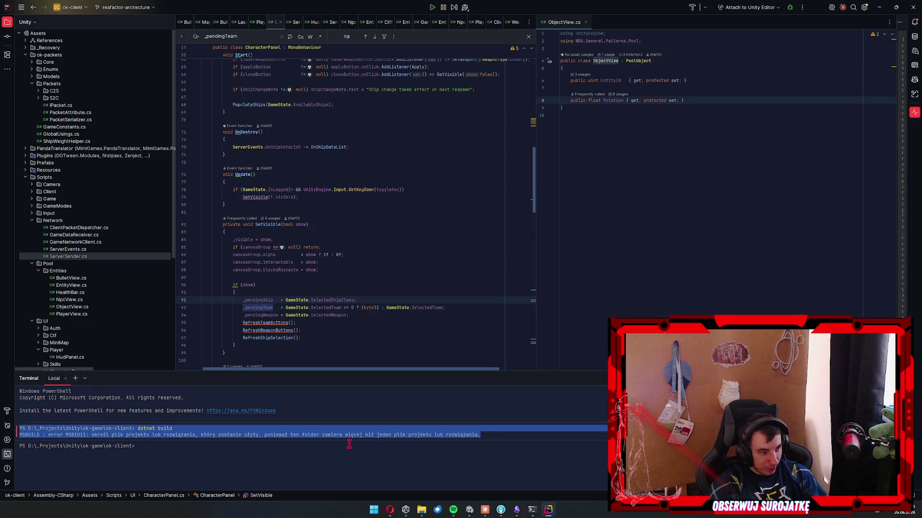
# Collapse the Packets, ok-packets and Scripts folders in Rider's project tree.
pyautogui.doubleClick(67, 84)
pyautogui.press('Left')
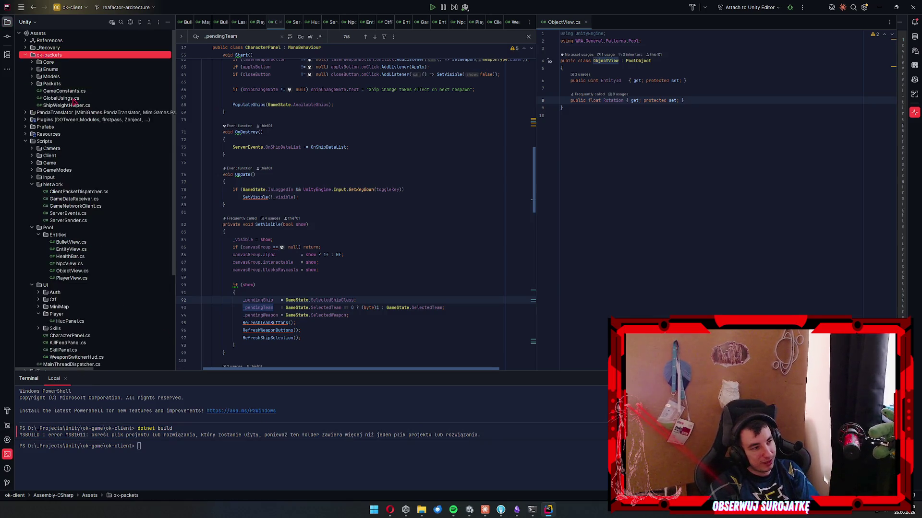
pyautogui.press('Left')
pyautogui.press('Down')
pyautogui.press('Down')
pyautogui.press('Down')
pyautogui.press('Left')
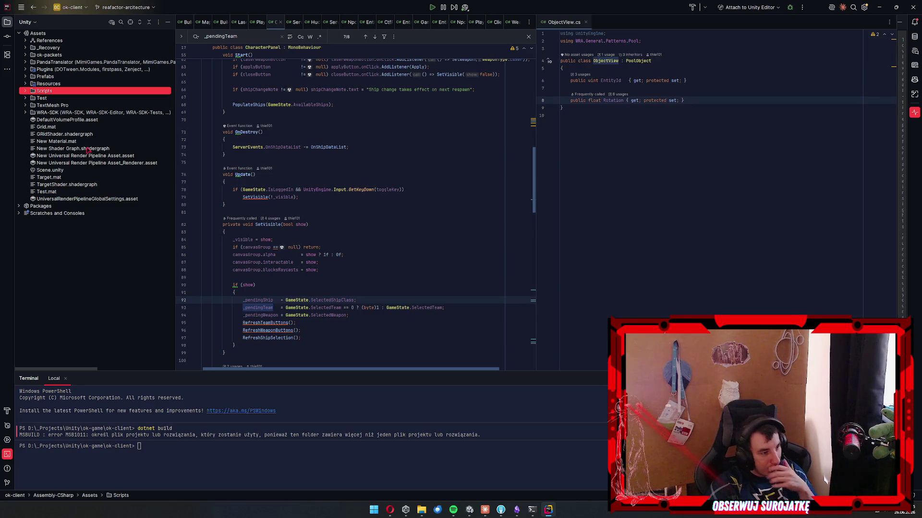
pyautogui.click(77, 155)
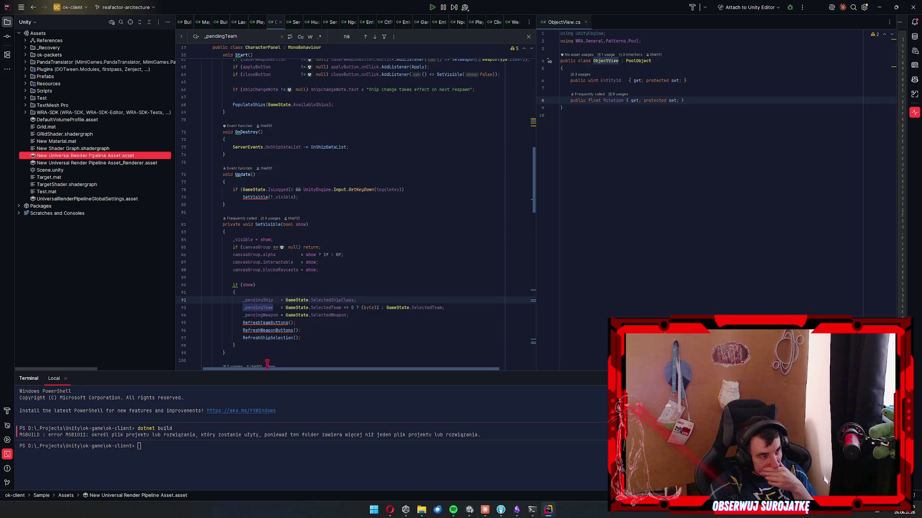
# Check line 81 of CharacterPanel.cs, then put Rider away to return to Unity.
pyautogui.click(549, 510)
pyautogui.click(548, 510)
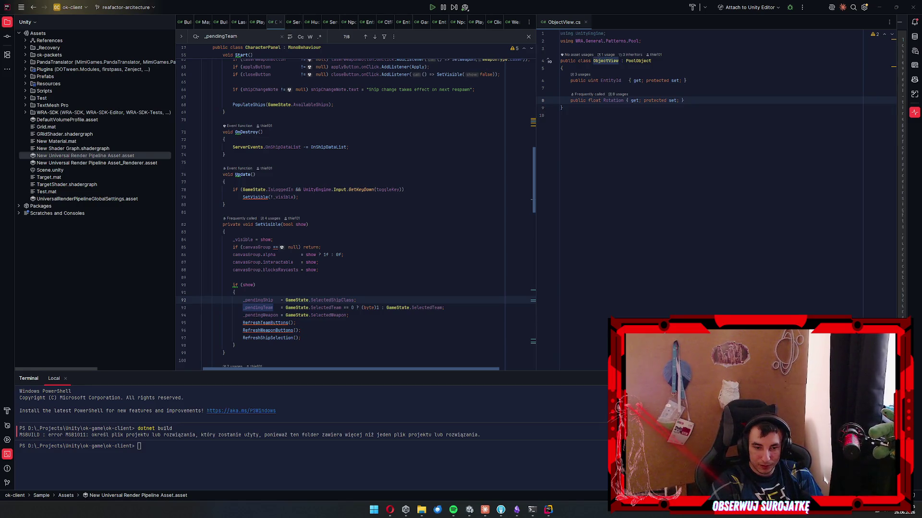
pyautogui.click(363, 213)
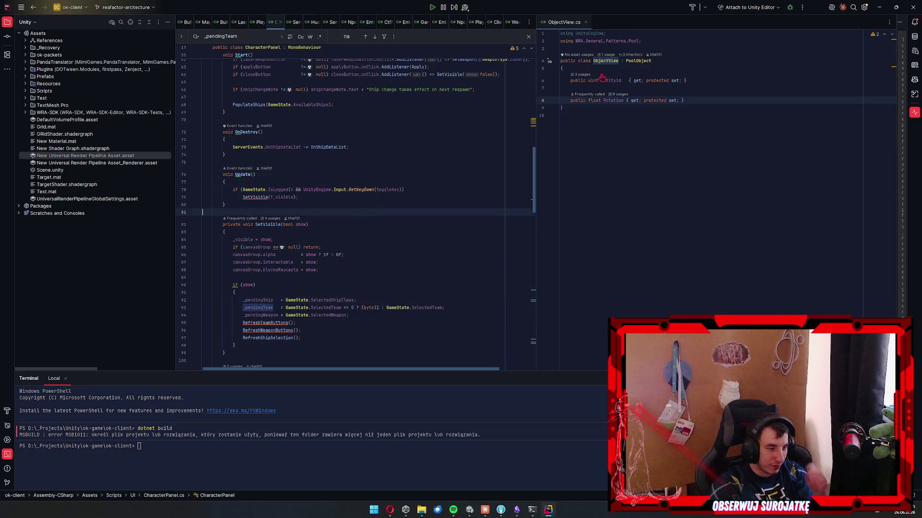
pyautogui.click(880, 7)
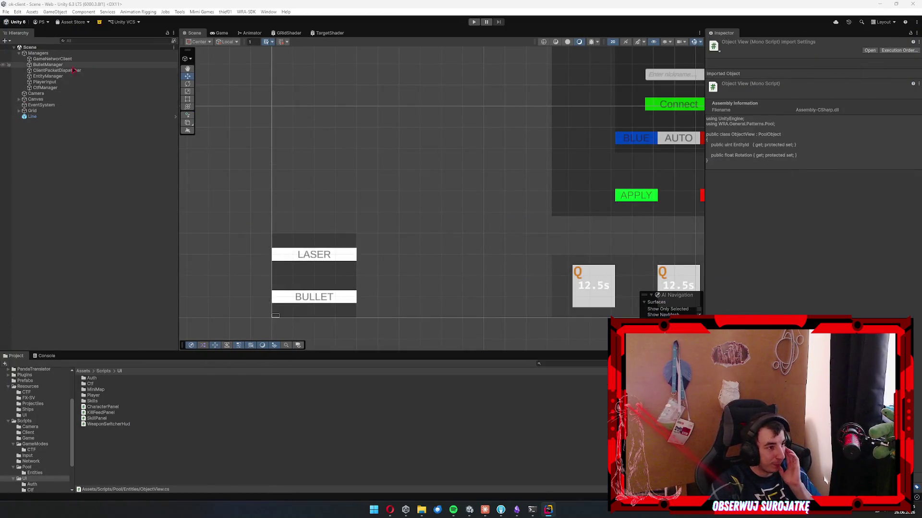
# Open the Canvas's LoginPanel script in Rider and search it for connectPhase.
pyautogui.click(428, 145)
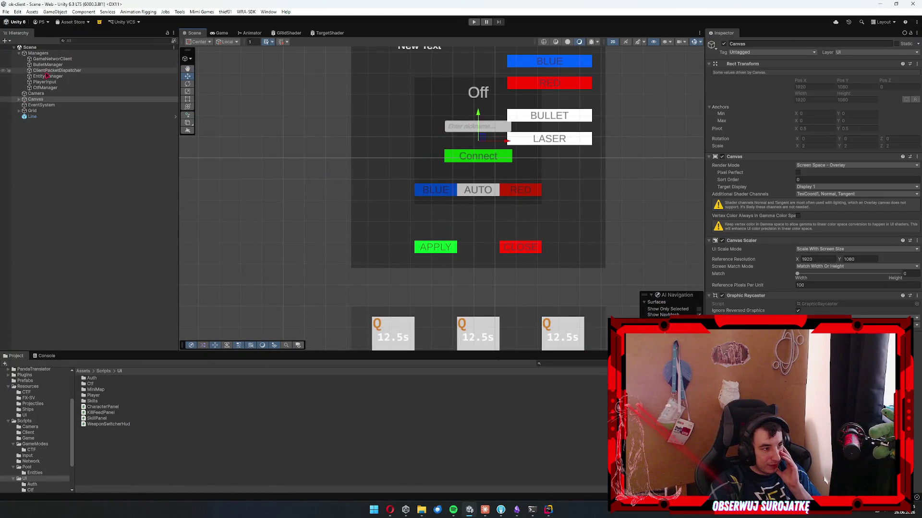
pyautogui.click(18, 99)
pyautogui.click(43, 104)
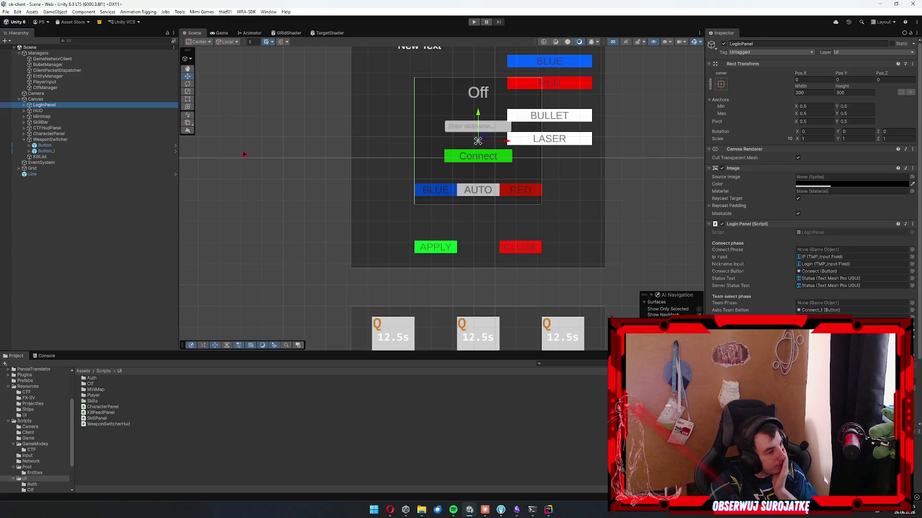
pyautogui.doubleClick(857, 232)
pyautogui.hotkey('ctrl', 'f')
pyautogui.write('connectpha')
pyautogui.press('Escape')
pyautogui.hotkey('ctrl', 'f')
pyautogui.press('Return')
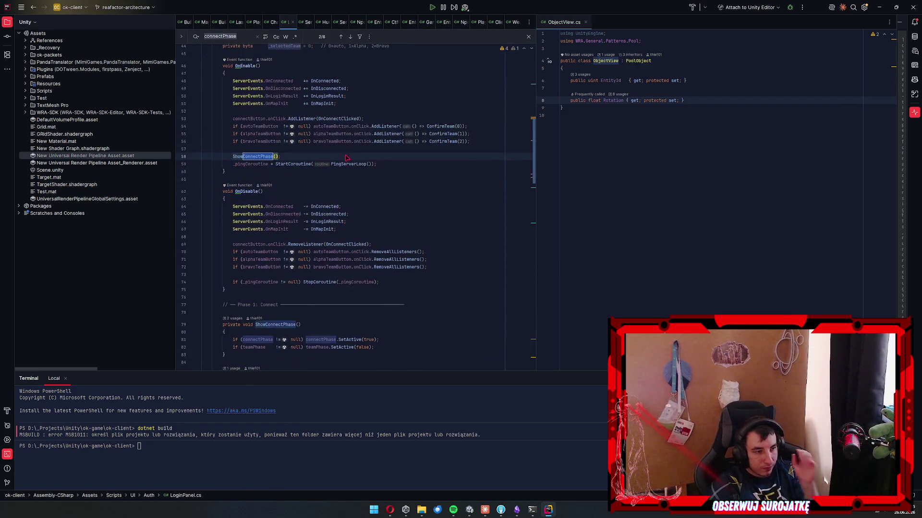
# Back in Unity, clear the Console and start the game in Play mode.
pyautogui.hotkey('alt', 'Tab')
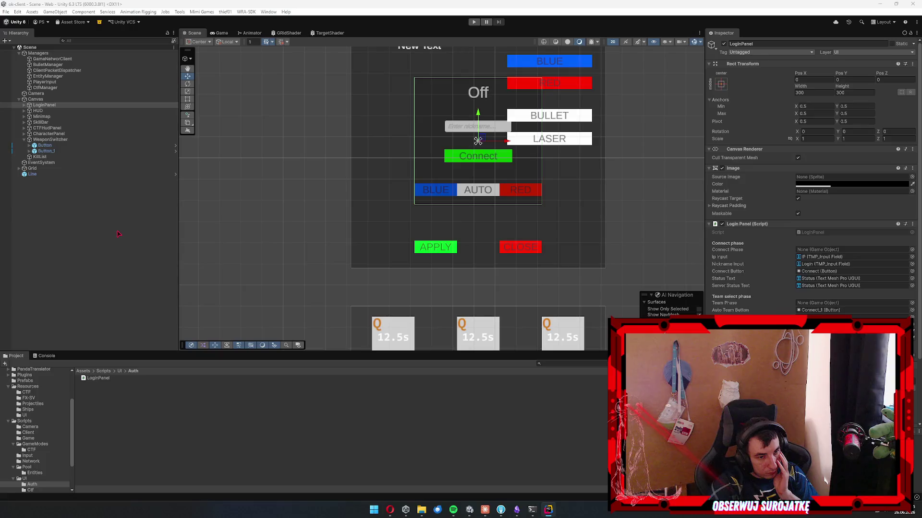
pyautogui.click(14, 363)
pyautogui.click(15, 356)
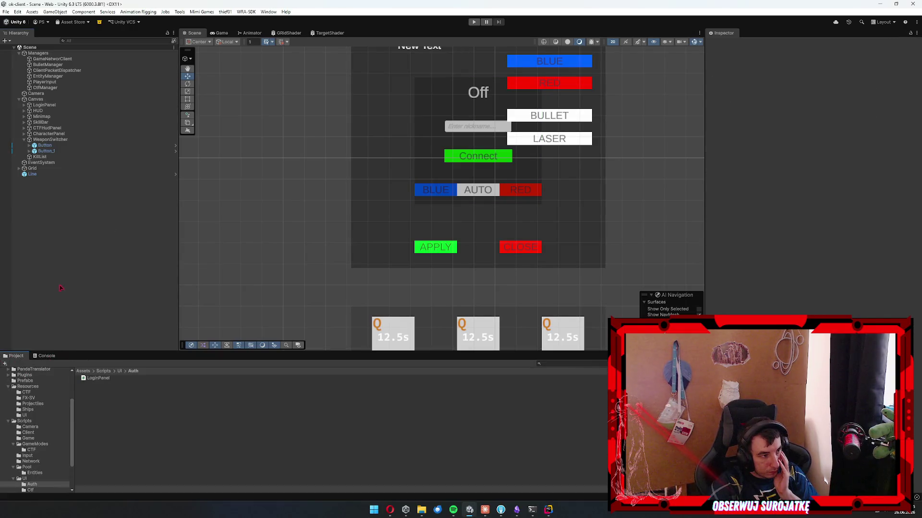
pyautogui.click(474, 22)
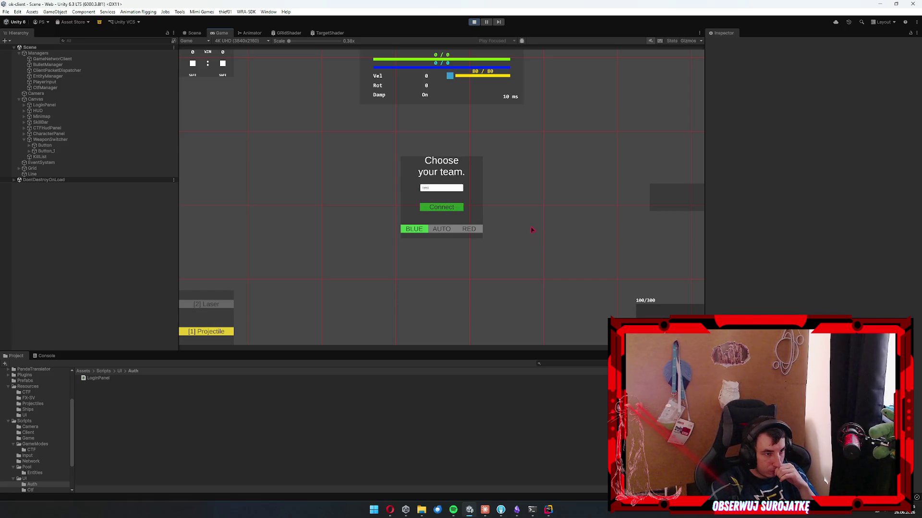
# Join the match, fly the ship, fire projectiles, then switch to Laser and shoot enemy ships.
pyautogui.click(440, 230)
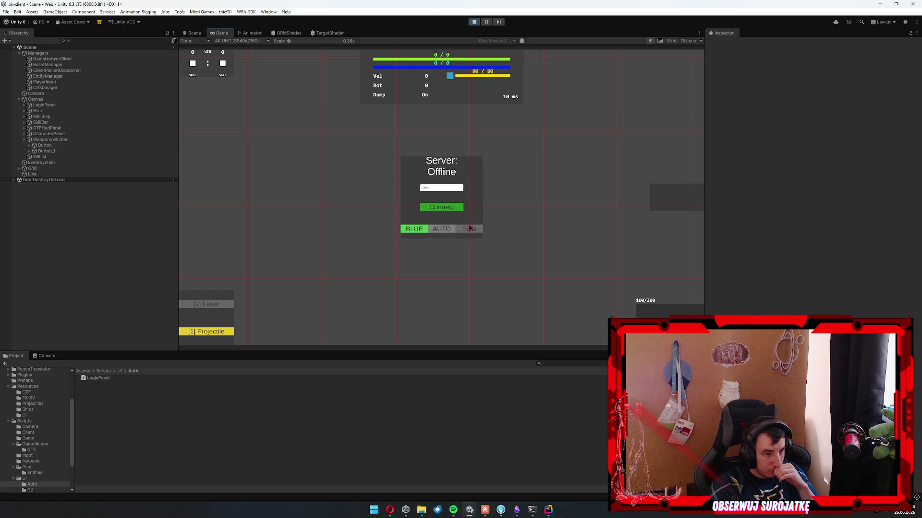
pyautogui.press('w')
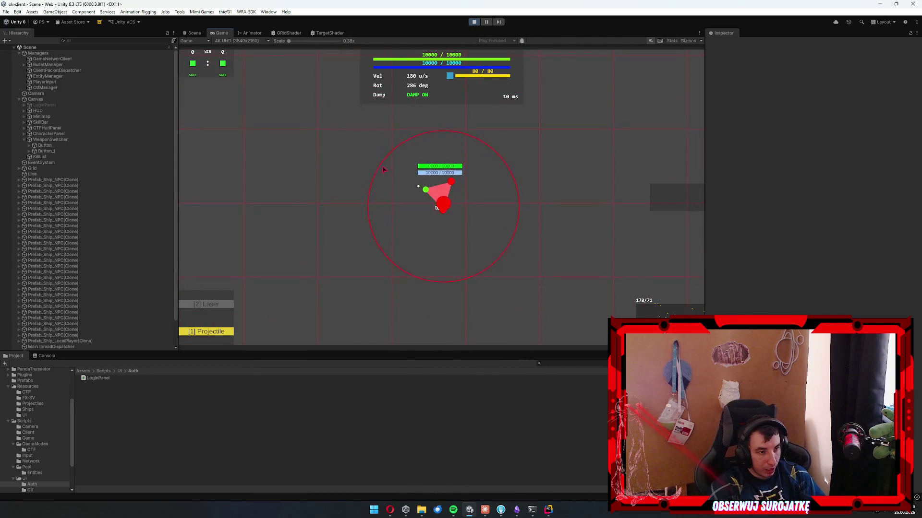
pyautogui.click(355, 202)
pyautogui.press('2')
pyautogui.click(336, 211)
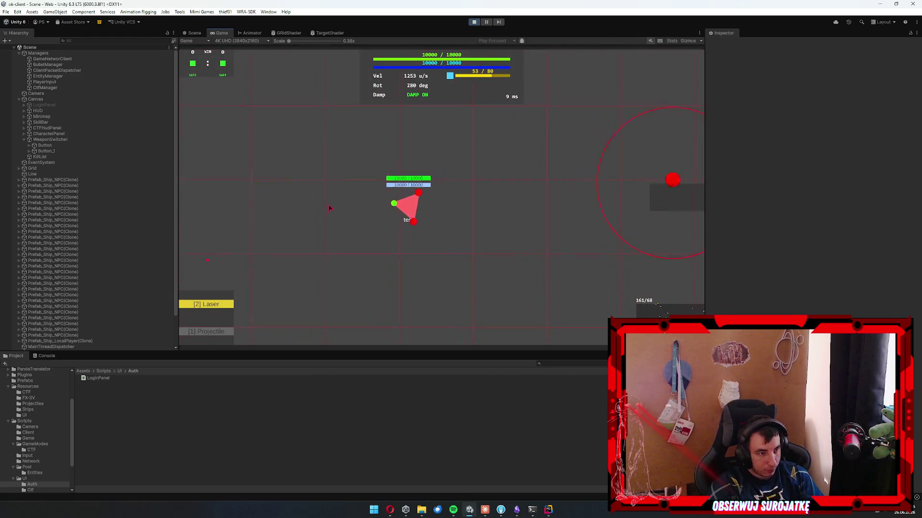
pyautogui.click(360, 221)
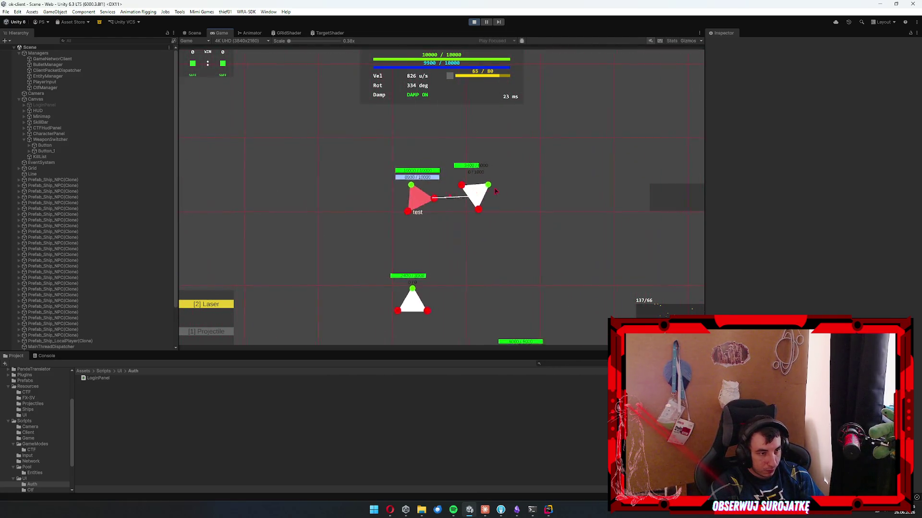
pyautogui.click(544, 274)
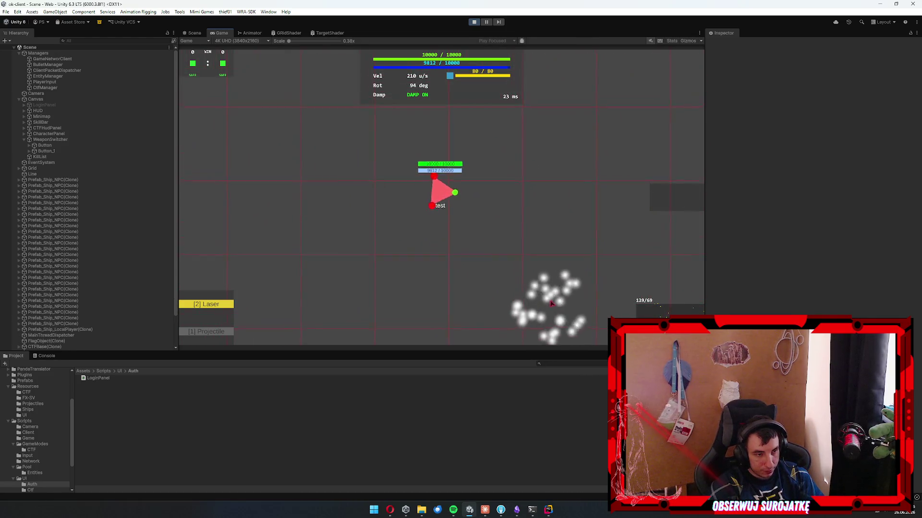
pyautogui.press('space')
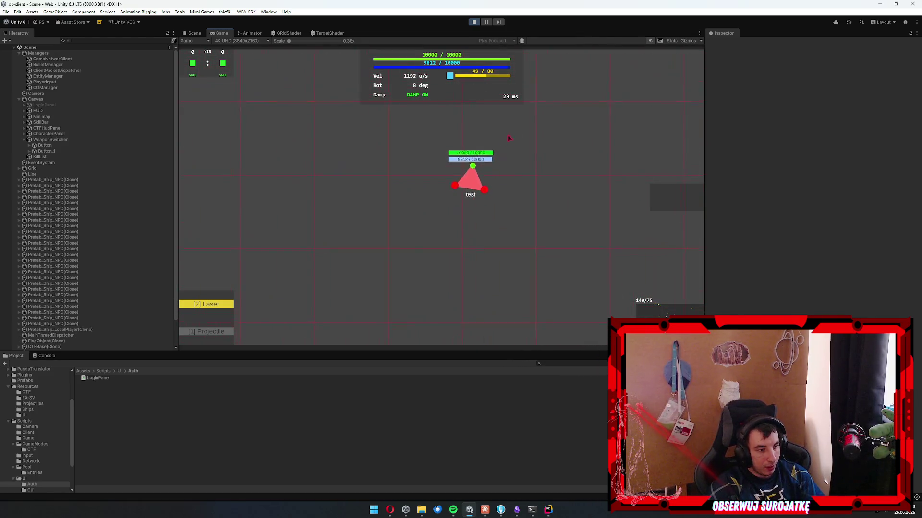
pyautogui.click(223, 126)
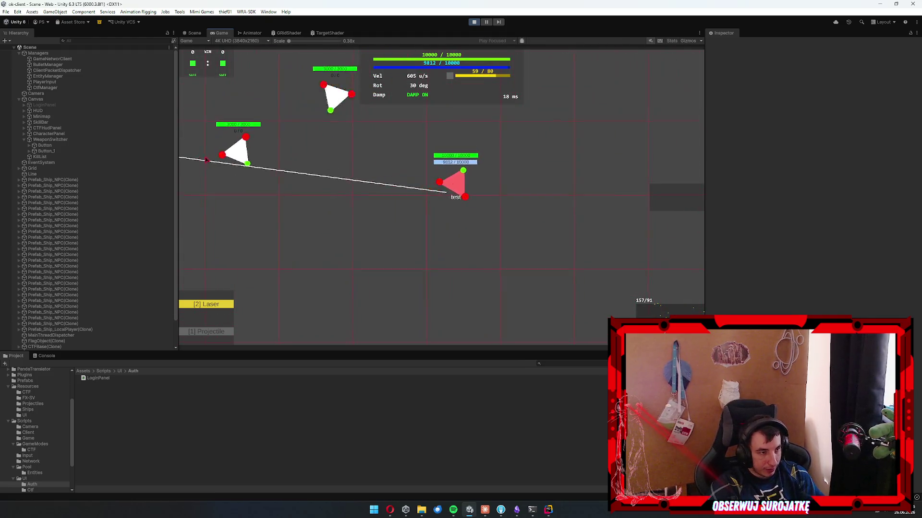
pyautogui.click(240, 163)
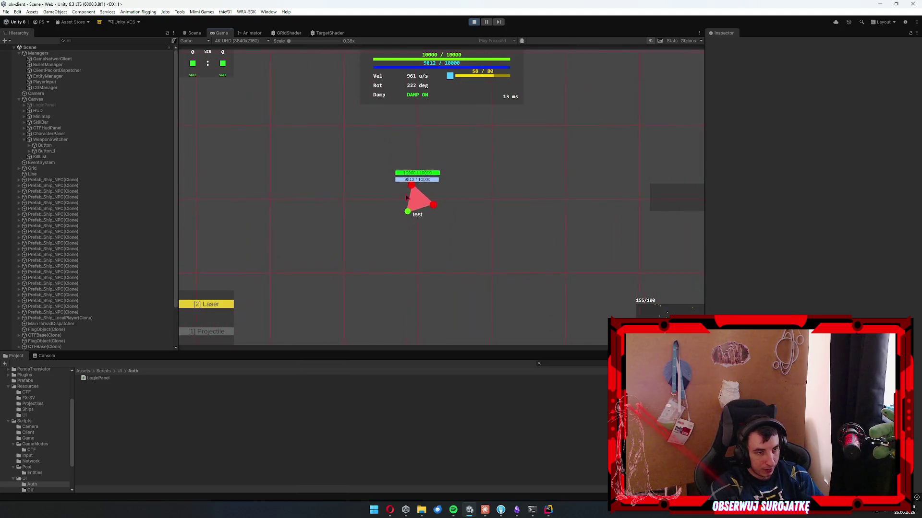
pyautogui.moveTo(309, 175)
pyautogui.mouseDown()
pyautogui.moveTo(336, 129)
pyautogui.moveTo(399, 144)
pyautogui.moveTo(478, 106)
pyautogui.moveTo(634, 67)
pyautogui.moveTo(677, 88)
pyautogui.moveTo(701, 126)
pyautogui.mouseUp()
# Open ship selection and pick BLUE, then stop Play mode and bring LoginPanel.cs forward in Rider.
pyautogui.press('Tab')
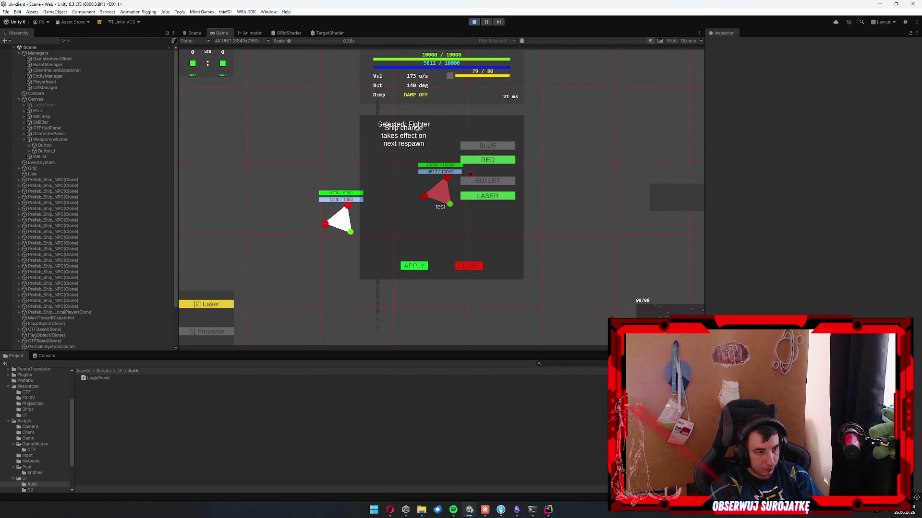
pyautogui.click(494, 149)
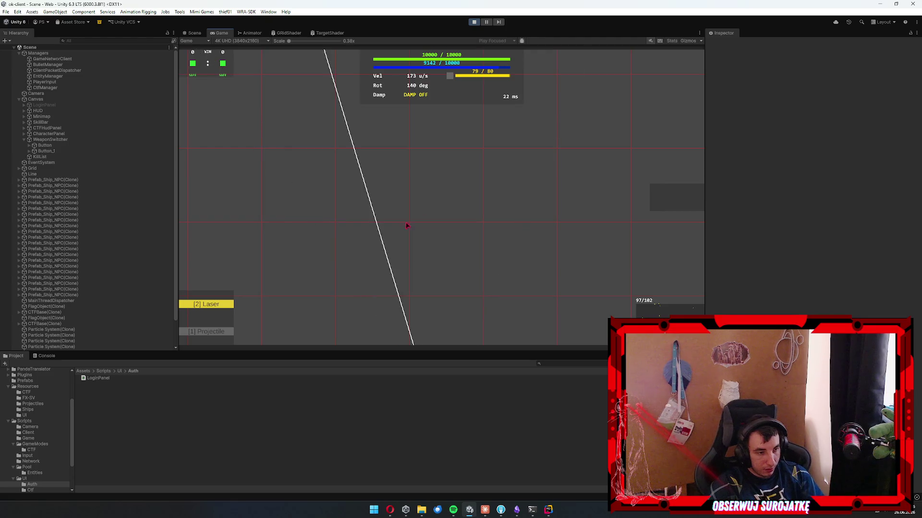
pyautogui.click(474, 22)
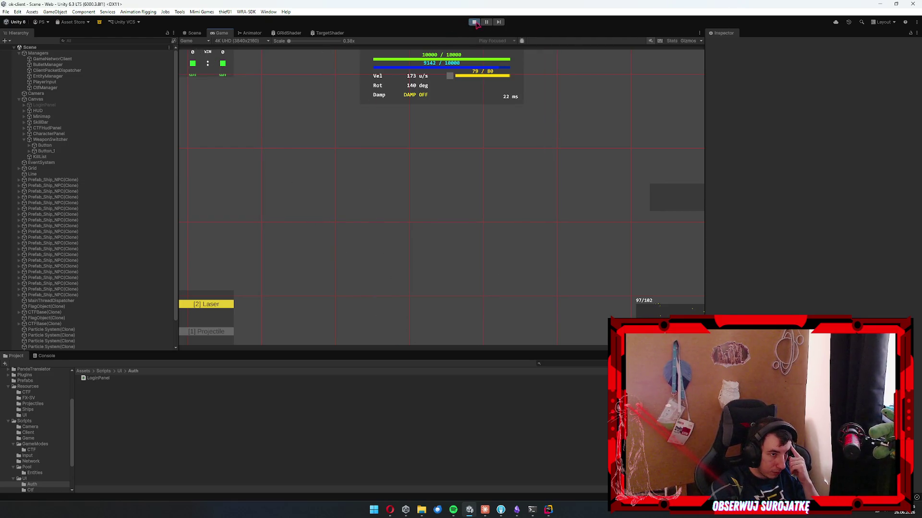
pyautogui.moveTo(548, 511)
pyautogui.click(548, 489)
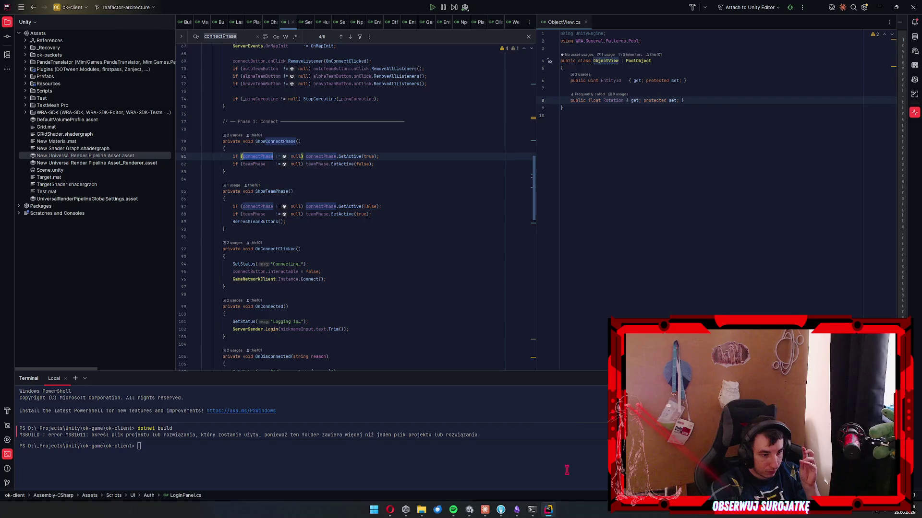
# Start a Claude message 'gracz mi się nie respawnuje' and read the error in Unity's Console.
pyautogui.click(470, 510)
pyautogui.click(485, 510)
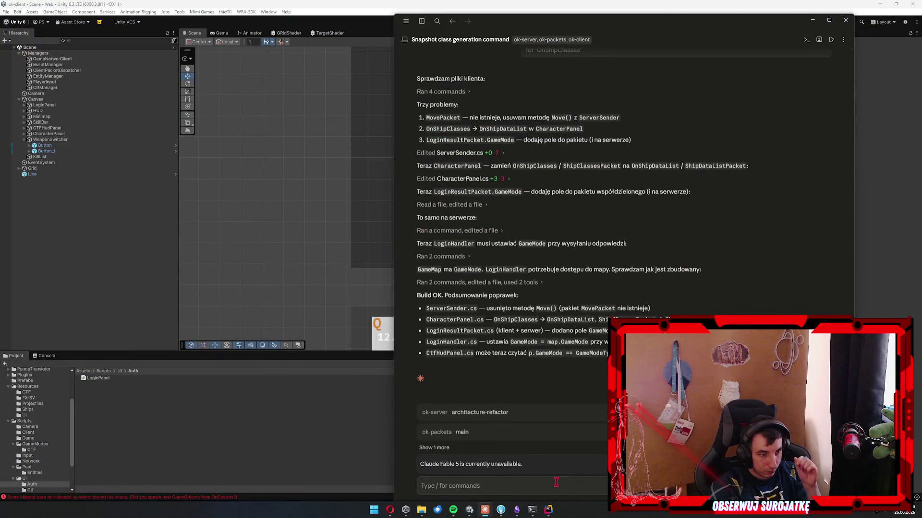
pyautogui.write('gracz mi s')
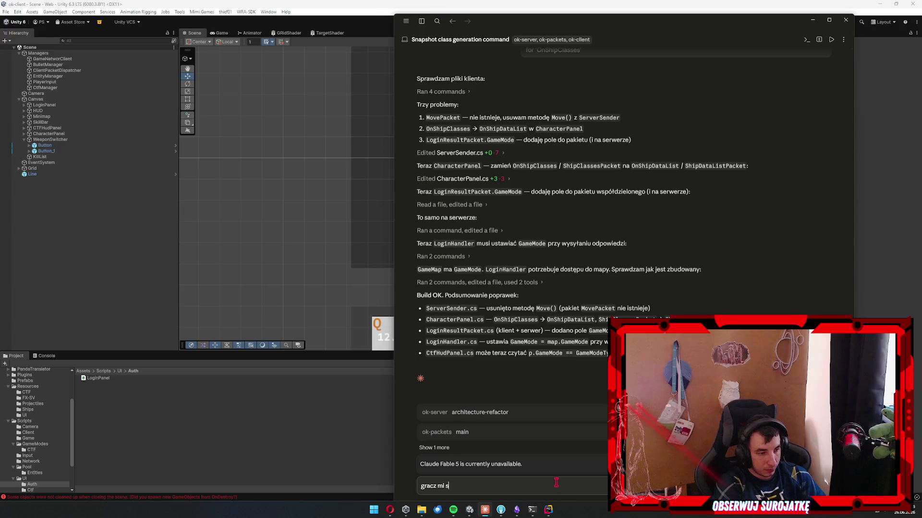
pyautogui.write('ię nie respawnuje')
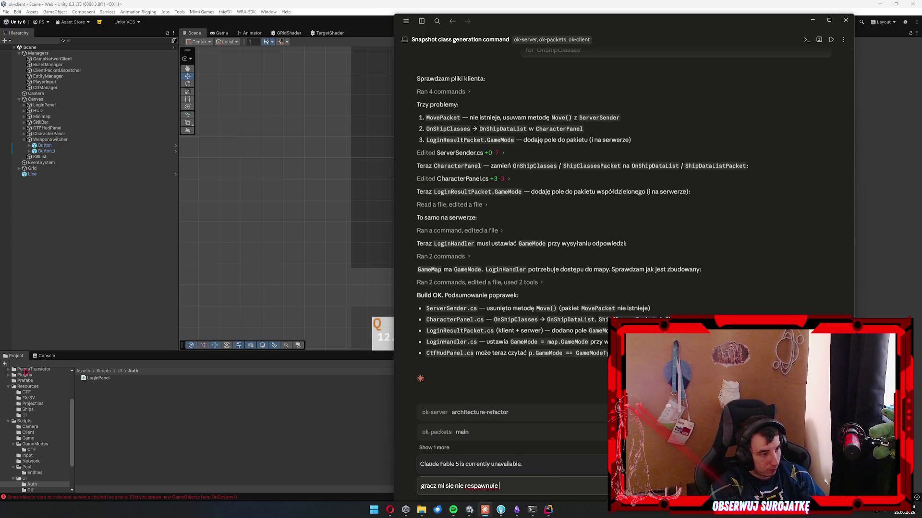
pyautogui.click(48, 356)
pyautogui.click(115, 374)
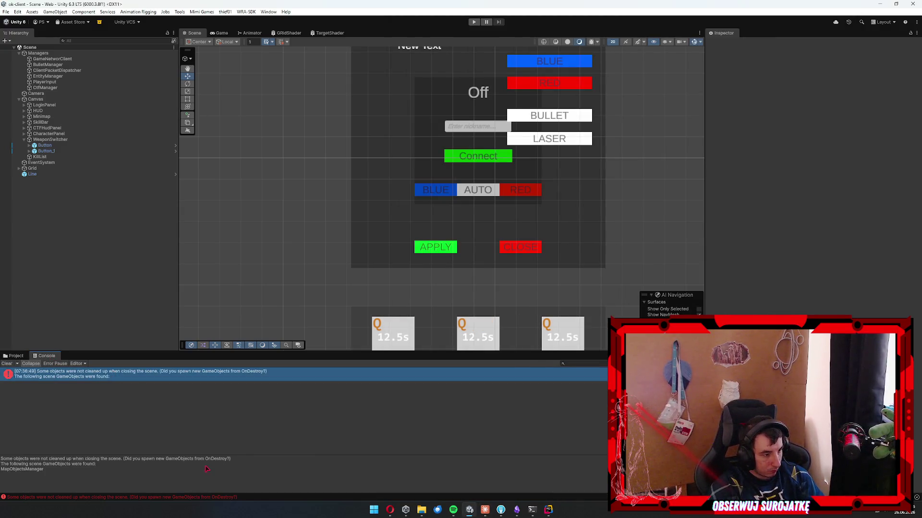
pyautogui.hotkey('alt', 'Tab')
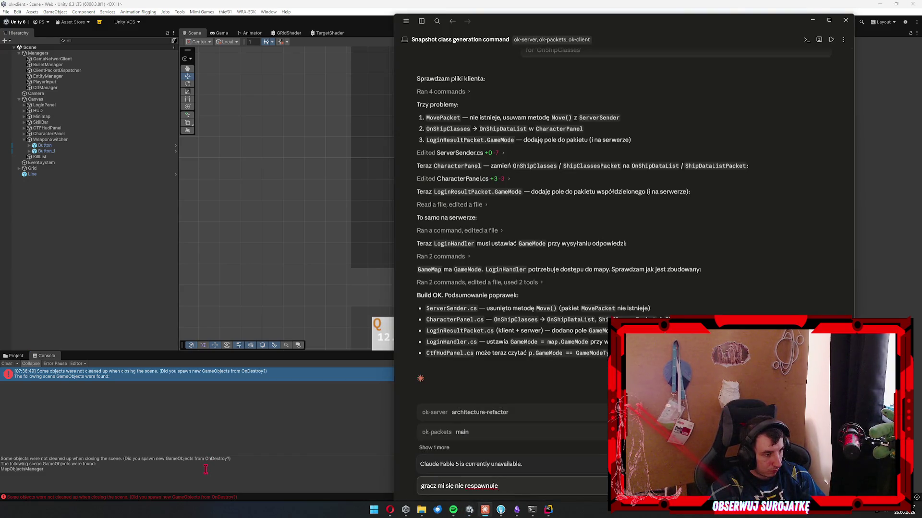
# Finish the respawn question with 'nie wiem czy go nie trzeba' and send it to Claude.
pyautogui.write('mierci? nie wiem czy go nie trzeba')
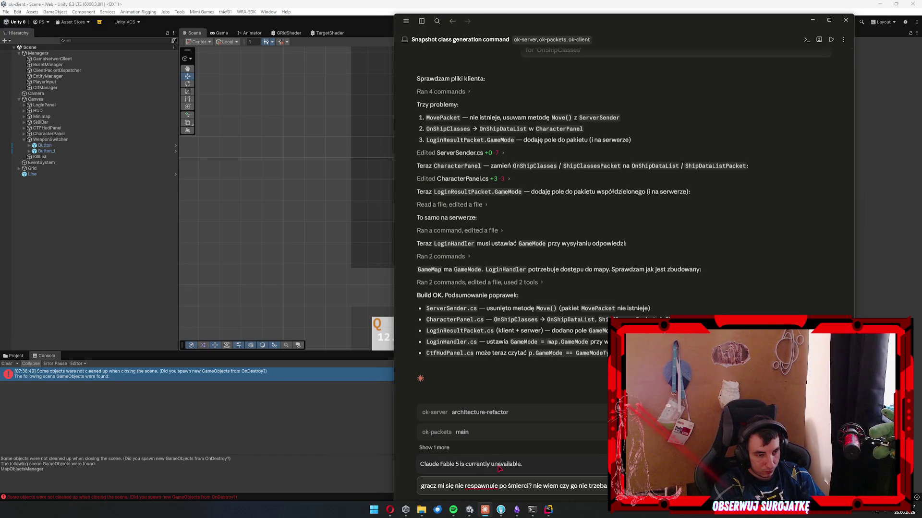
pyautogui.hotkey('ctrl', 'BackSpace')
pyautogui.hotkey('ctrl', 'BackSpace')
pyautogui.hotkey('ctrl', 'BackSpace')
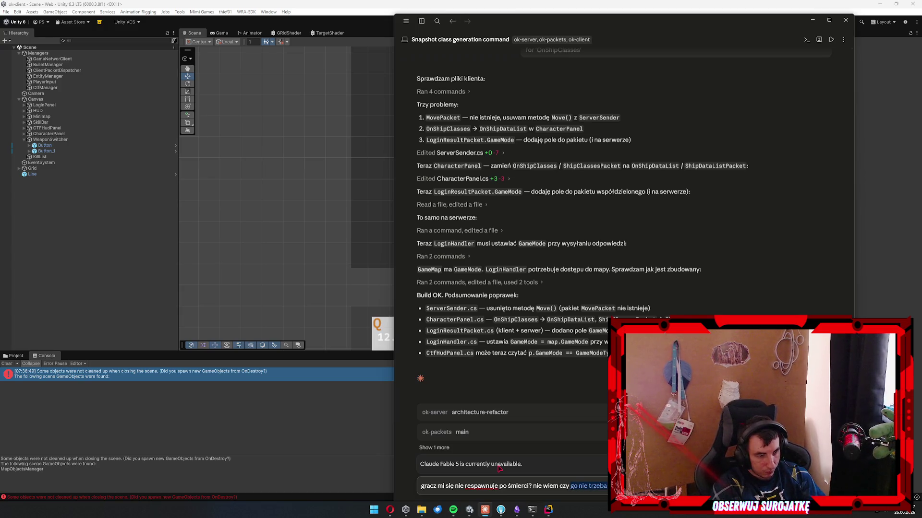
pyautogui.press('BackSpace')
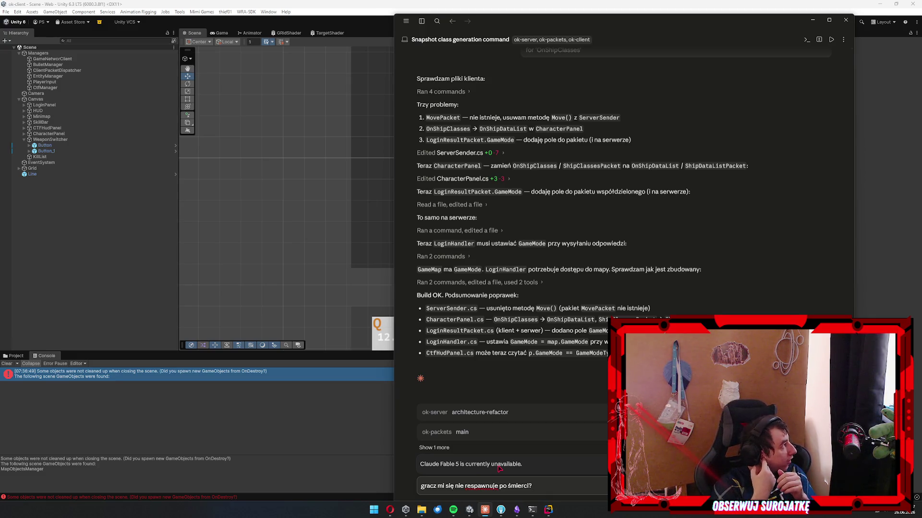
pyautogui.write(' nie wiem czy go nie trzeba')
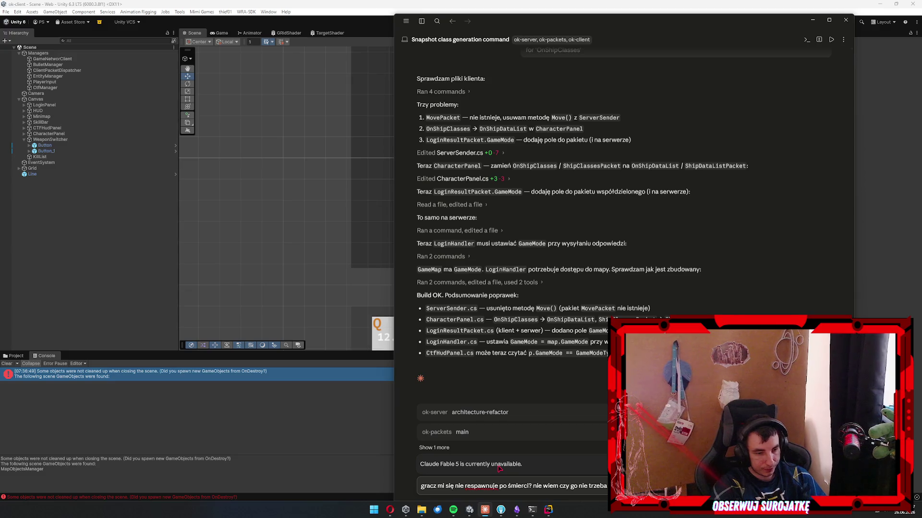
pyautogui.press('Return')
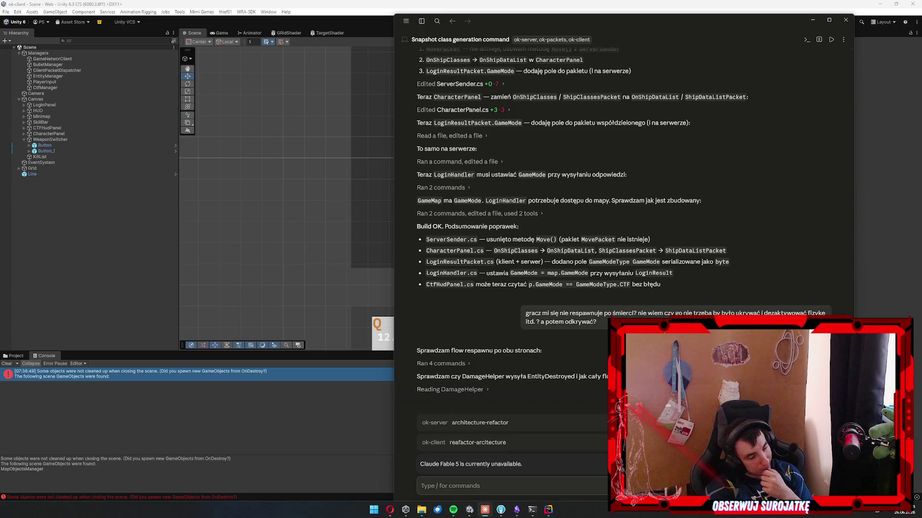
# Switch to Fork to review ok-client's unstaged ok-packets submodule change.
pyautogui.click(500, 510)
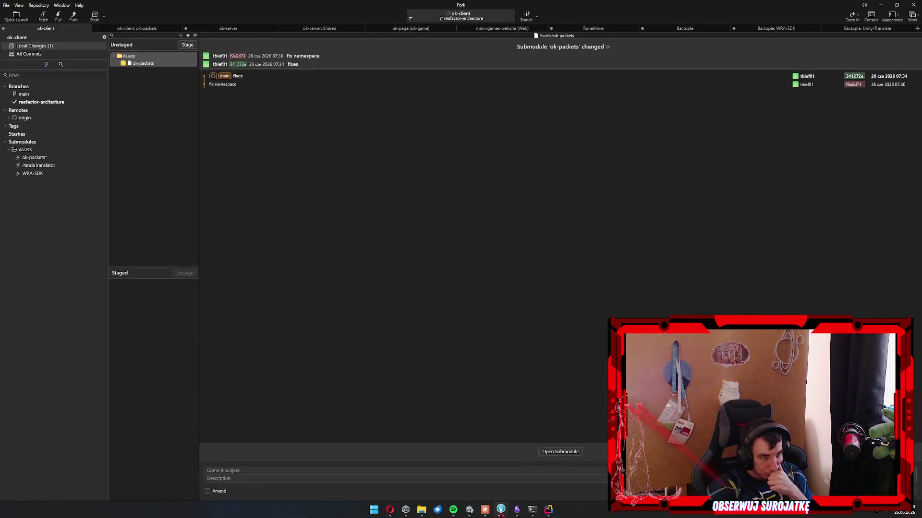
pyautogui.click(500, 510)
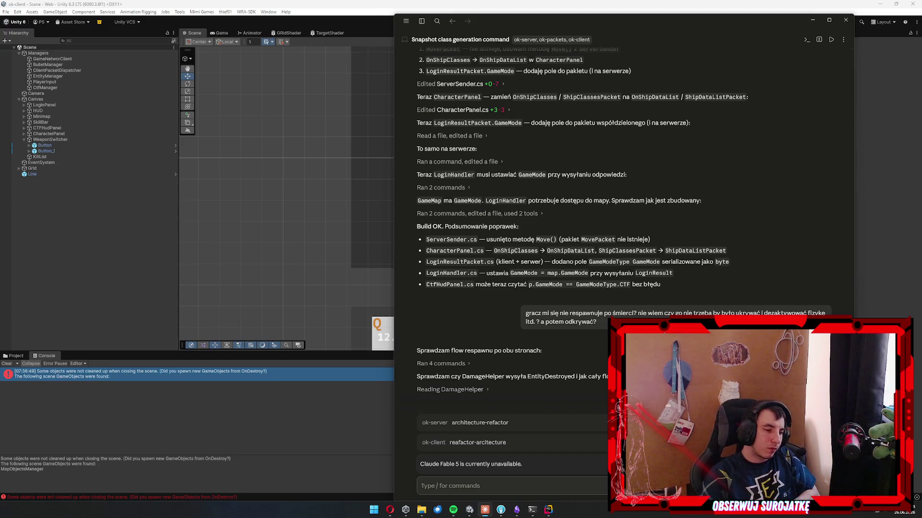
pyautogui.rightClick(527, 349)
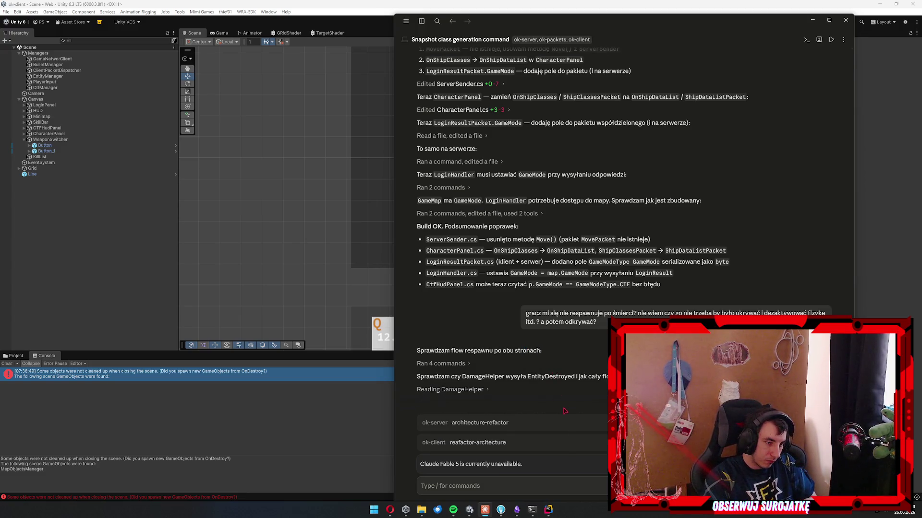
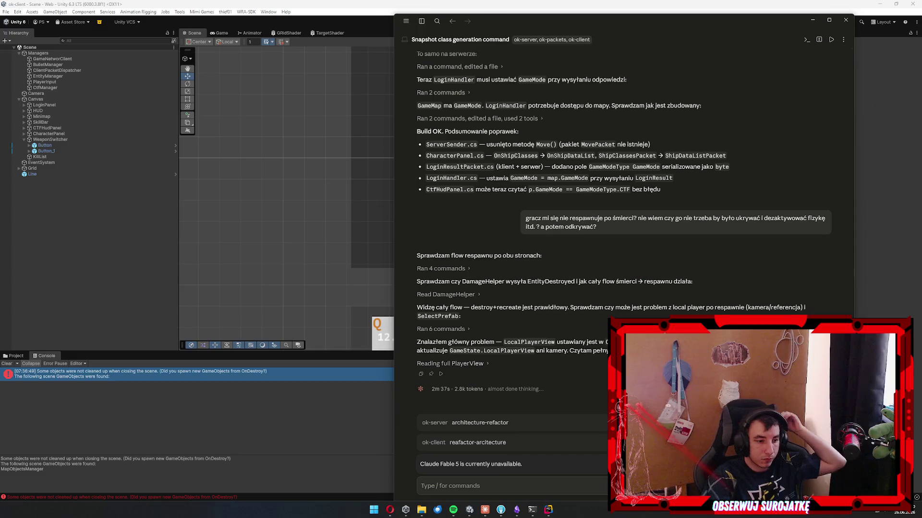
# Switch from Claude to the Skille pod AI note in Obsidian.
pyautogui.click(517, 512)
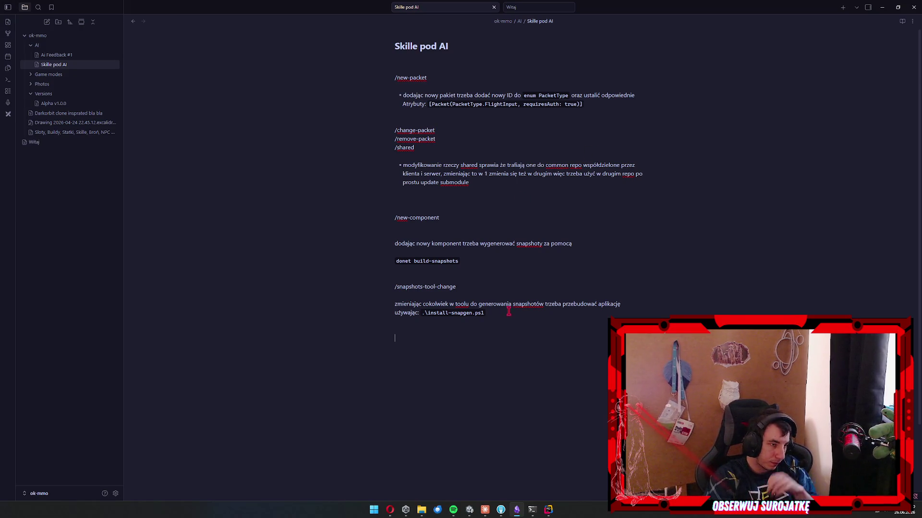
# Click below the Skille pod AI note's last paragraph, then return to the Claude respawn chat.
pyautogui.click(497, 326)
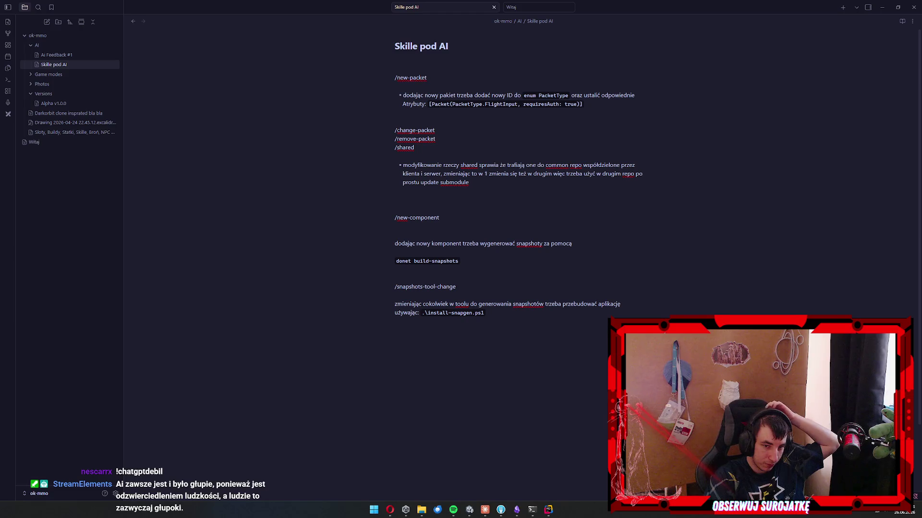
pyautogui.click(592, 343)
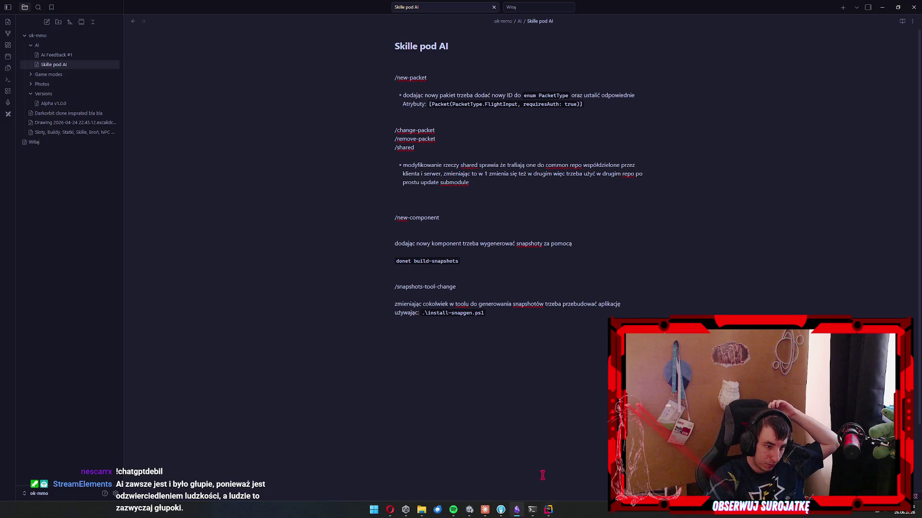
pyautogui.click(485, 510)
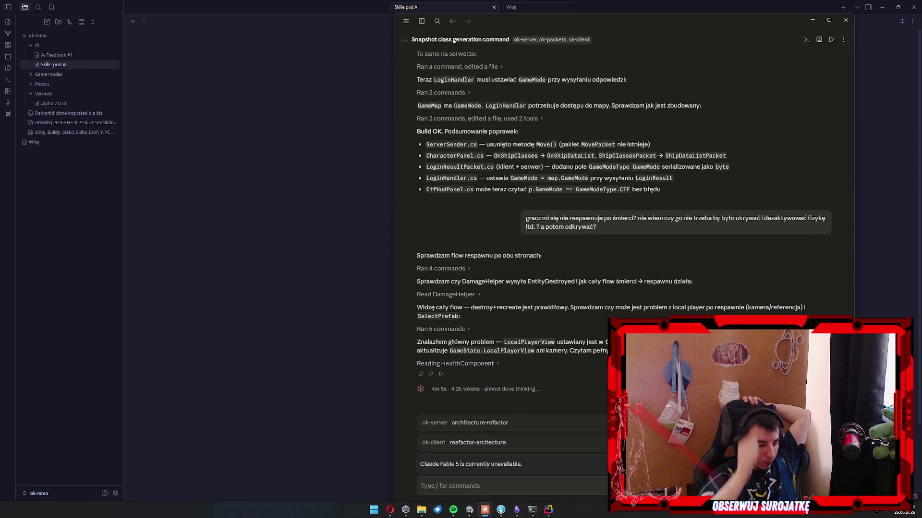
# In ok-server, close other tabs so only PingPacket.cs and GameMap.cs stay open.
pyautogui.hotkey('alt', 'Tab')
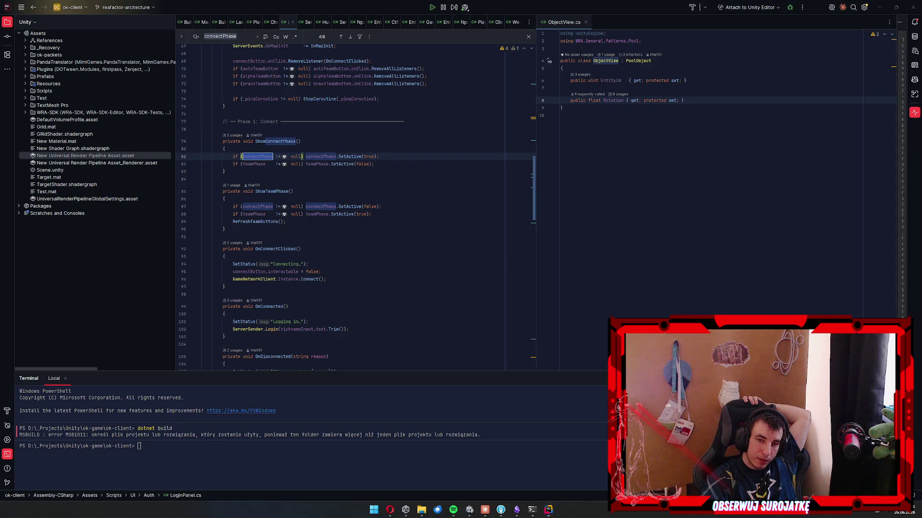
pyautogui.hotkey('alt', 'Tab')
pyautogui.rightClick(290, 22)
pyautogui.click(303, 36)
pyautogui.rightClick(656, 22)
pyautogui.click(689, 36)
# Open AvailableSkillsPacket.cs from the S2C packets folder and review where Skills is used.
pyautogui.scroll(-10, 120, 198)
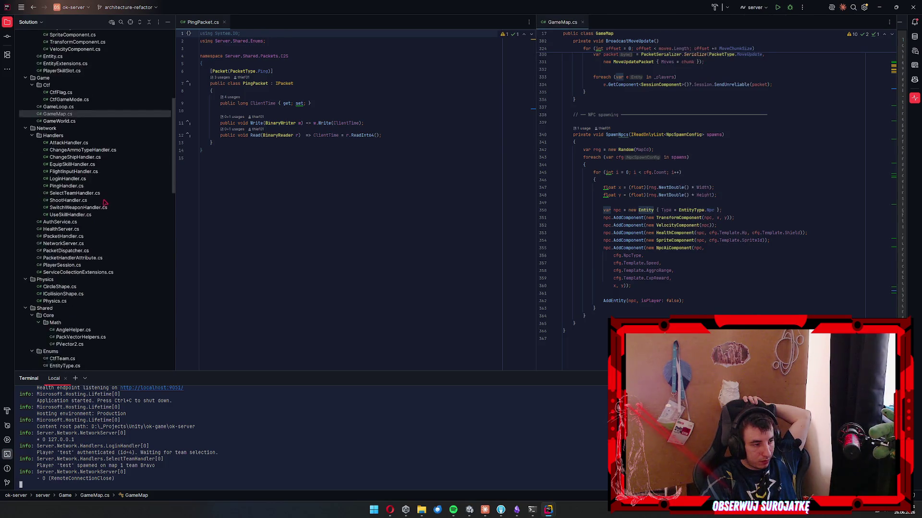
pyautogui.scroll(-10, 111, 199)
pyautogui.click(78, 219)
pyautogui.scroll(-5, 79, 221)
pyautogui.click(94, 272)
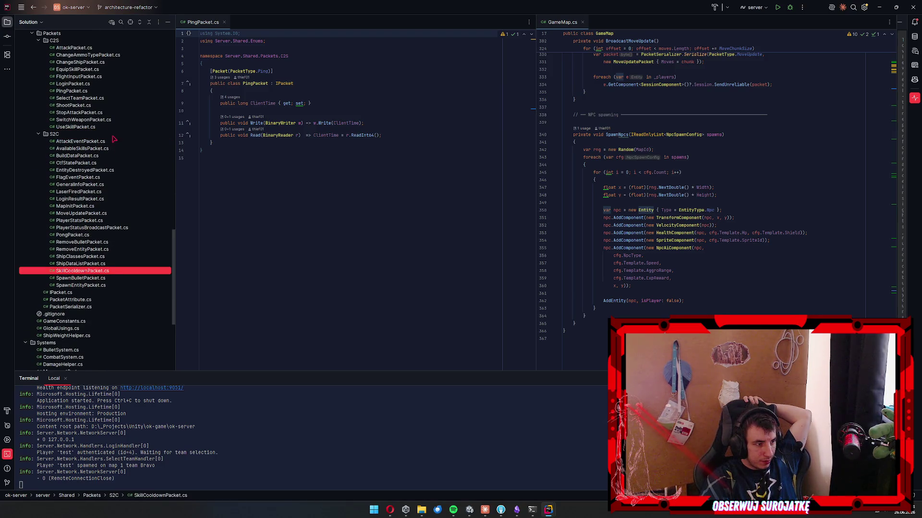
pyautogui.doubleClick(96, 149)
pyautogui.scroll(-2, 728, 133)
pyautogui.scroll(2, 727, 134)
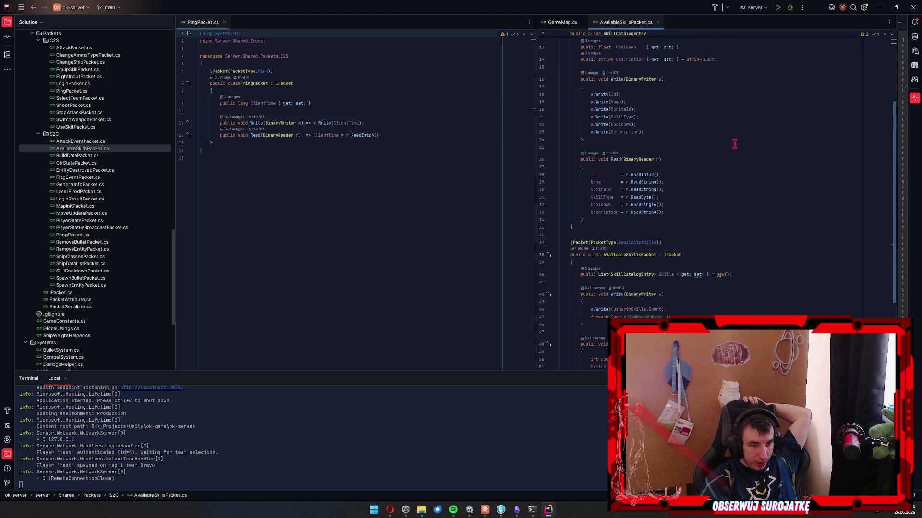
pyautogui.scroll(-3, 674, 202)
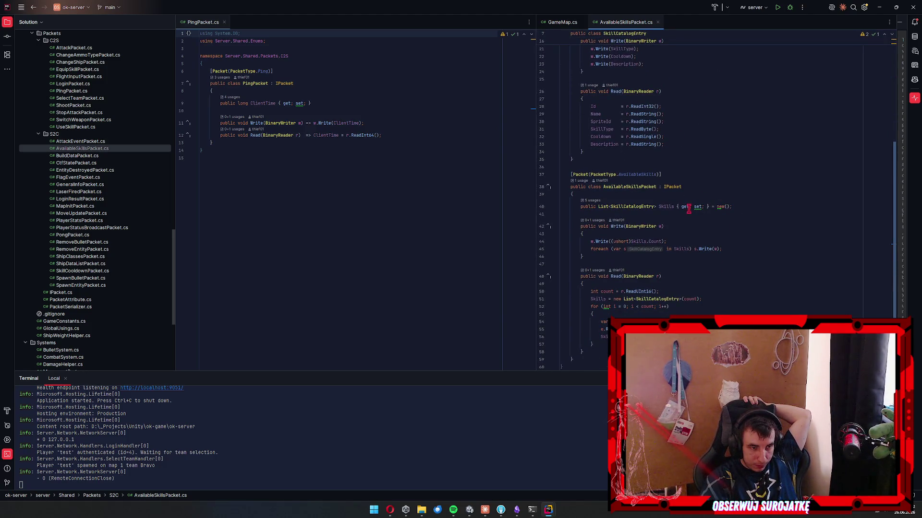
pyautogui.moveTo(665, 229)
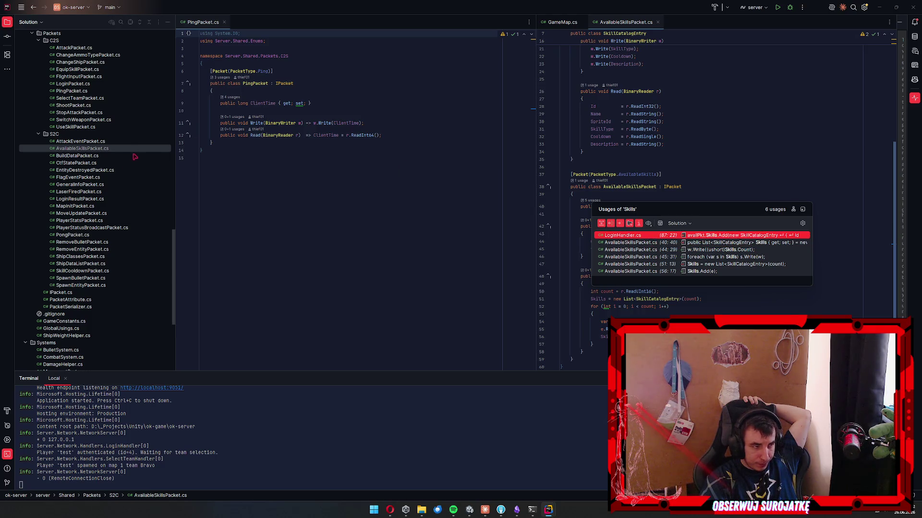
pyautogui.scroll(10, 139, 158)
pyautogui.scroll(6, 152, 195)
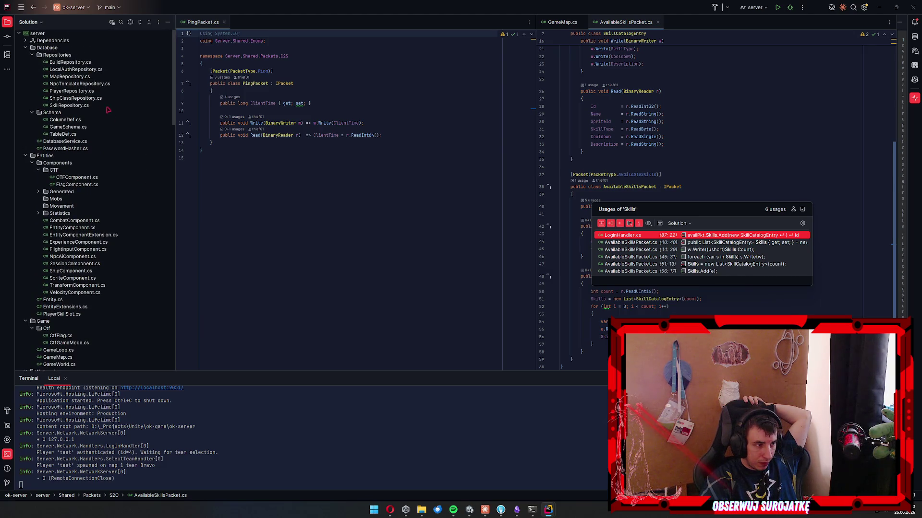
# Open SkillRepository.cs and review the SkillDefinition fields like Description and Cooldown.
pyautogui.doubleClick(70, 105)
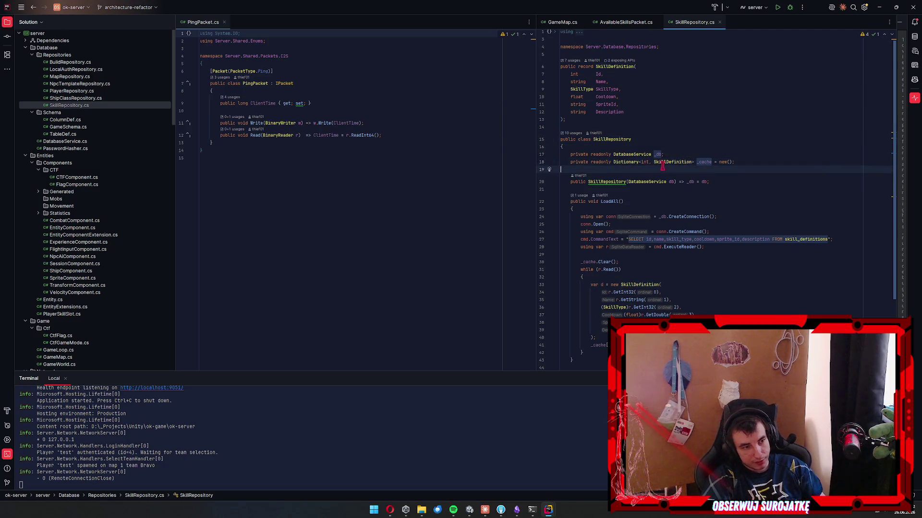
pyautogui.click(645, 112)
pyautogui.click(645, 91)
pyautogui.click(638, 98)
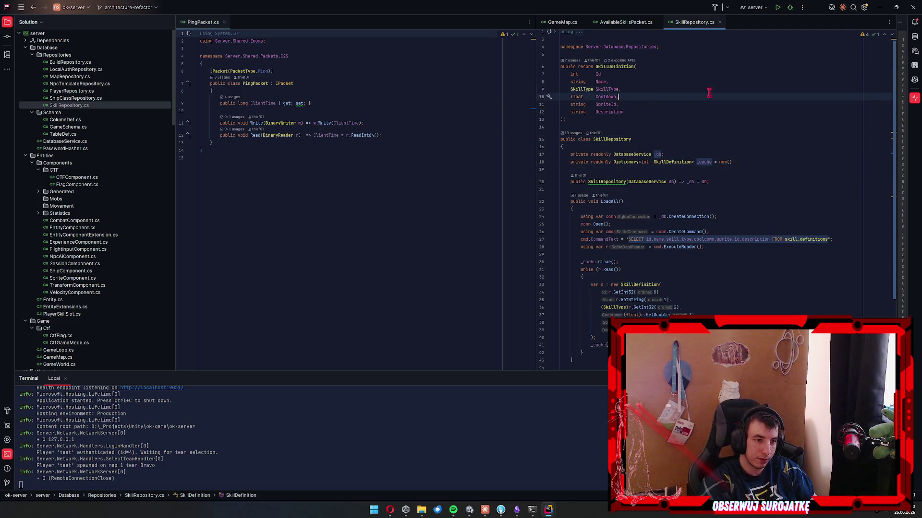
pyautogui.scroll(-4, 751, 202)
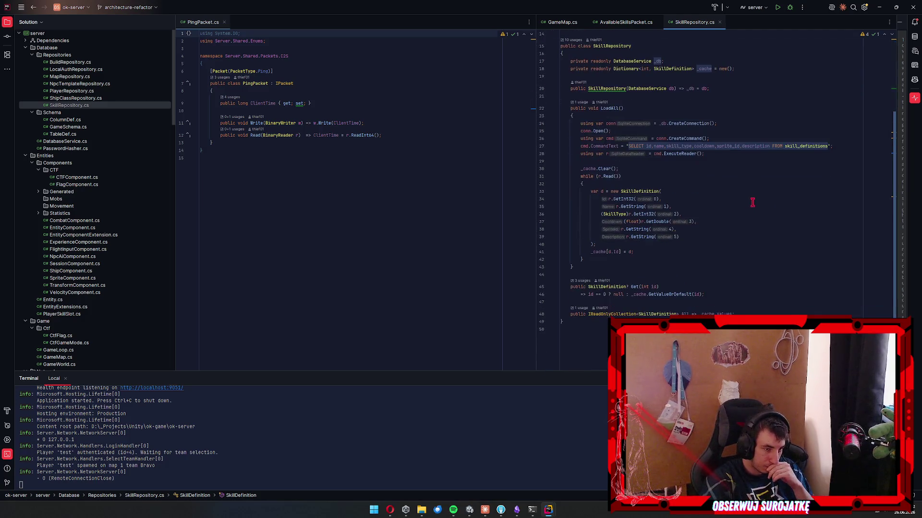
pyautogui.scroll(-3, 67, 280)
pyautogui.scroll(-10, 67, 279)
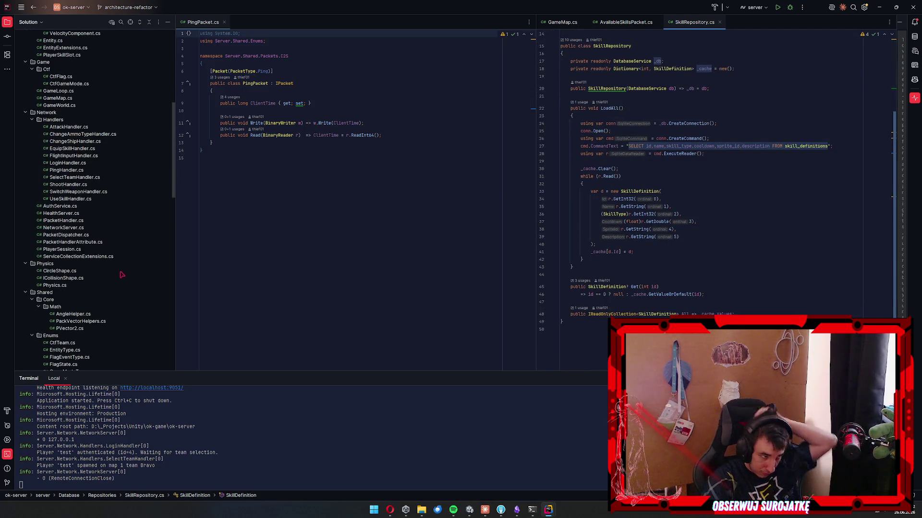
pyautogui.scroll(-18, 108, 280)
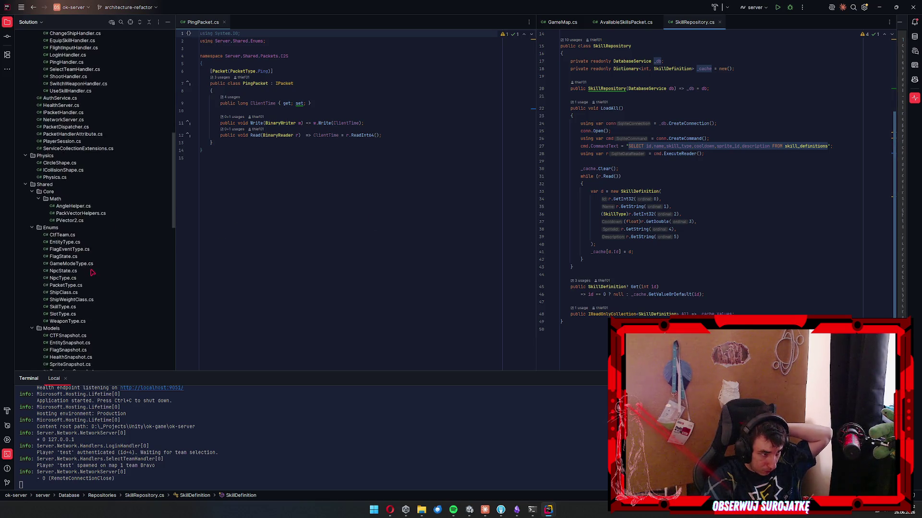
pyautogui.scroll(-6, 109, 280)
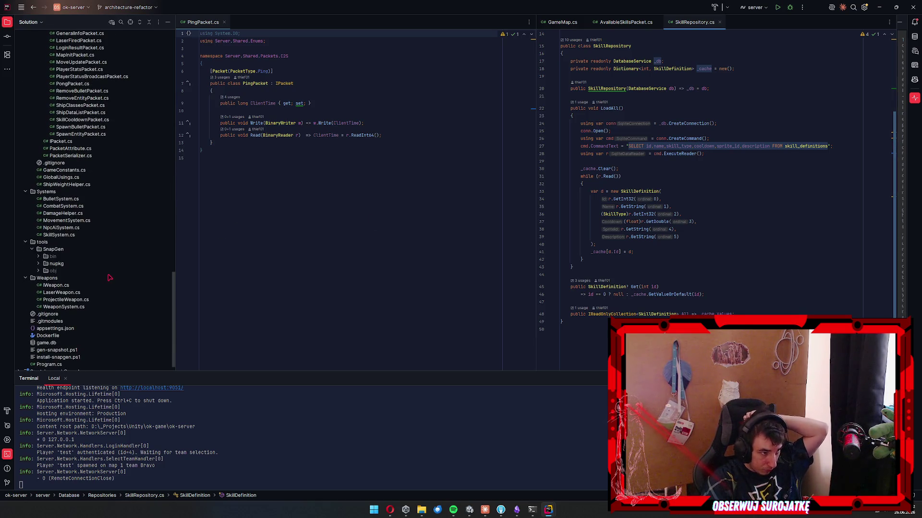
# Open SkillSystem.cs to check ApplySkillEffect, then return to the Claude chat.
pyautogui.doubleClick(58, 234)
pyautogui.scroll(-10, 772, 238)
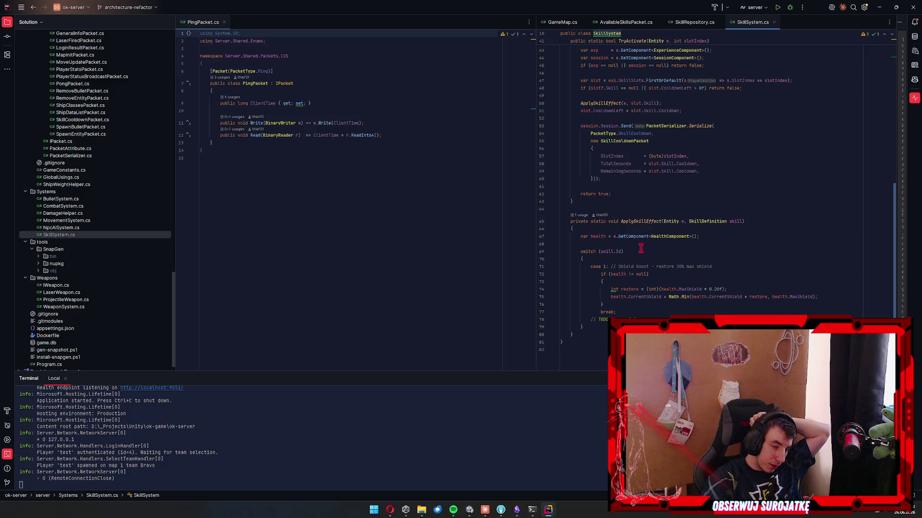
pyautogui.click(572, 334)
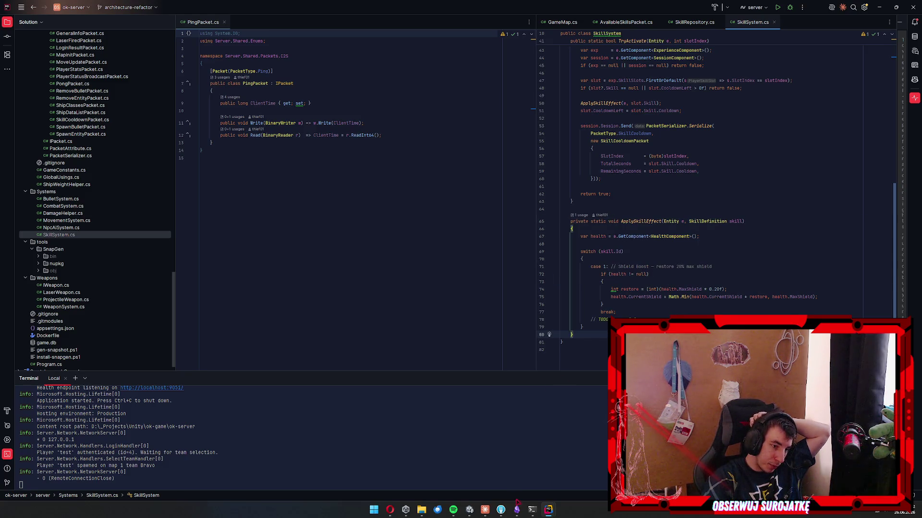
pyautogui.click(517, 510)
pyautogui.click(517, 510)
pyautogui.click(484, 510)
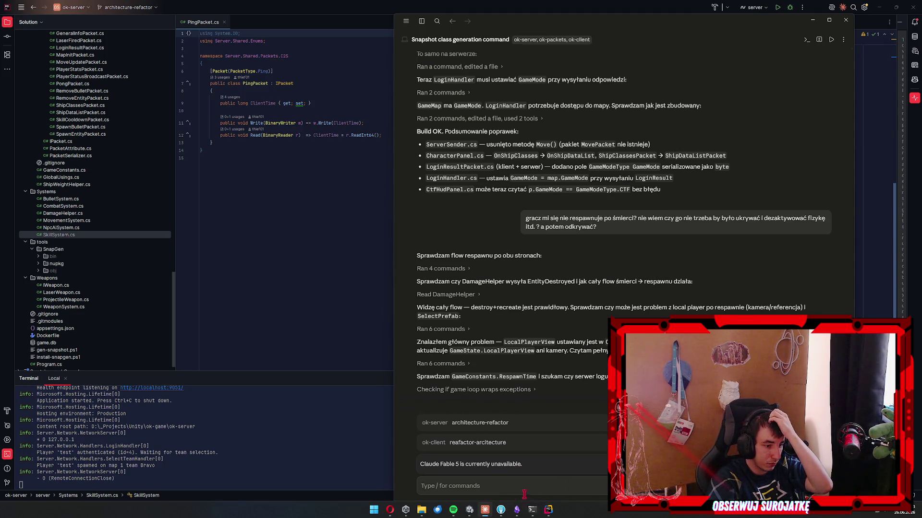
# In Unity's Project panel, browse the ok-packets Core, Enums and Models folders.
pyautogui.click(469, 510)
pyautogui.click(15, 356)
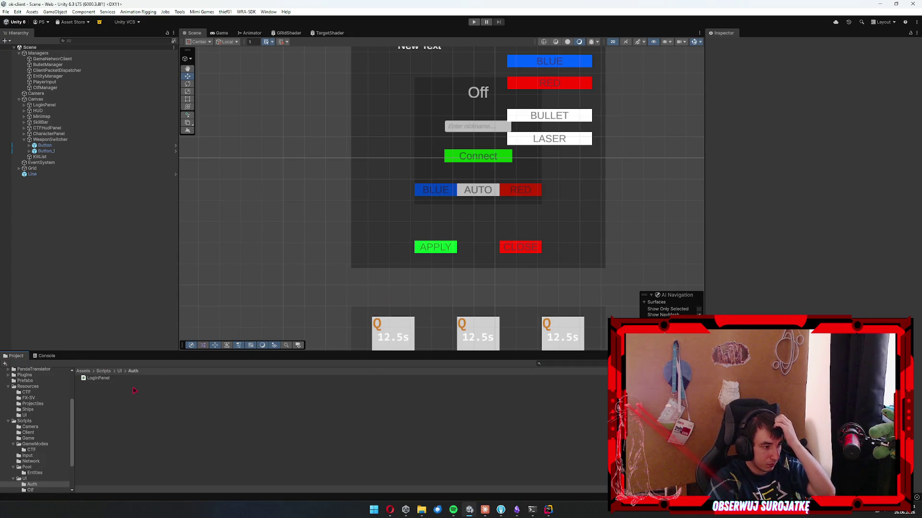
pyautogui.scroll(5, 36, 422)
pyautogui.click(27, 399)
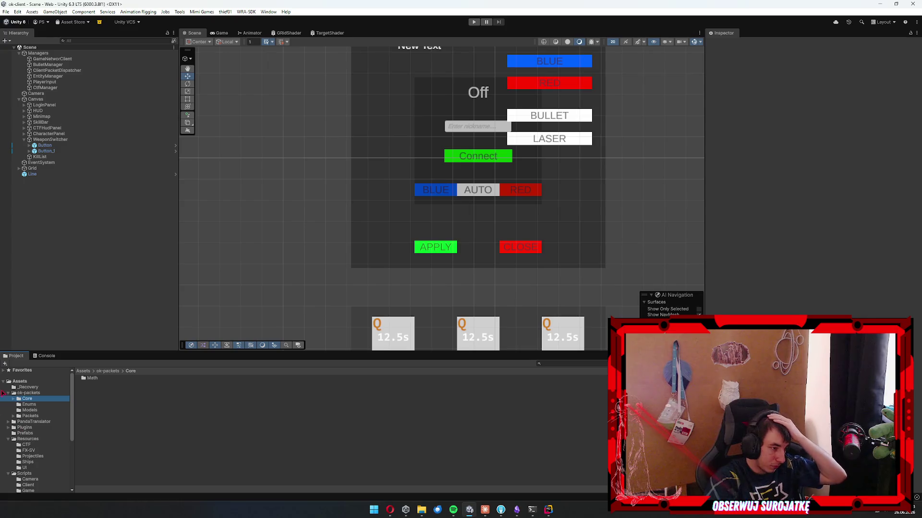
pyautogui.click(30, 405)
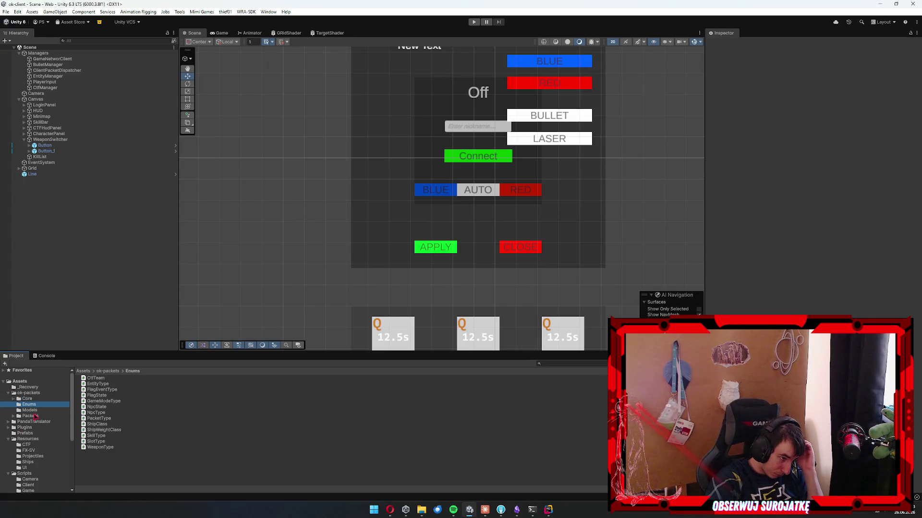
pyautogui.click(35, 416)
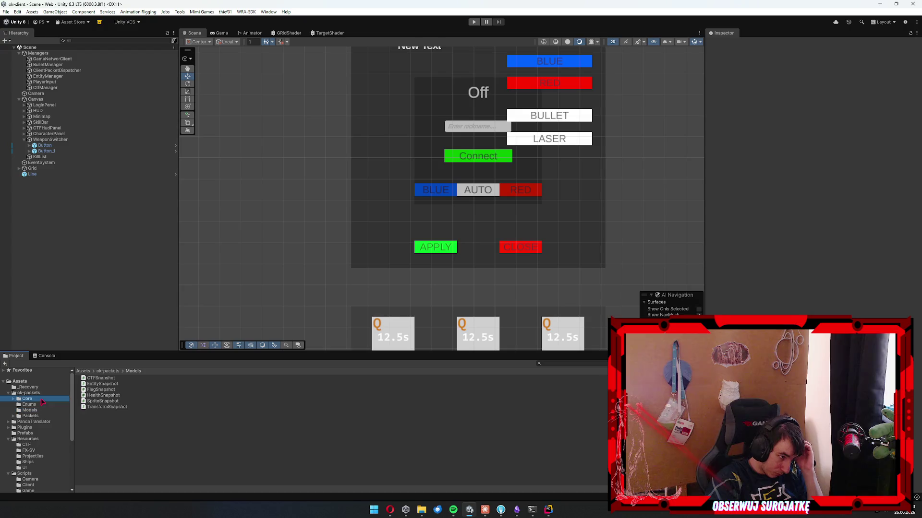
pyautogui.click(41, 406)
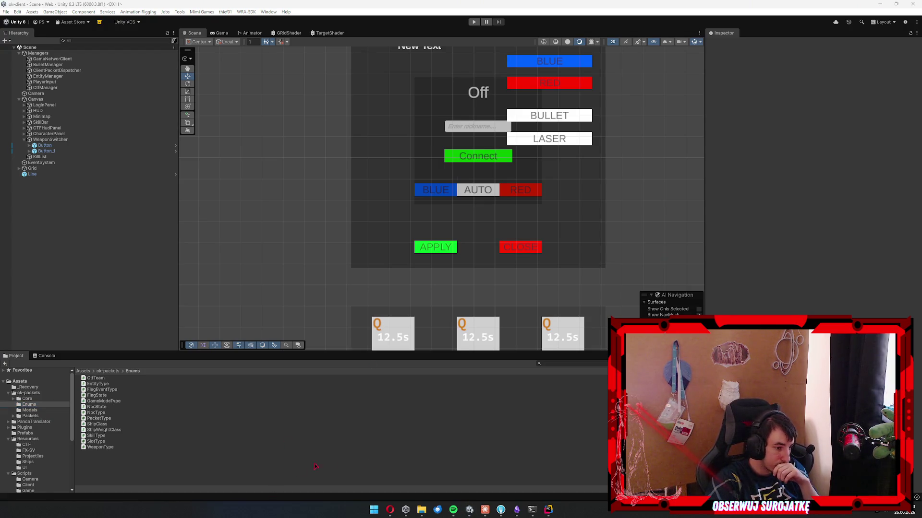
# Bring the Claude chat over Unity to read its respawn explanation.
pyautogui.click(485, 510)
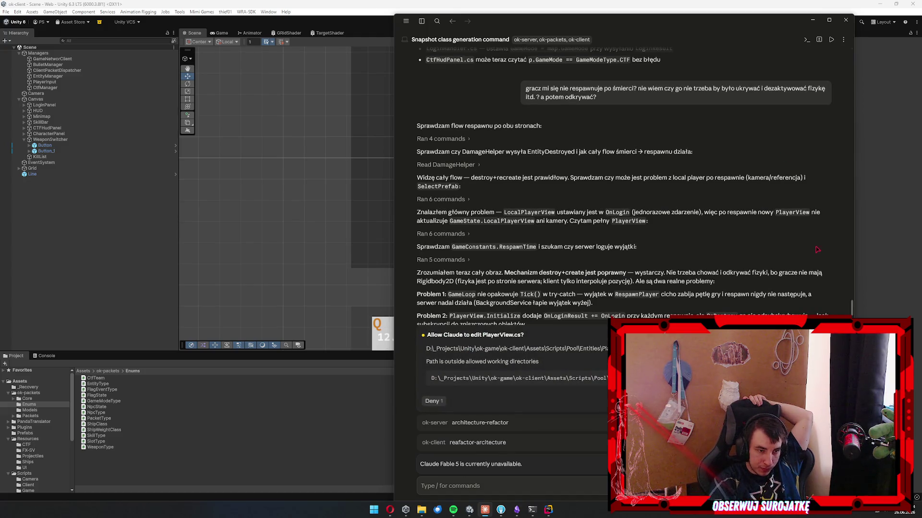
# Approve Claude's PlayerView.cs edit, build check and PowerShell commands, and copy the suggested code.
pyautogui.press('Escape')
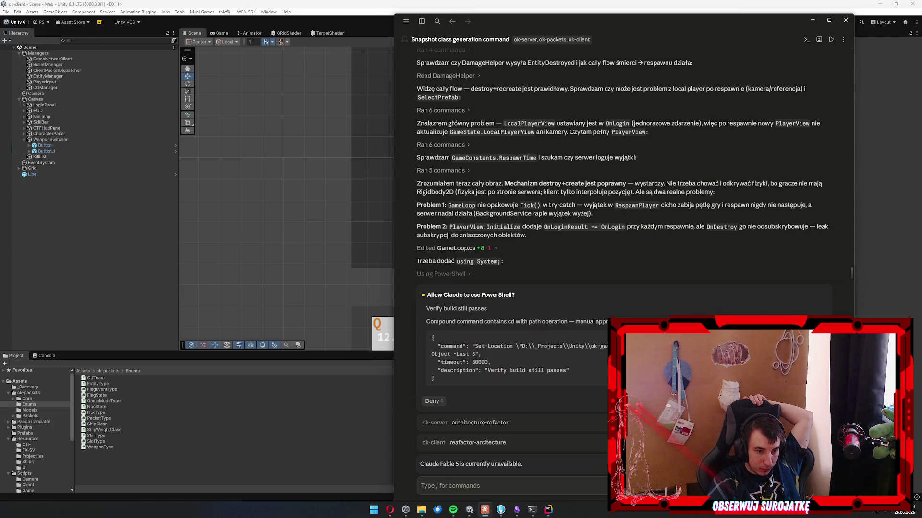
pyautogui.press('Escape')
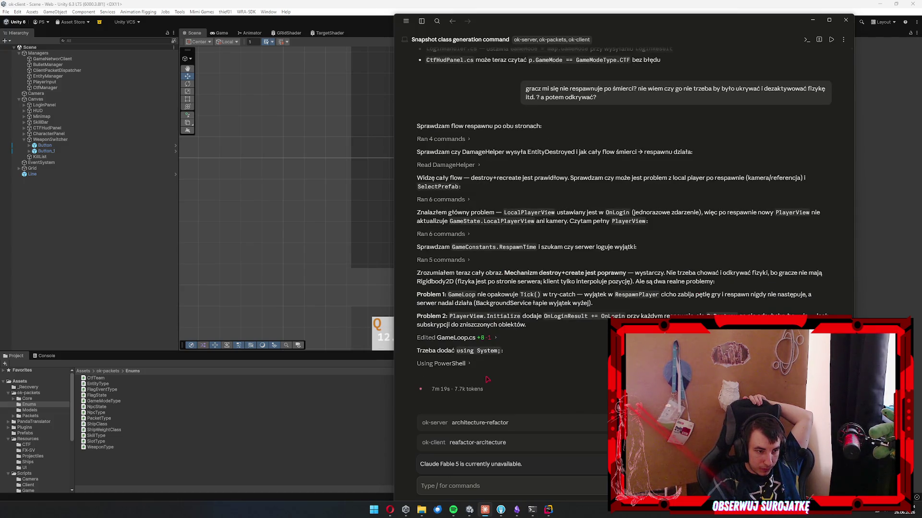
pyautogui.rightClick(484, 352)
pyautogui.click(509, 357)
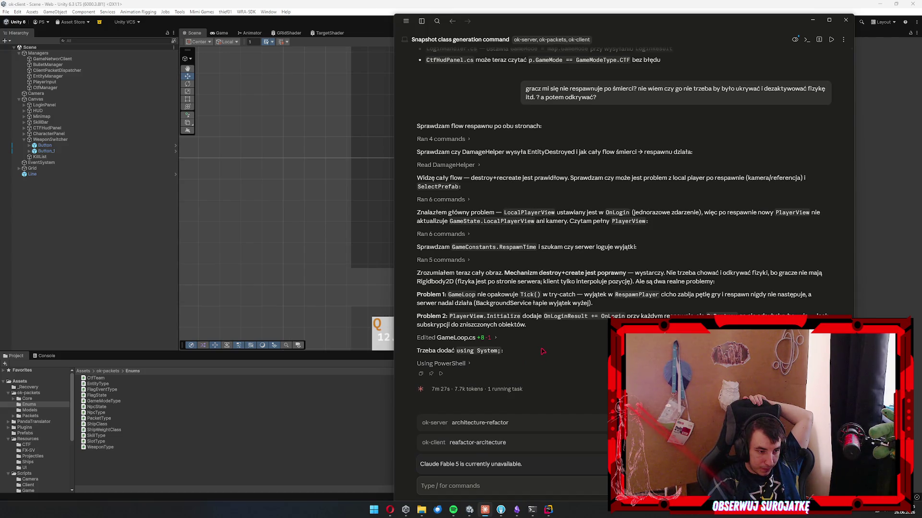
pyautogui.click(467, 364)
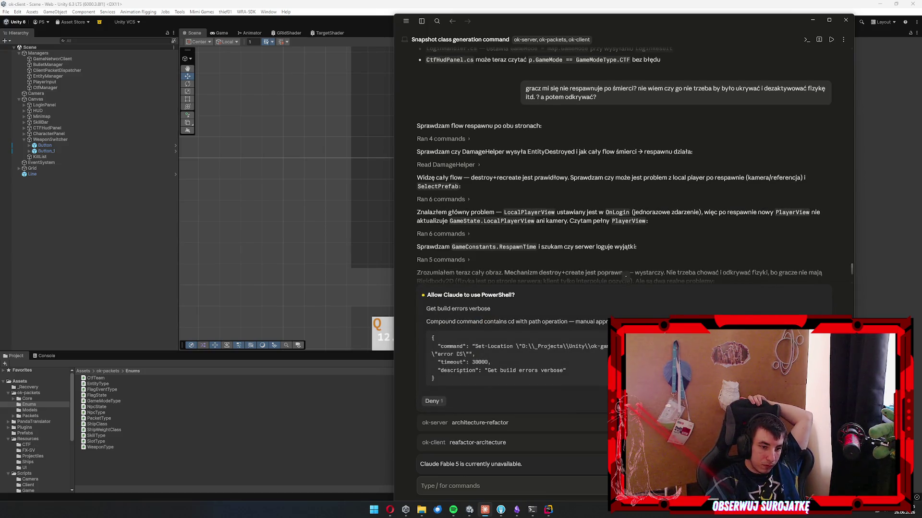
pyautogui.press('Return')
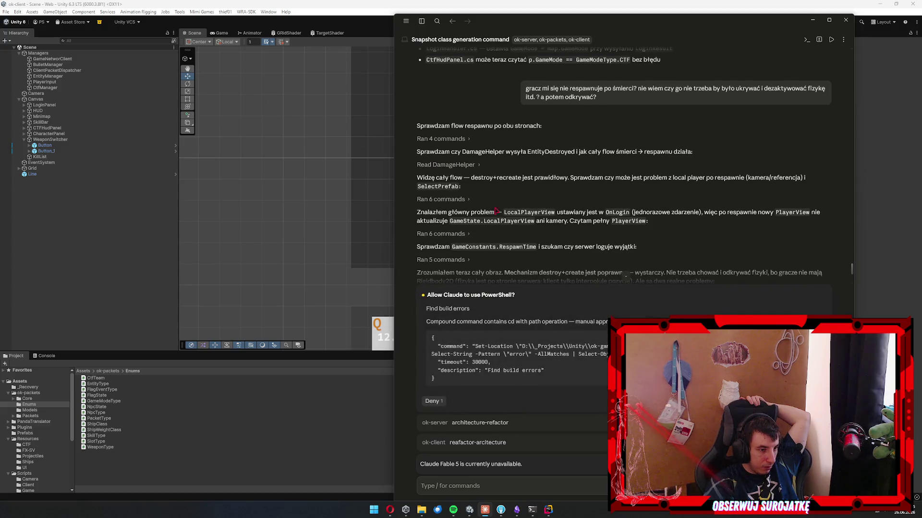
pyautogui.press('Return')
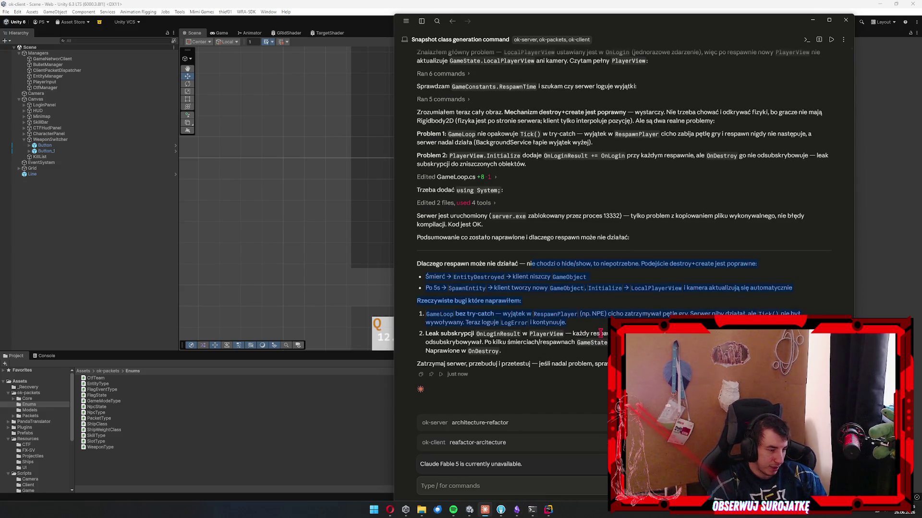
# Rerun the snapshot generator install script in PowerShell, then close that window.
pyautogui.click(532, 510)
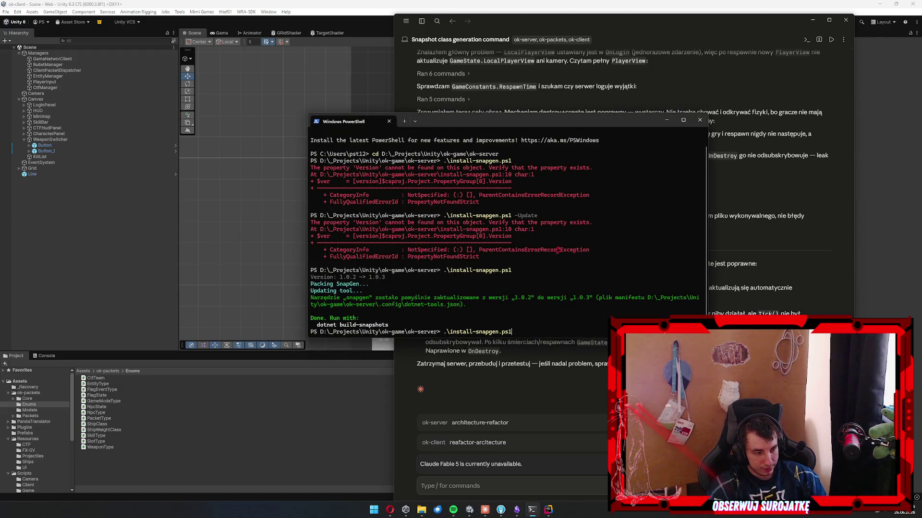
pyautogui.press('Return')
pyautogui.click(699, 120)
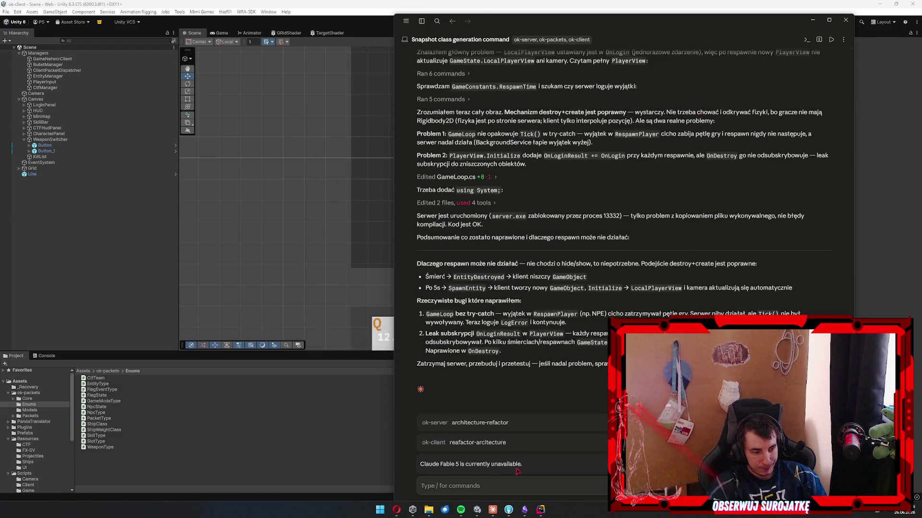
# Stop the running ok-server, rebuild it with dotnet build, and view the PlayerView.cs change in Fork.
pyautogui.moveTo(540, 511)
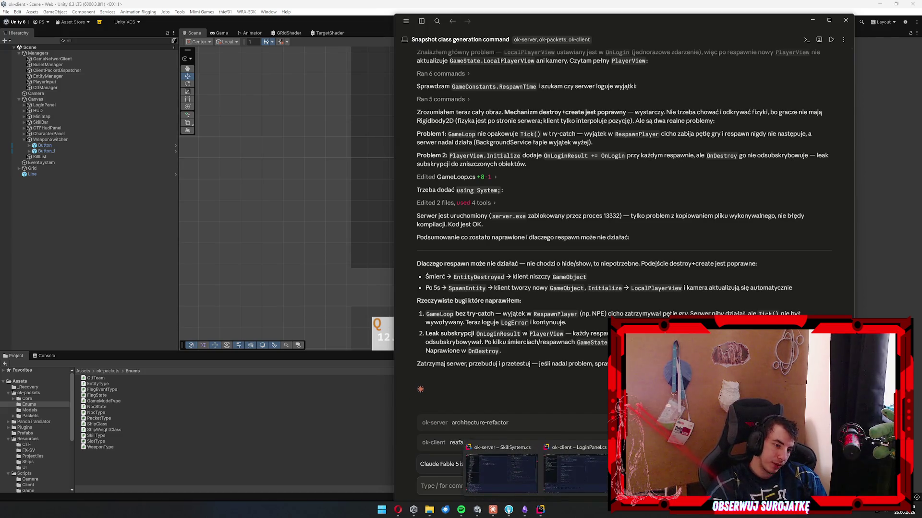
pyautogui.click(573, 473)
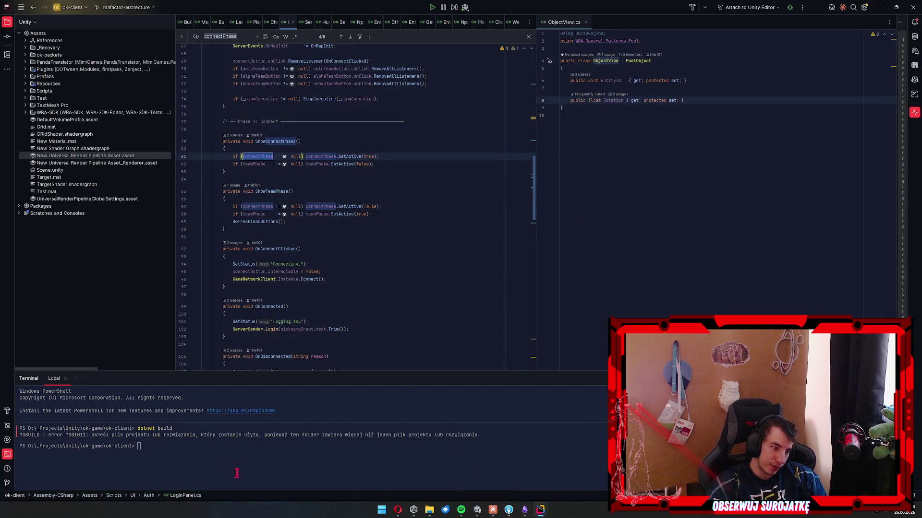
pyautogui.moveTo(547, 513)
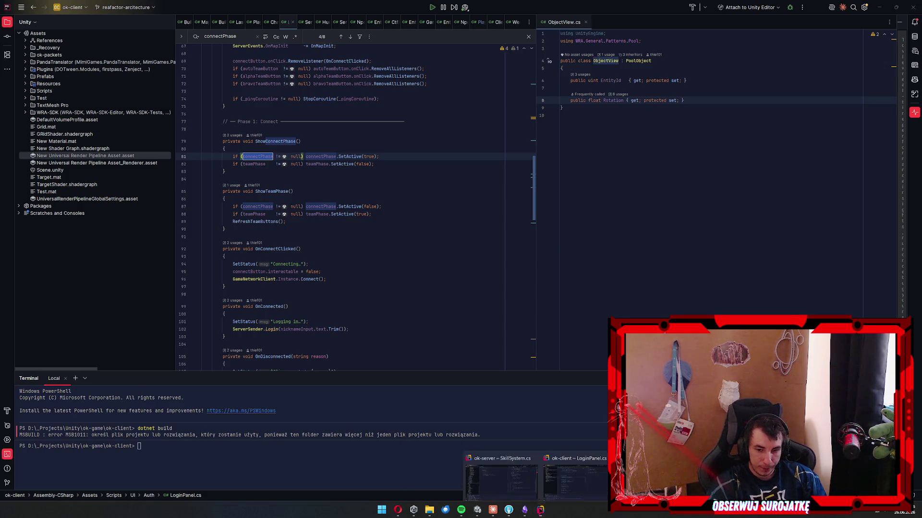
pyautogui.click(530, 463)
pyautogui.click(467, 450)
pyautogui.hotkey('ctrl', 'c')
pyautogui.write('dotnet bu')
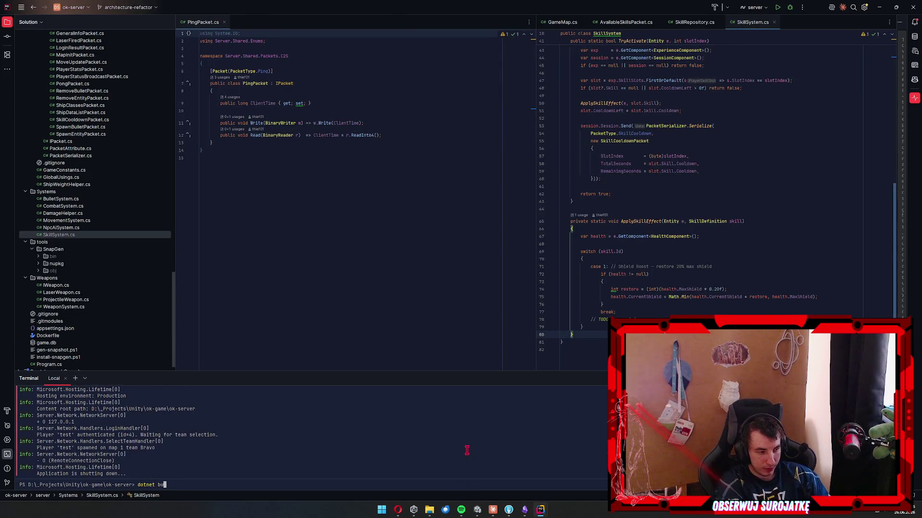
pyautogui.write('ild')
pyautogui.press('Return')
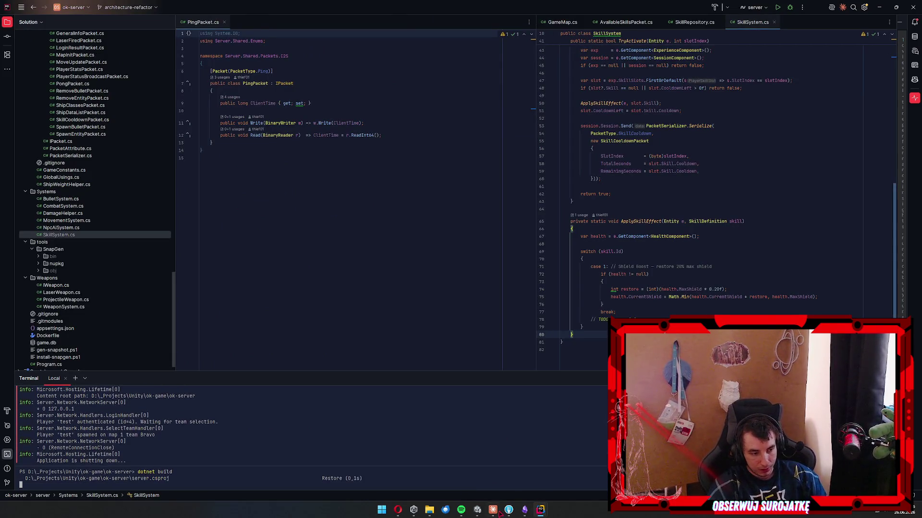
pyautogui.click(508, 509)
pyautogui.click(157, 85)
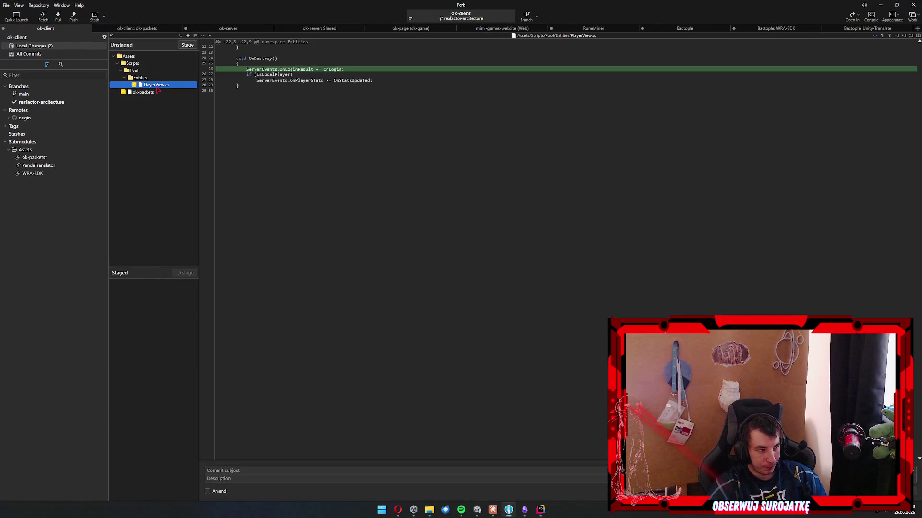
# Stage all ok-client changes and commit them as 'fix spawning'.
pyautogui.press('space')
pyautogui.press('space')
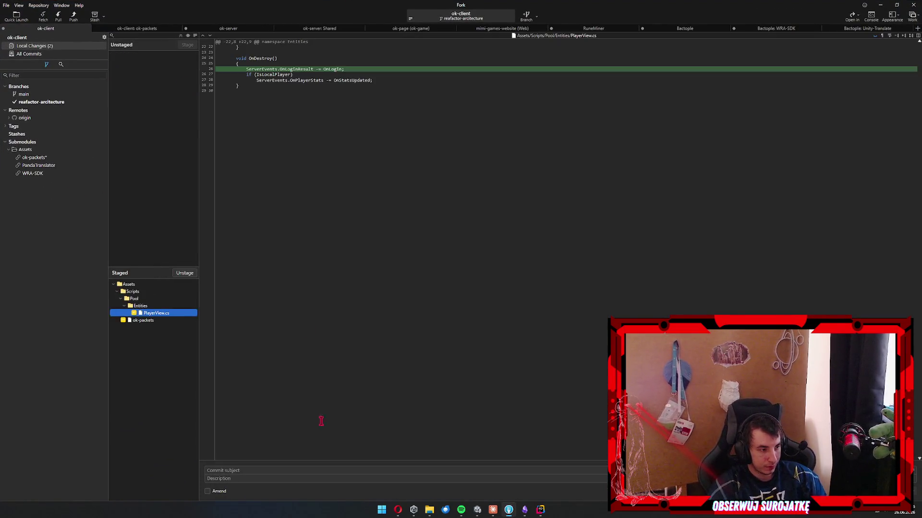
pyautogui.click(266, 472)
pyautogui.write('fix sp')
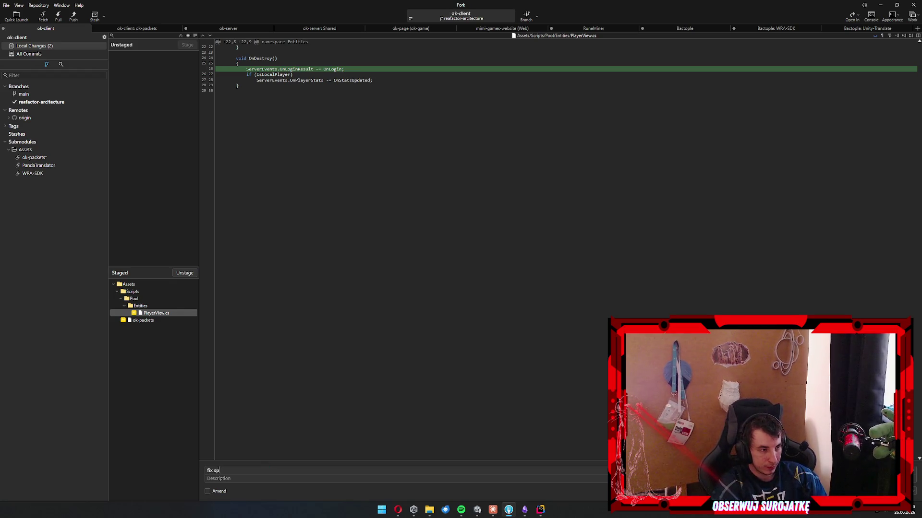
pyautogui.write('g')
pyautogui.hotkey('ctrl', 'Return')
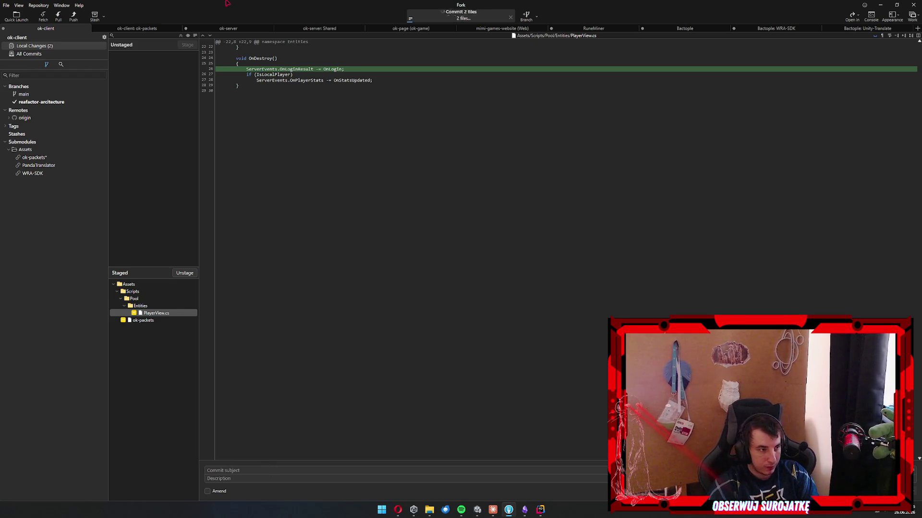
# Commit ok-server's GameLoop.cs and Shared changes as 'fix spawning' and push to origin.
pyautogui.hotkey('ctrl', 'Tab')
pyautogui.hotkey('ctrl', 'Tab')
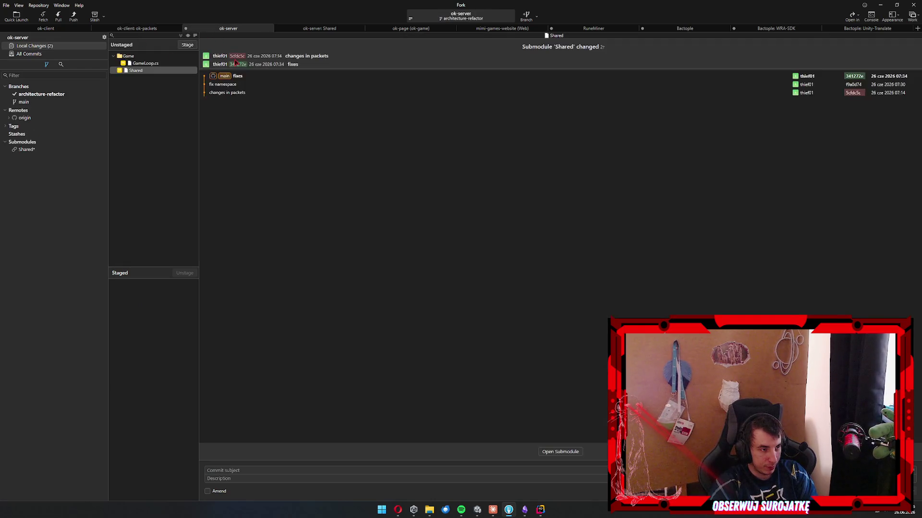
pyautogui.click(147, 64)
pyautogui.press('space')
pyautogui.press('space')
pyautogui.click(341, 469)
pyautogui.write('pawning')
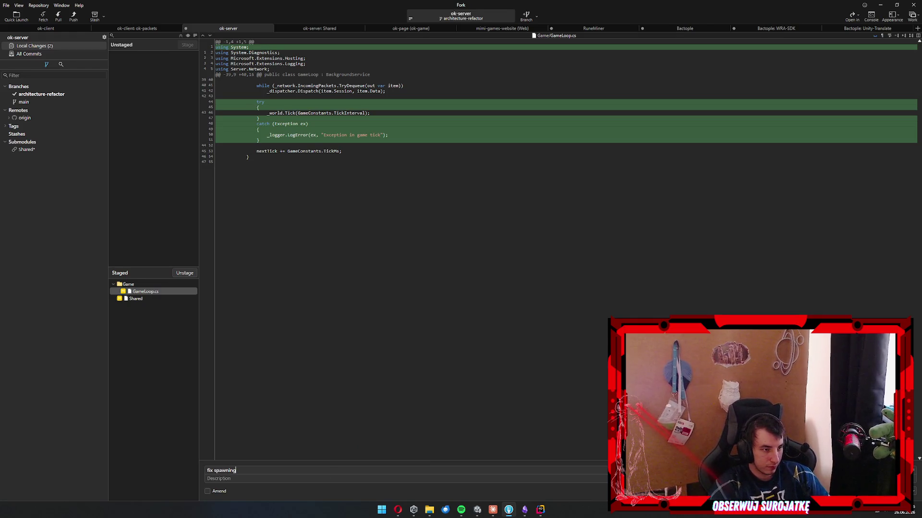
pyautogui.hotkey('ctrl', 'Return')
pyautogui.hotkey('ctrl', 'shift', 'p')
pyautogui.press('Return')
# Check the ok-packets and ok-client commit histories, including the new 'fix spawning' commit.
pyautogui.click(324, 27)
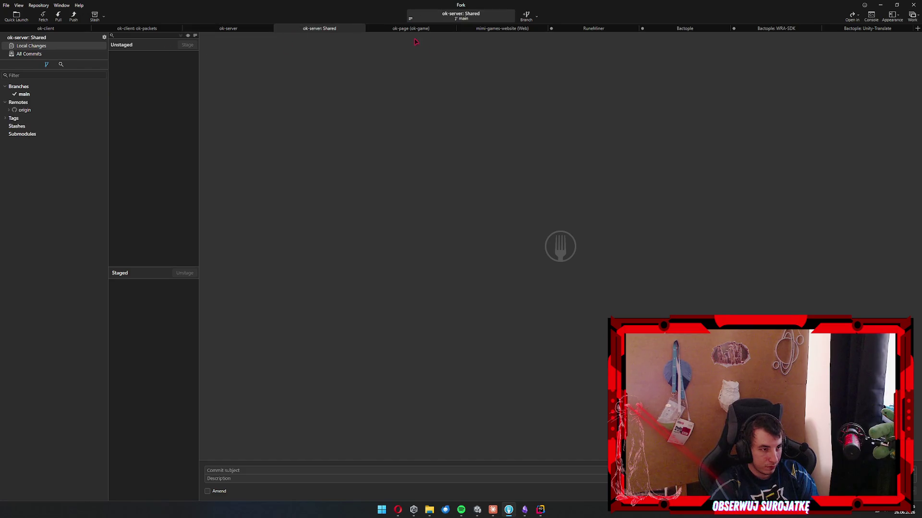
pyautogui.click(409, 29)
pyautogui.click(336, 29)
pyautogui.click(137, 29)
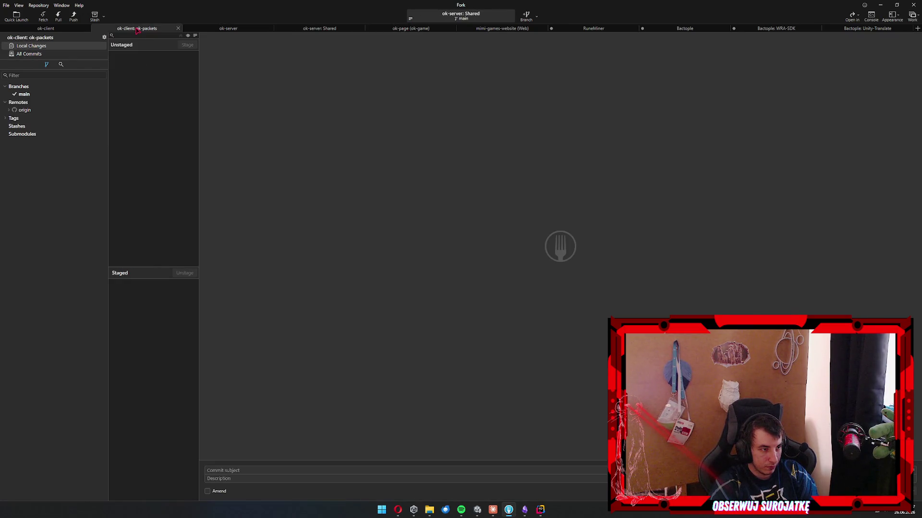
pyautogui.click(40, 54)
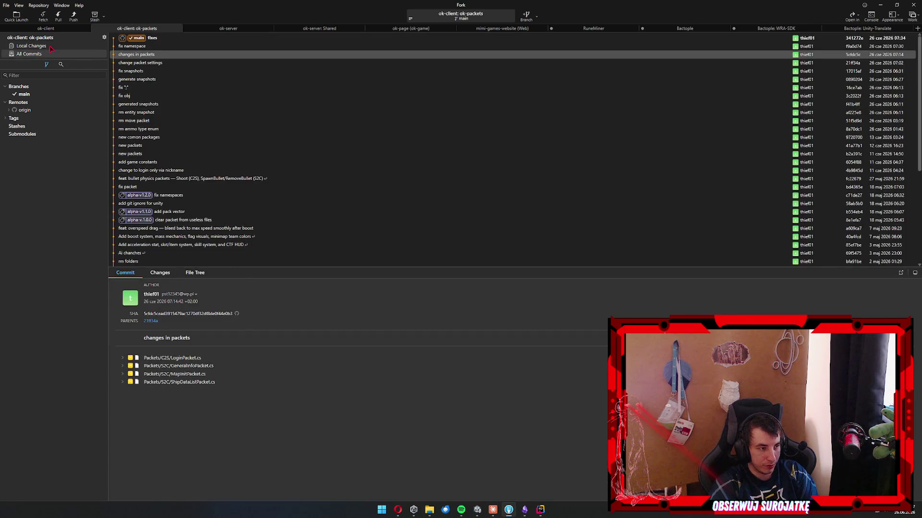
pyautogui.click(141, 38)
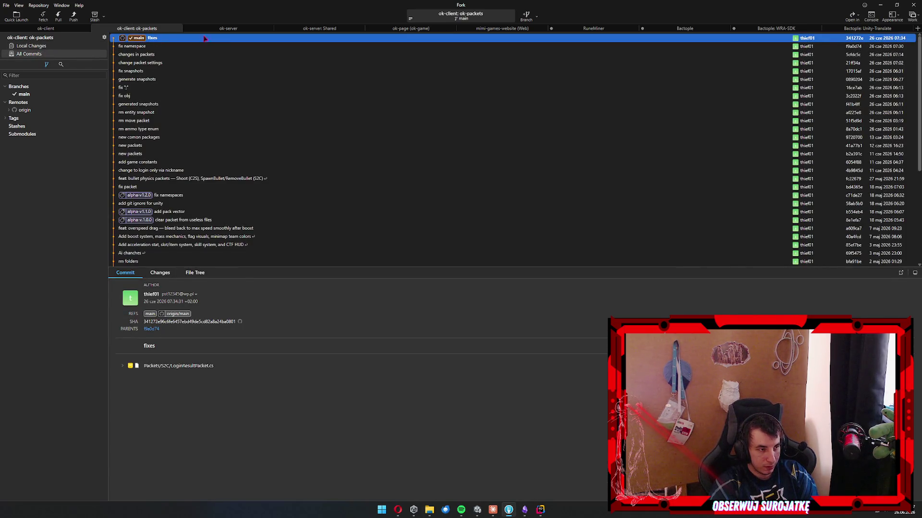
pyautogui.click(72, 28)
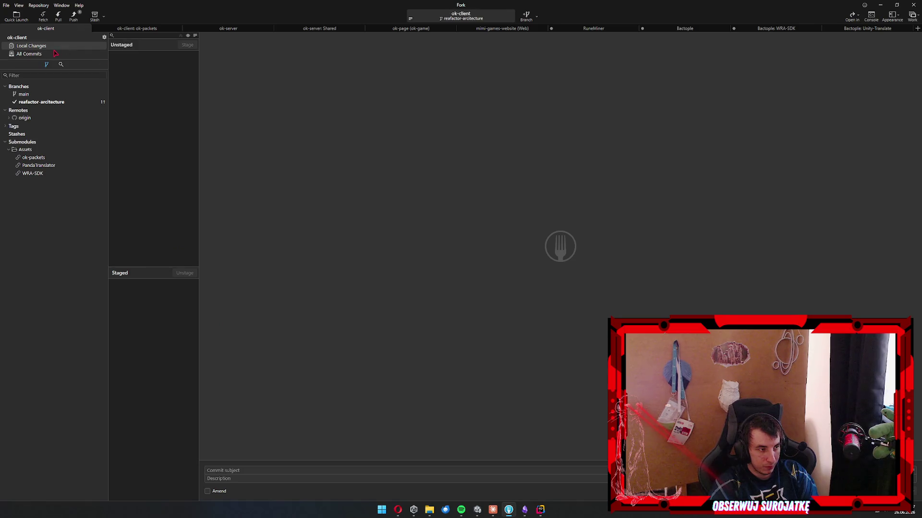
pyautogui.click(55, 54)
pyautogui.click(159, 39)
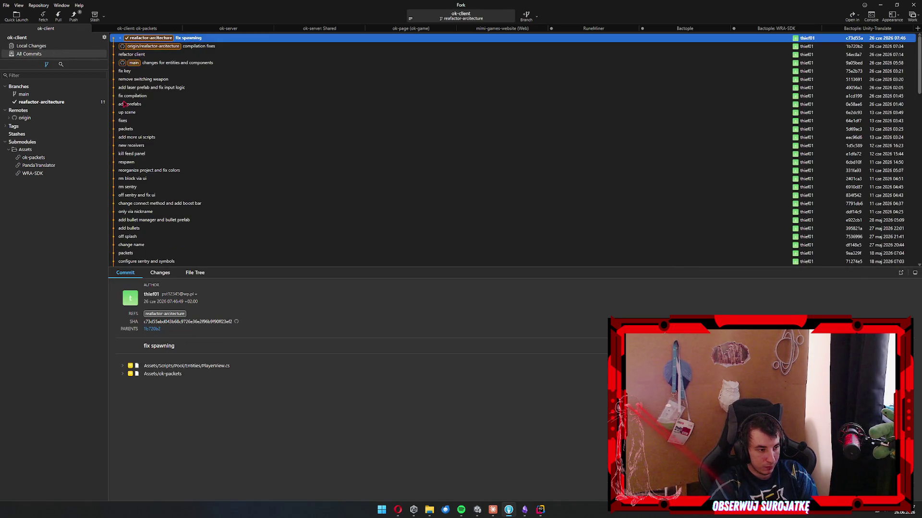
# Push the ok-client branch to origin and return to the ok-client Rider window.
pyautogui.click(74, 17)
pyautogui.press('Return')
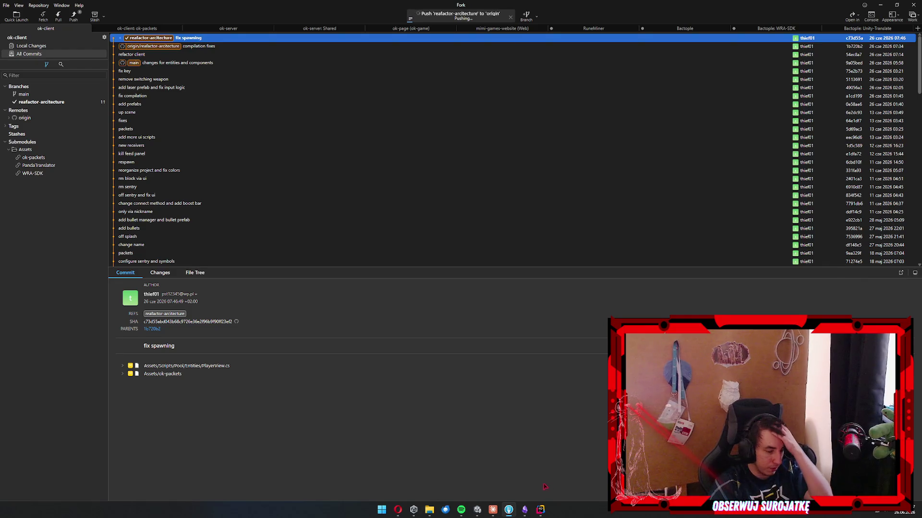
pyautogui.moveTo(541, 510)
pyautogui.click(491, 490)
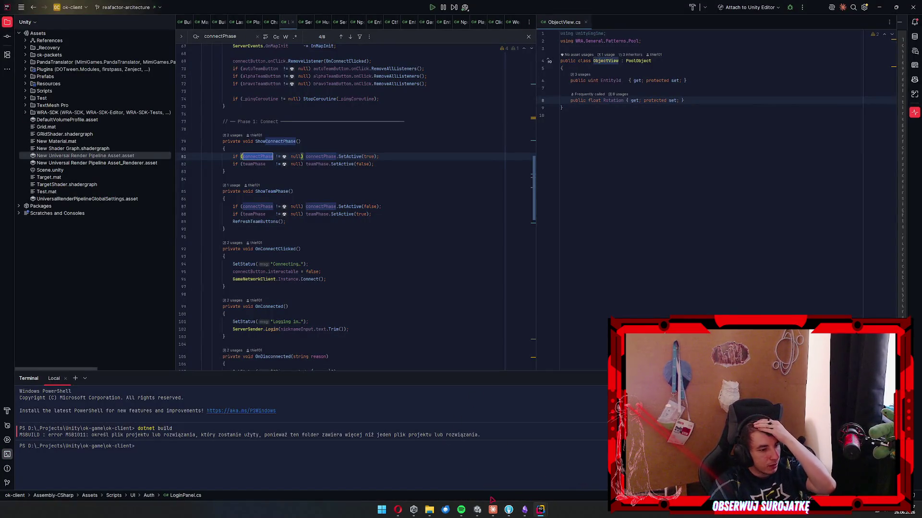
# Glance at Unity's Console and Project tabs, then select all text in the Skille pod AI note.
pyautogui.click(498, 475)
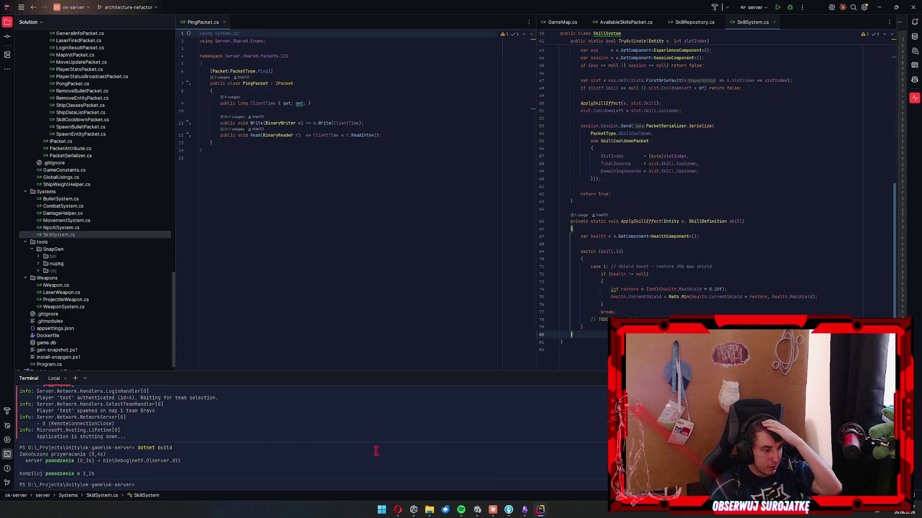
pyautogui.click(477, 509)
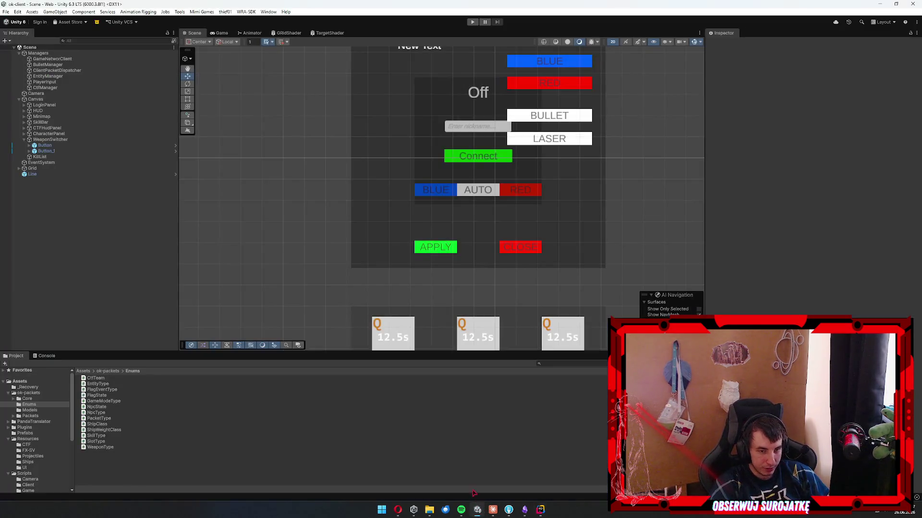
pyautogui.click(45, 356)
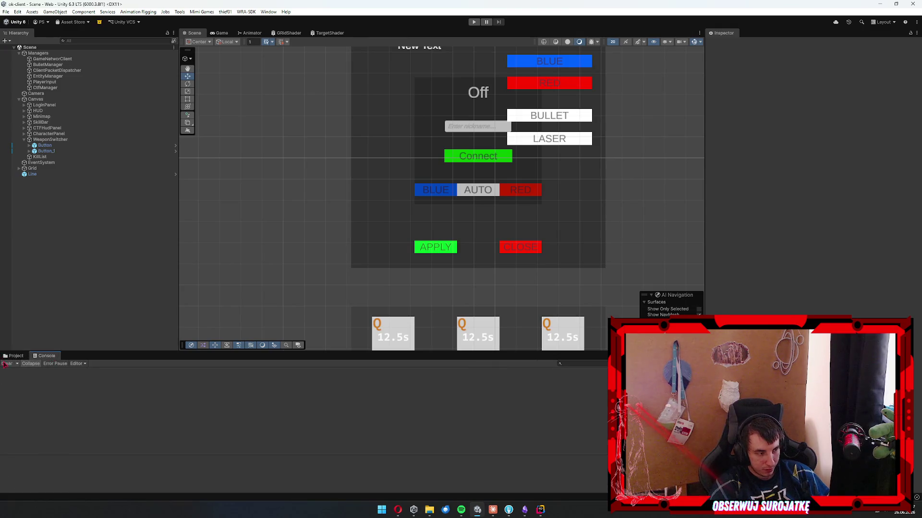
pyautogui.click(9, 355)
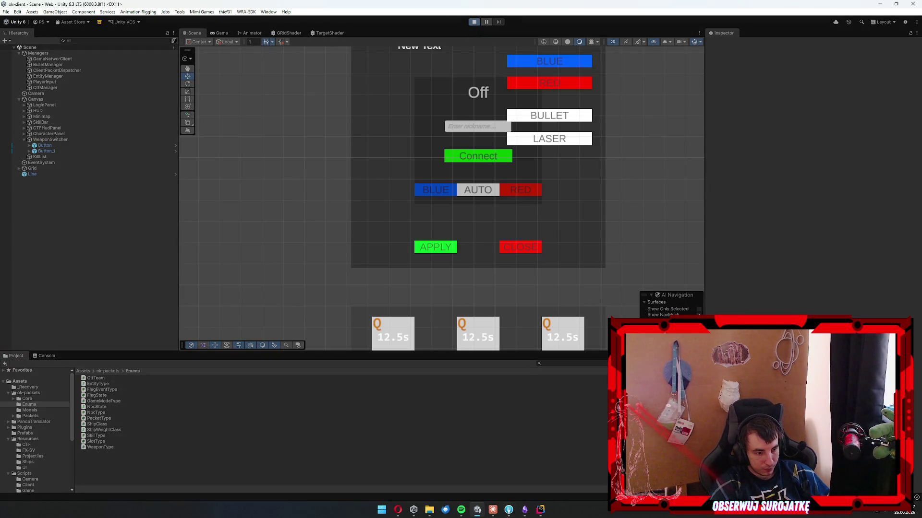
pyautogui.click(524, 510)
pyautogui.hotkey('ctrl', 'a')
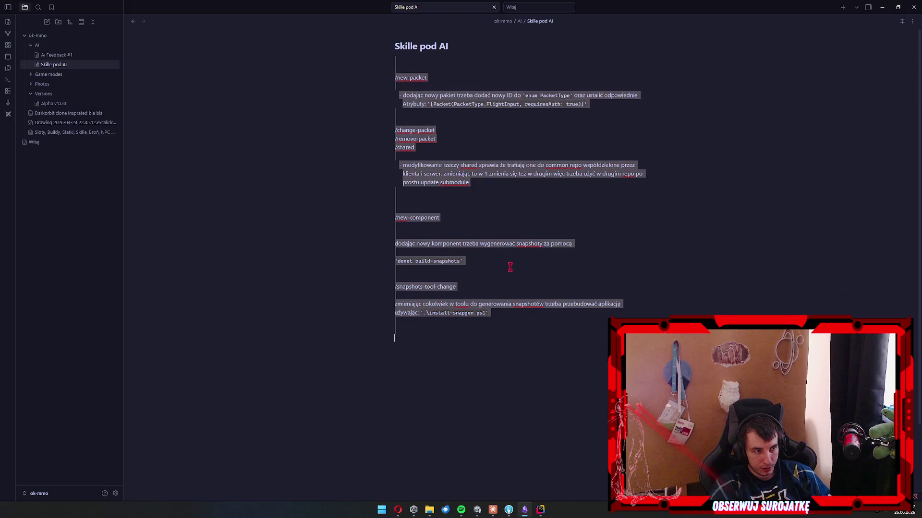
# Ask Claude to write the project skills from the pasted Skille pod AI note, correcting them if needed.
pyautogui.click(524, 510)
pyautogui.click(493, 509)
pyautogui.write('napisz sobie odpowi')
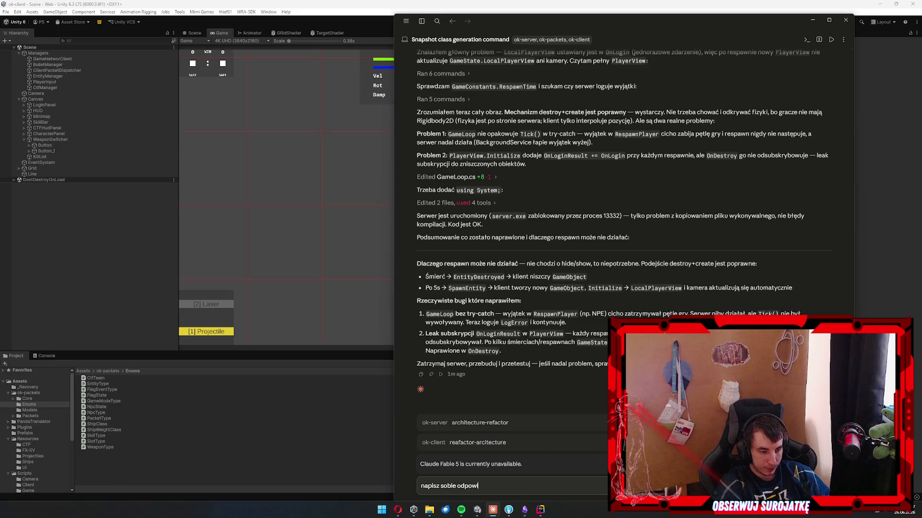
pyautogui.write(' w pro')
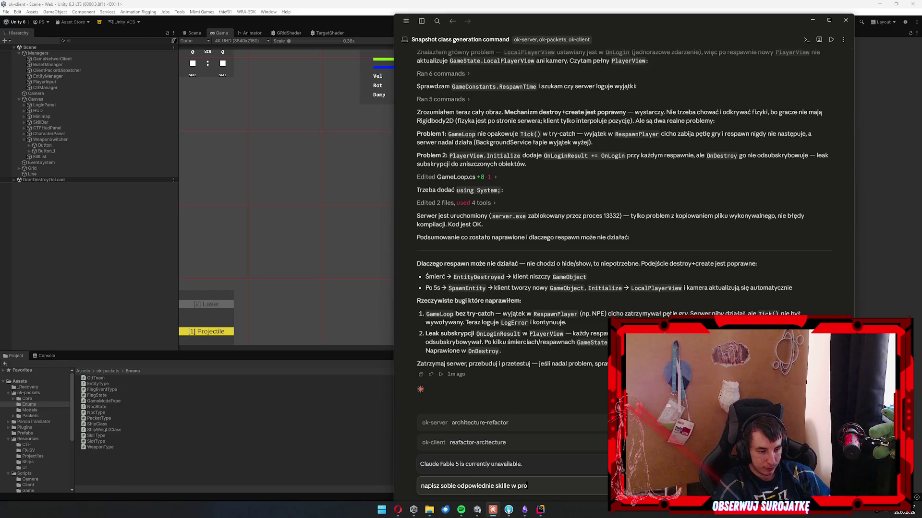
pyautogui.write('ch według tego:')
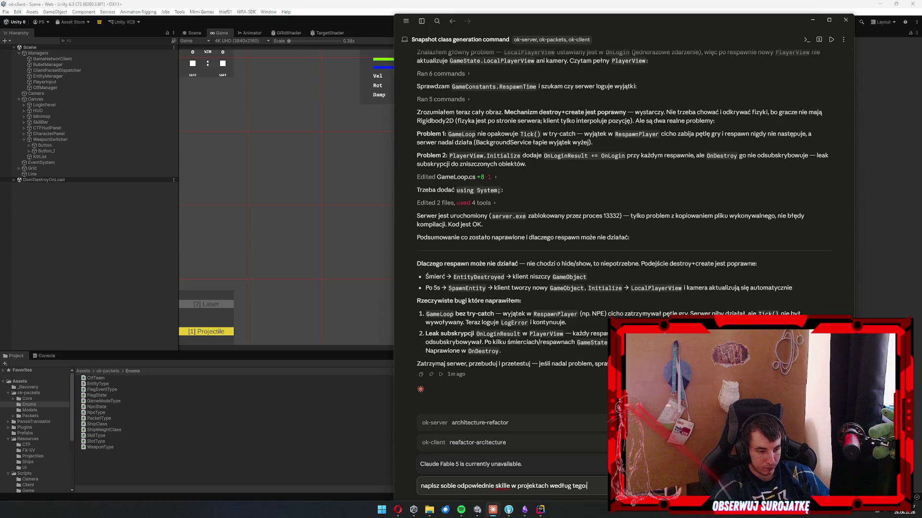
pyautogui.hotkey('ctrl', 'v')
pyautogui.scroll(3, 511, 449)
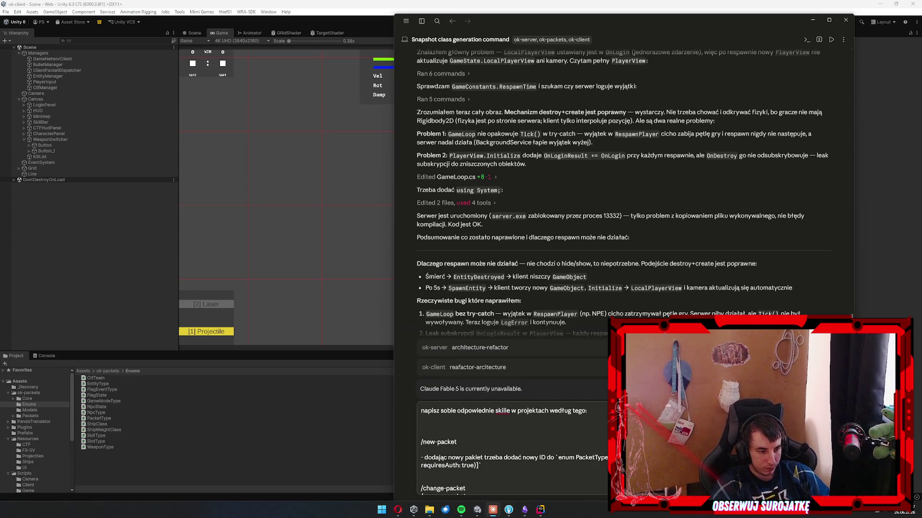
pyautogui.scroll(-3, 511, 449)
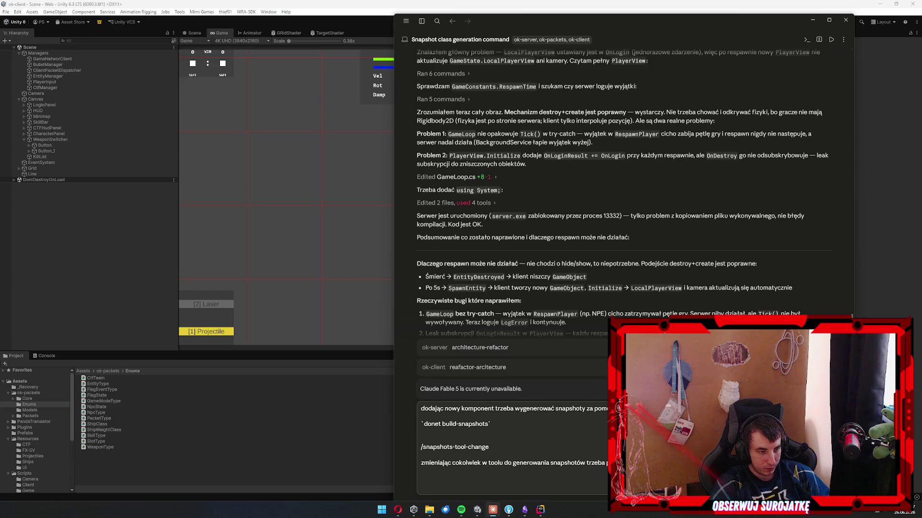
pyautogui.write('popraw je jeżeli trzeba itd.')
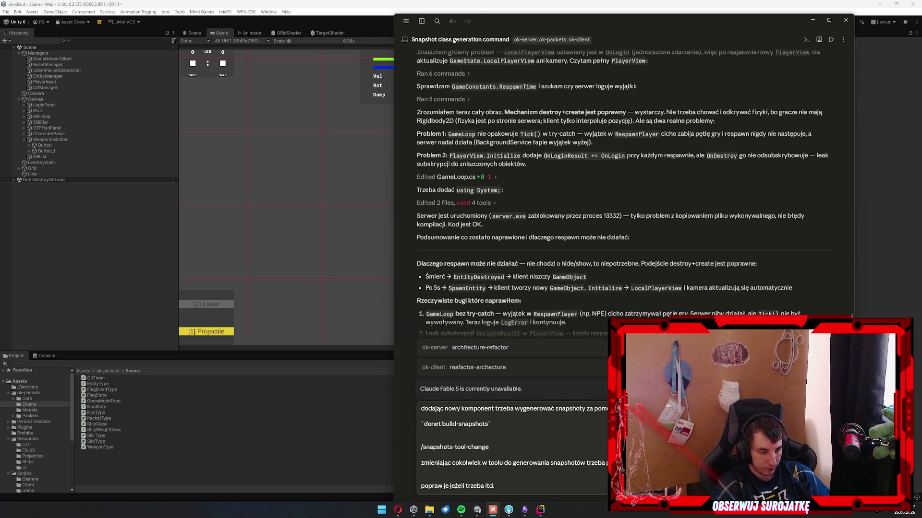
pyautogui.press('Return')
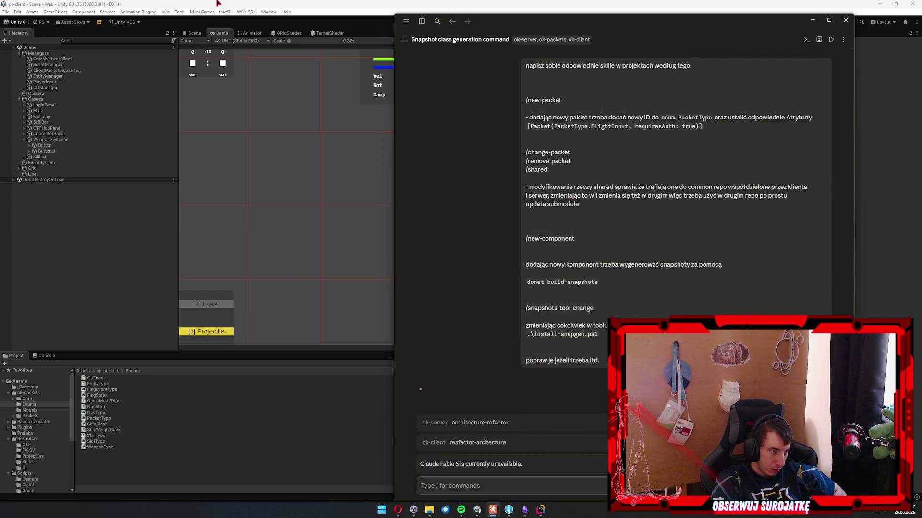
pyautogui.click(219, 3)
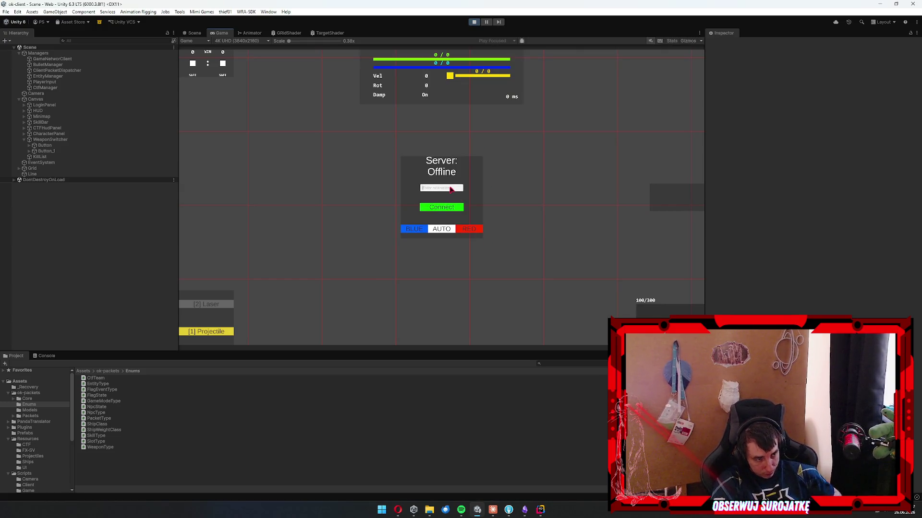
# Attempt a BLUE-team connect in Unity, then start the ok-server with 'dotnet run' in Rider.
pyautogui.click(415, 230)
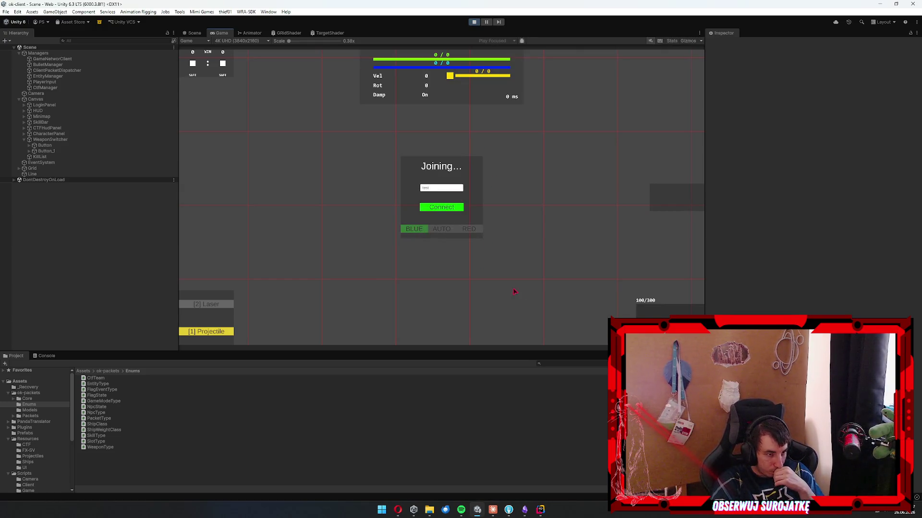
pyautogui.click(452, 210)
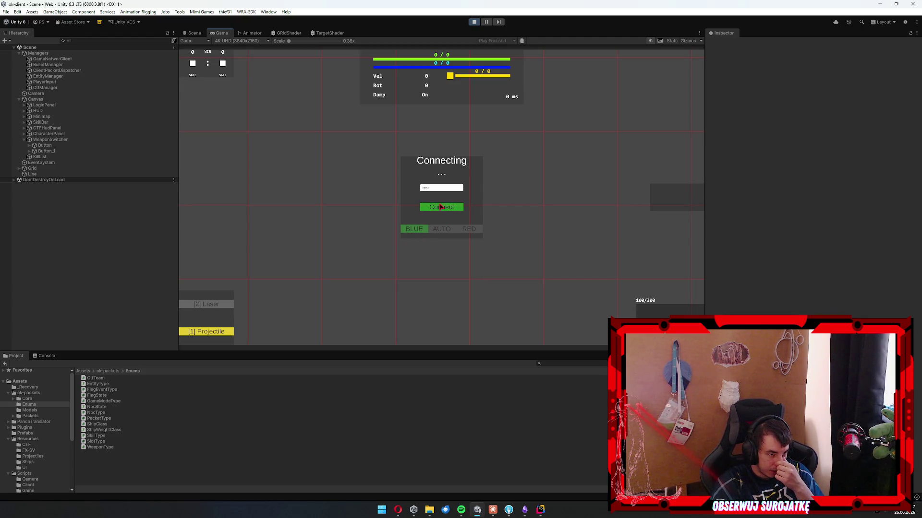
pyautogui.moveTo(541, 510)
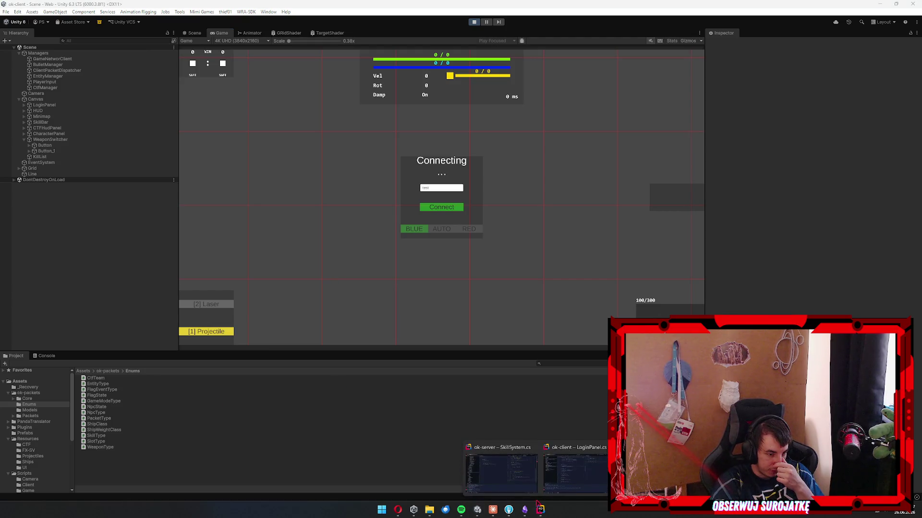
pyautogui.click(501, 468)
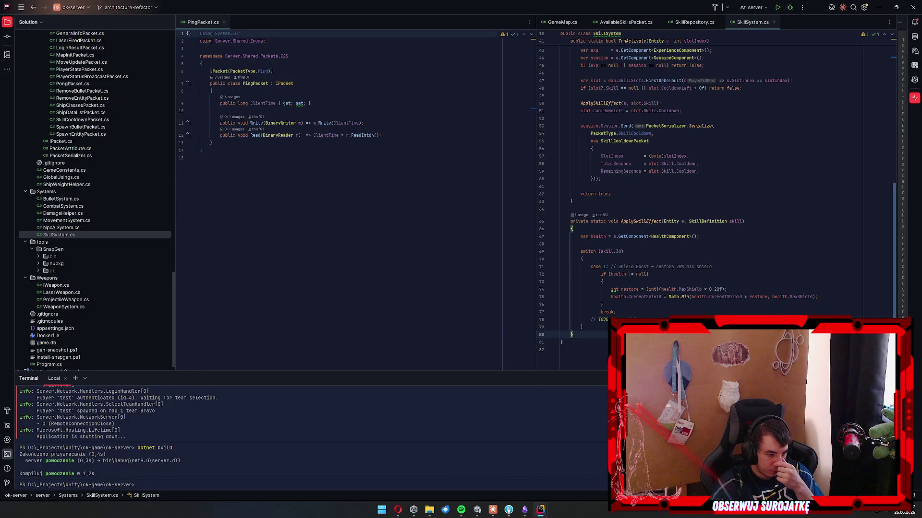
pyautogui.write('dotnet ')
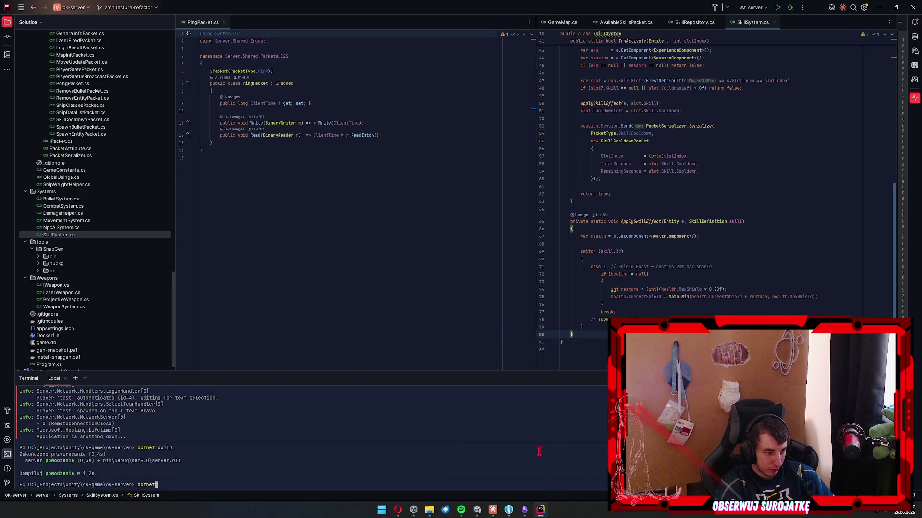
pyautogui.write('run')
pyautogui.press('Return')
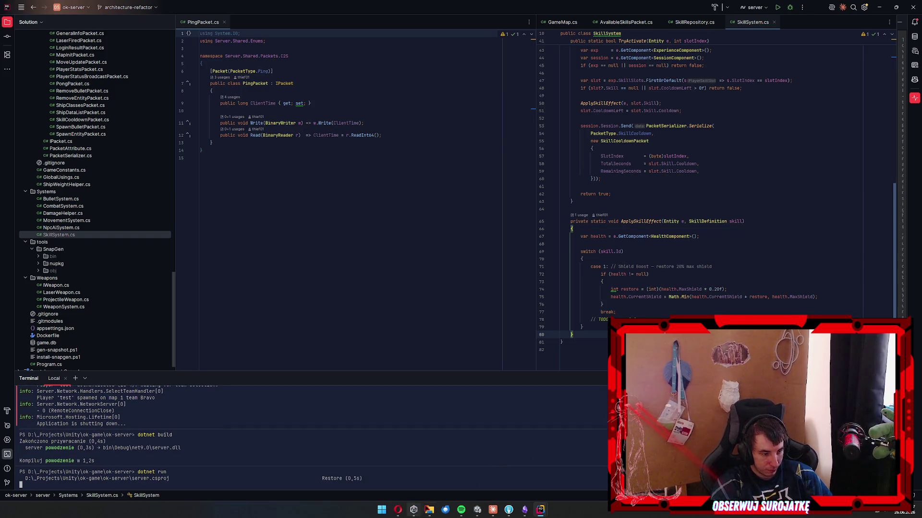
pyautogui.hotkey('alt', 'Tab')
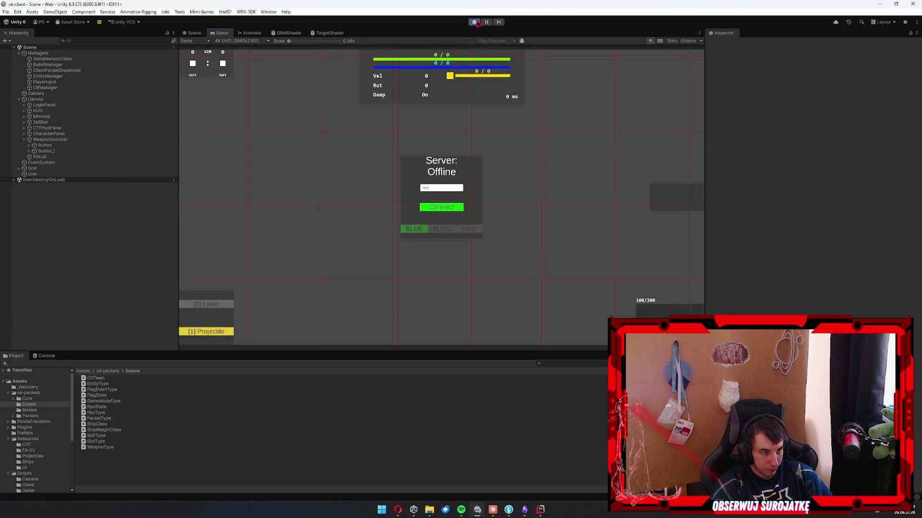
# Restart Play mode, log in with nickname 'm' and join the BLUE team.
pyautogui.click(474, 22)
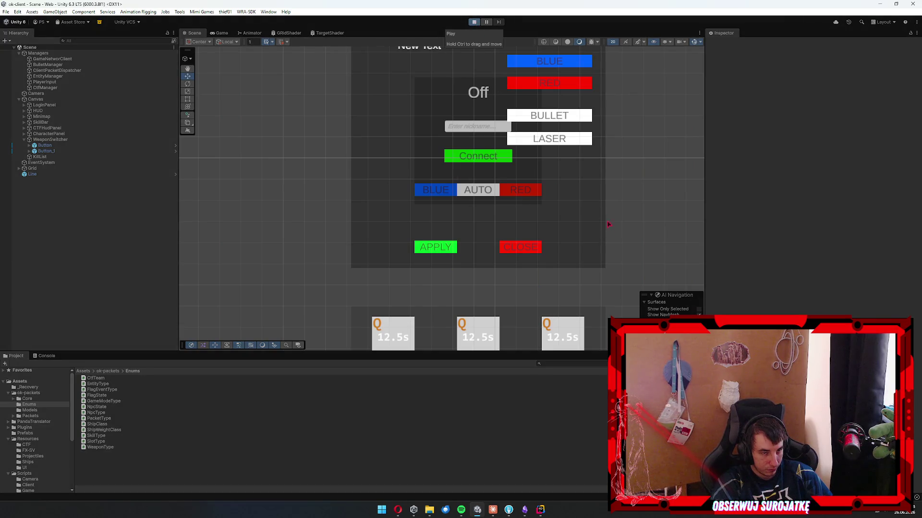
pyautogui.click(437, 188)
pyautogui.write('m')
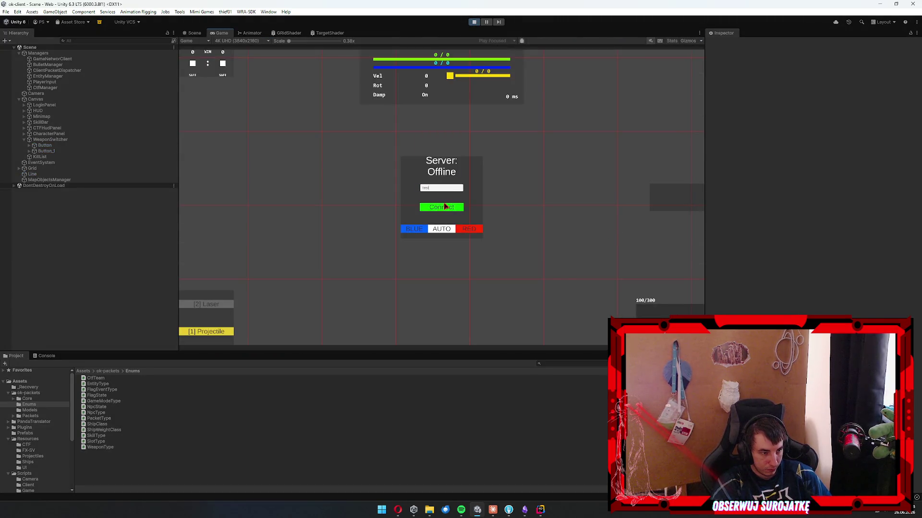
pyautogui.click(445, 206)
pyautogui.click(414, 229)
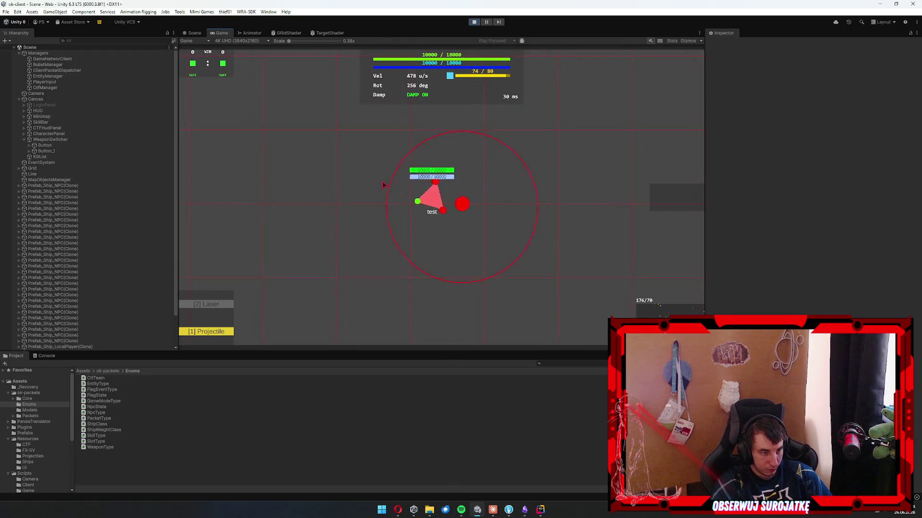
# Reapply the BLUE team from the selection panel, destroying the current ship.
pyautogui.press('Escape')
pyautogui.click(488, 145)
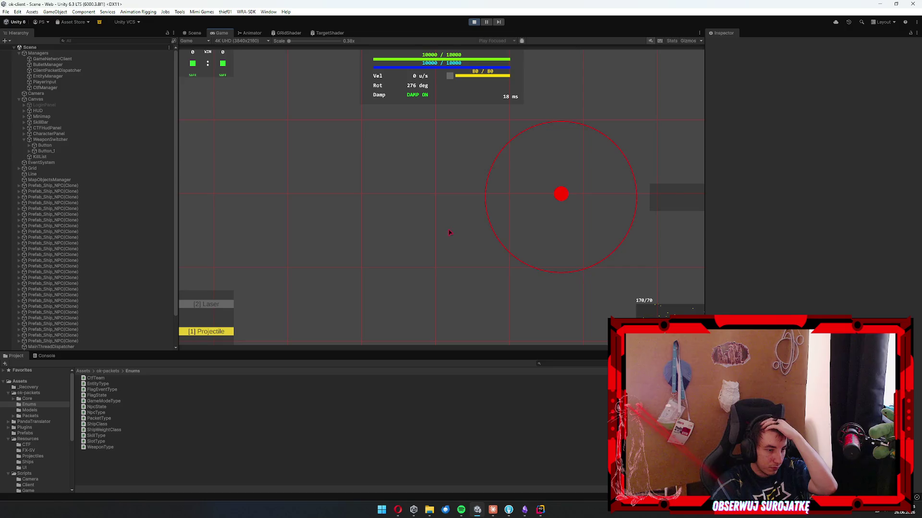
pyautogui.moveTo(540, 509)
pyautogui.click(574, 468)
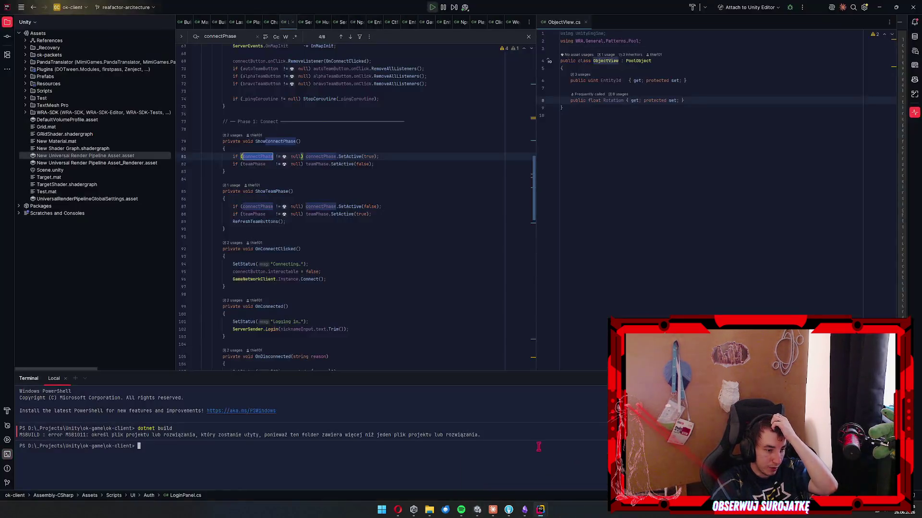
# Open ok-server in Fork and review All Commits, including the fix spawning commit.
pyautogui.click(499, 468)
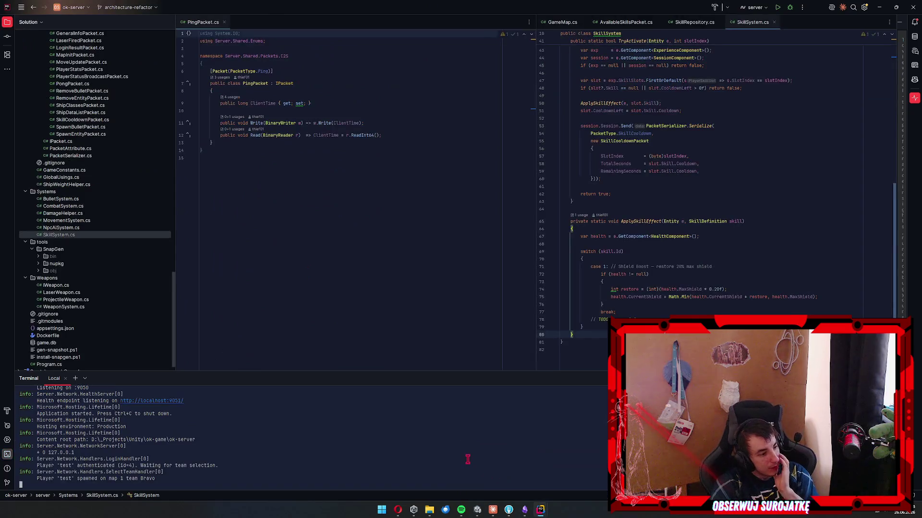
pyautogui.click(509, 510)
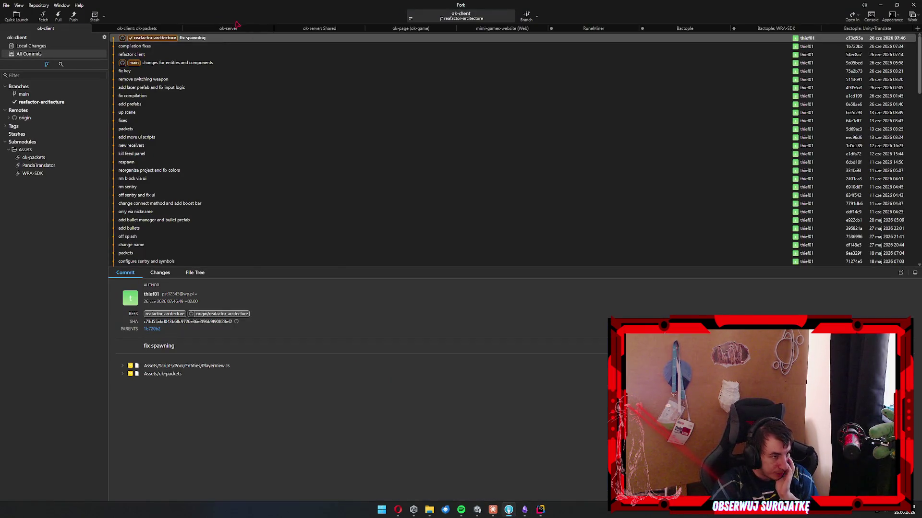
pyautogui.click(230, 28)
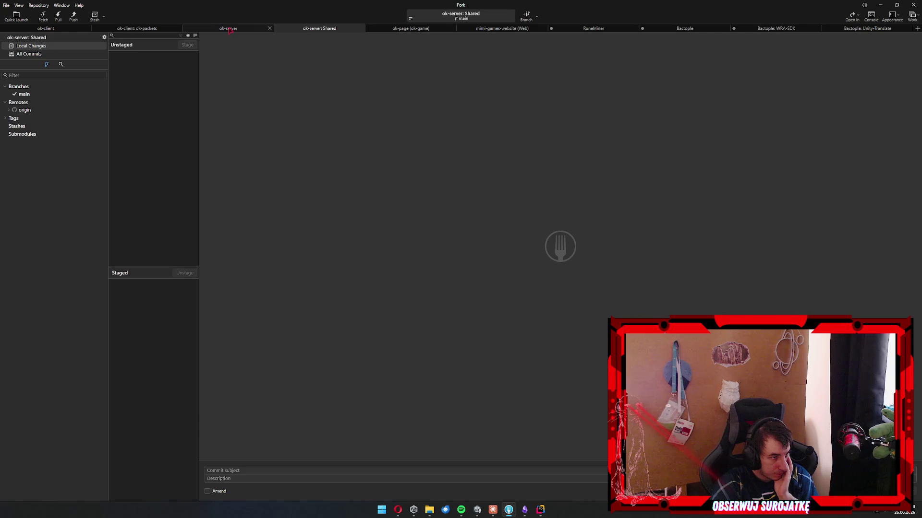
pyautogui.click(53, 53)
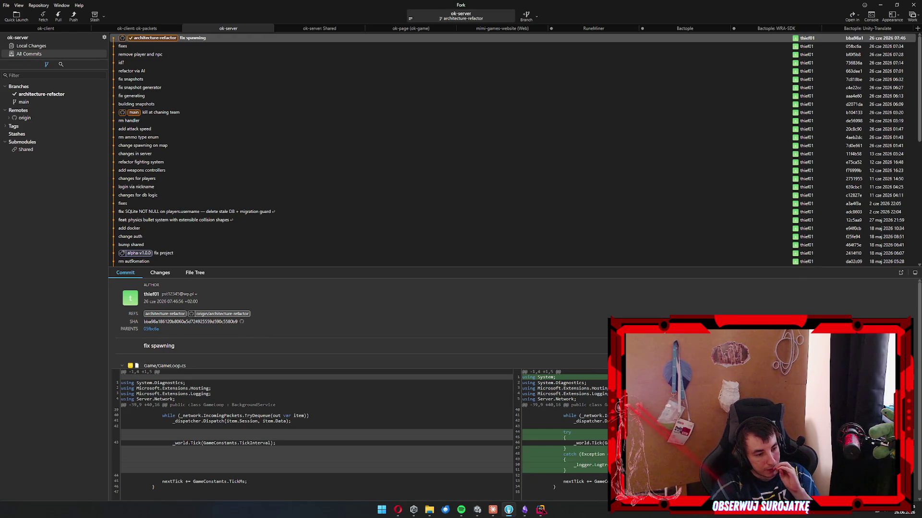
pyautogui.click(478, 510)
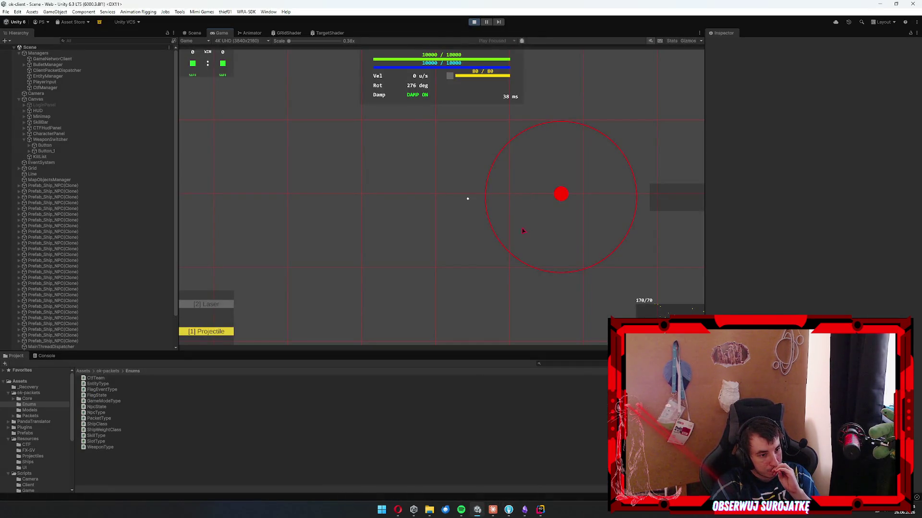
# Switch the ship to the red team from the team panel.
pyautogui.press('Tab')
pyautogui.click(494, 163)
pyautogui.click(414, 265)
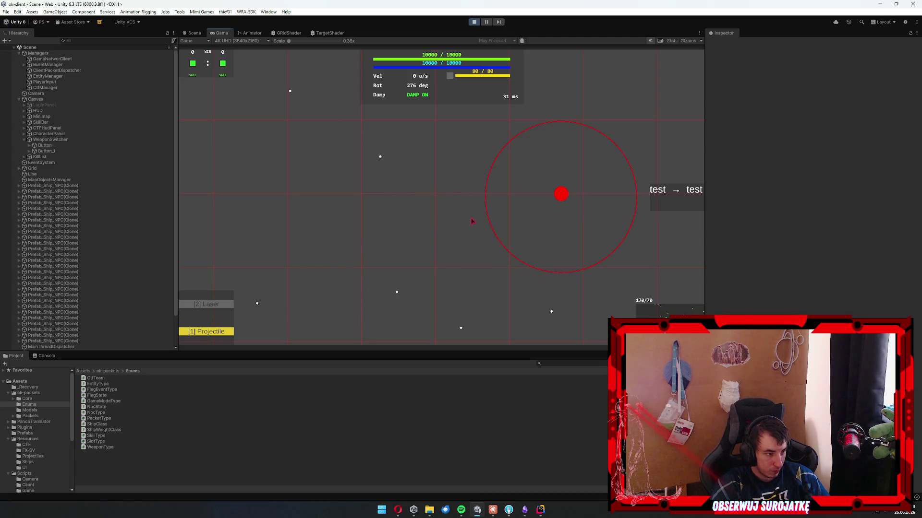
# Inspect FlagObject, CTFBase, NPC ships, MapObjectsManager and MainThreadDispatcher, then select the Laser weapon.
pyautogui.scroll(-3, 84, 340)
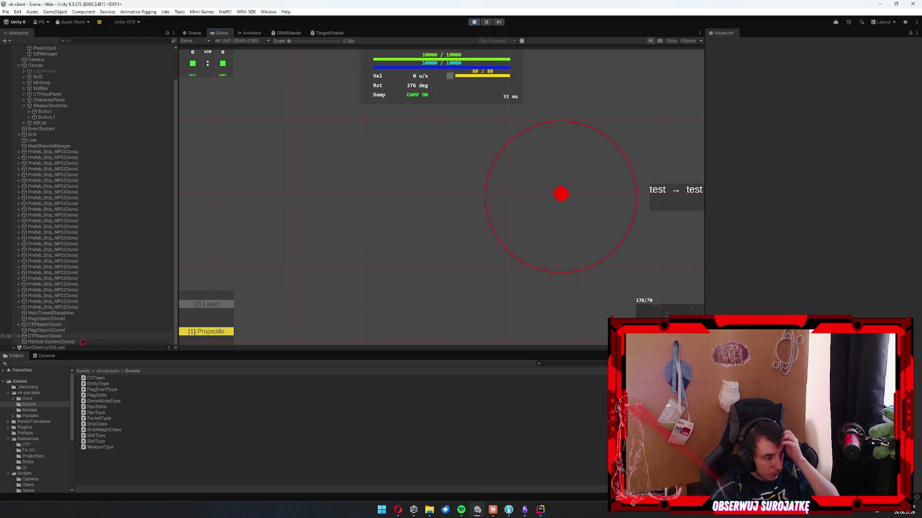
pyautogui.click(71, 330)
pyautogui.click(72, 336)
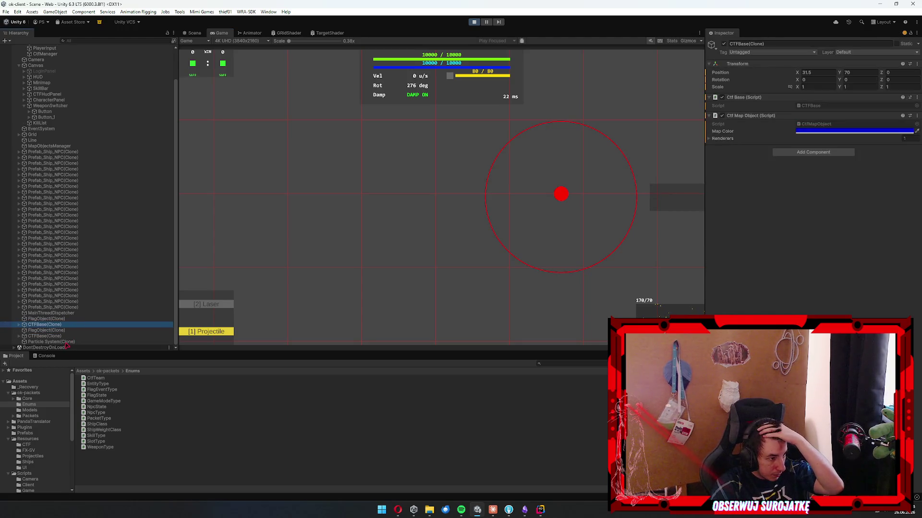
pyautogui.click(76, 153)
pyautogui.click(80, 303)
pyautogui.scroll(3, 115, 211)
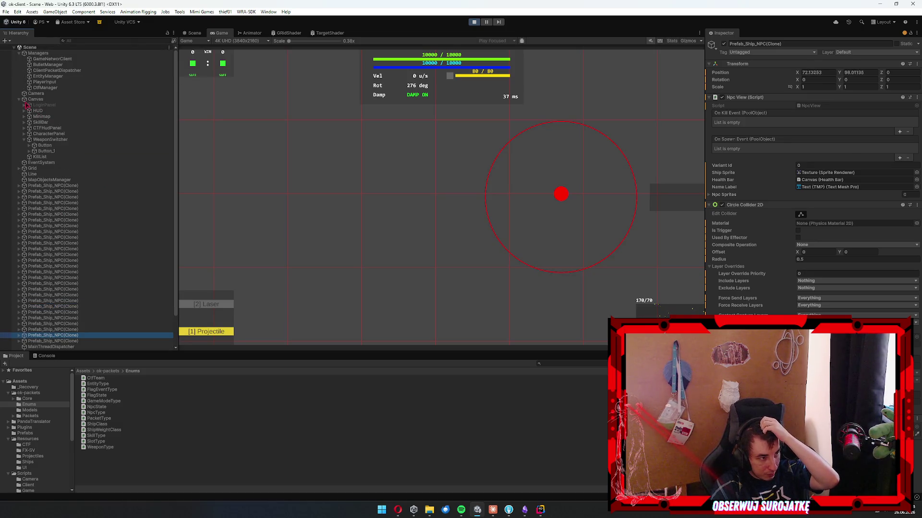
pyautogui.click(19, 99)
pyautogui.click(60, 123)
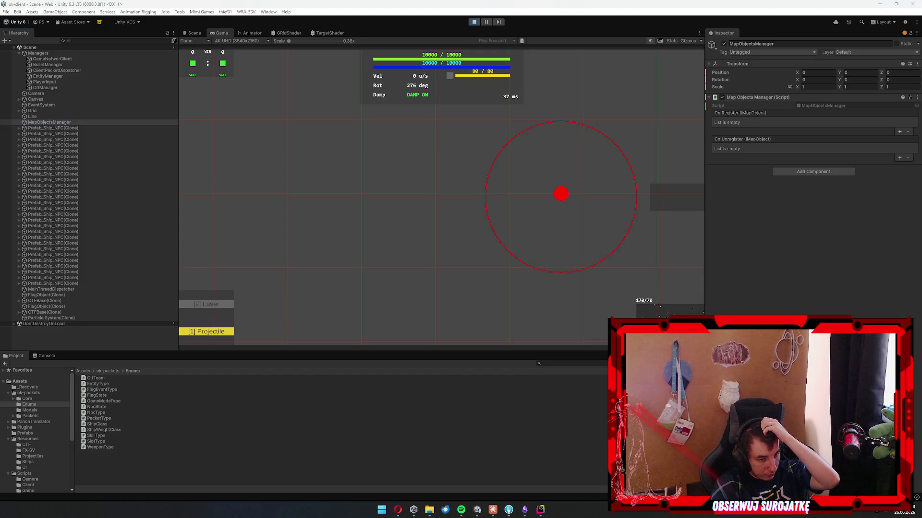
pyautogui.click(96, 283)
pyautogui.click(83, 289)
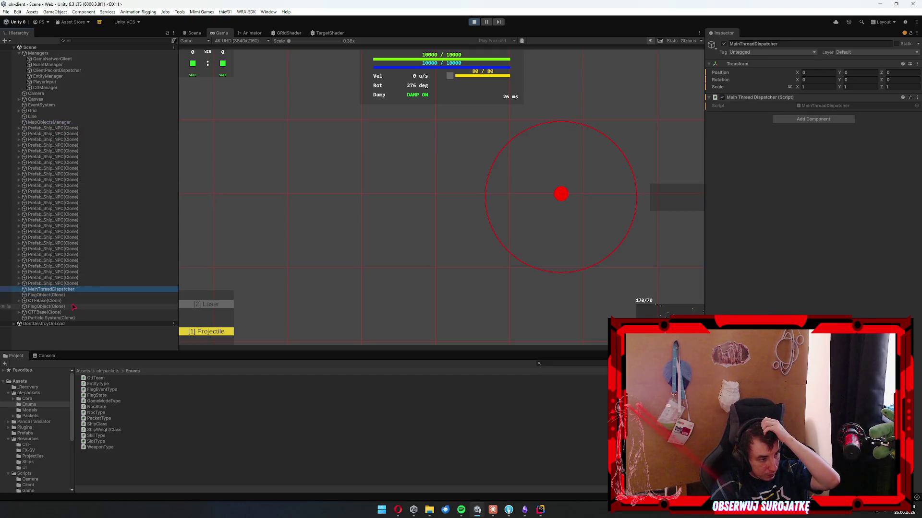
pyautogui.click(111, 295)
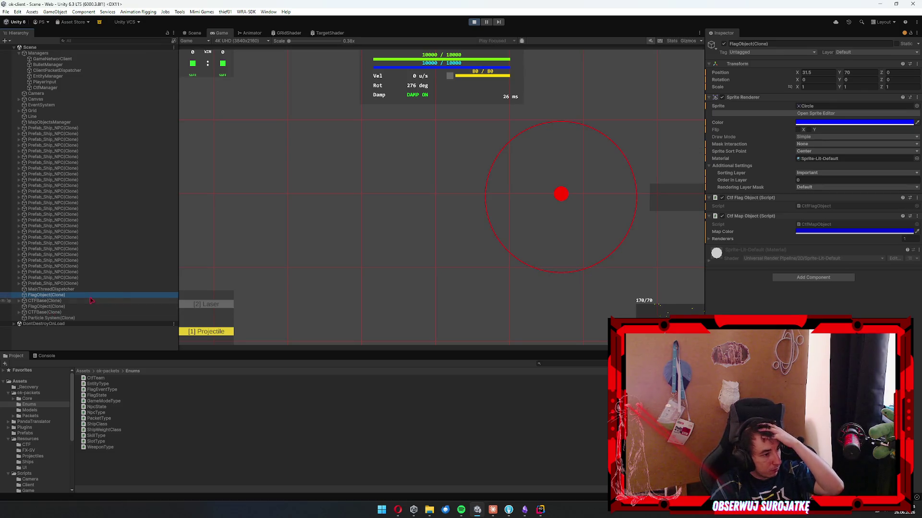
pyautogui.click(218, 307)
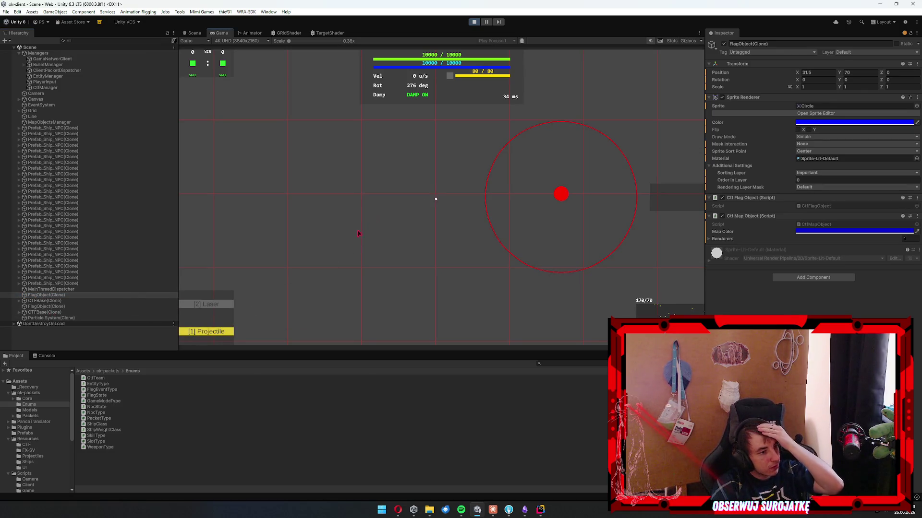
pyautogui.click(234, 304)
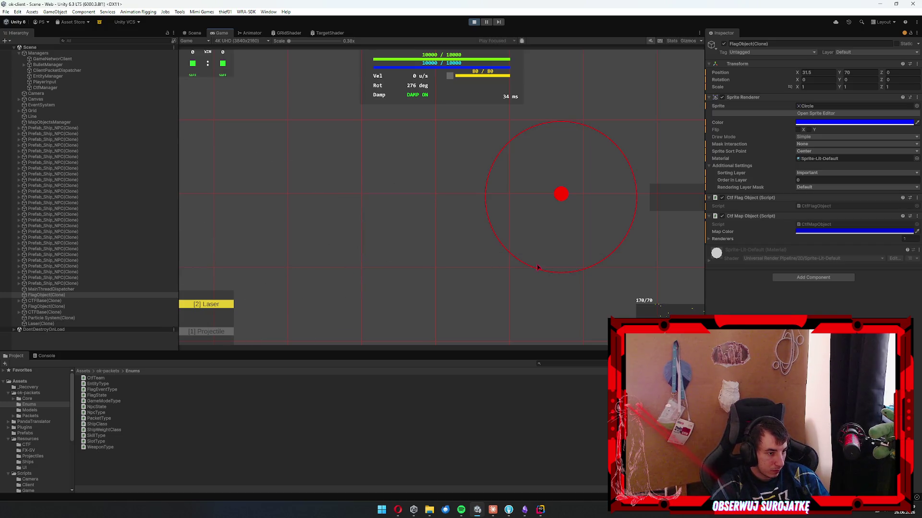
# Move the ship to the BLUE team via the selection panel.
pyautogui.press('Escape')
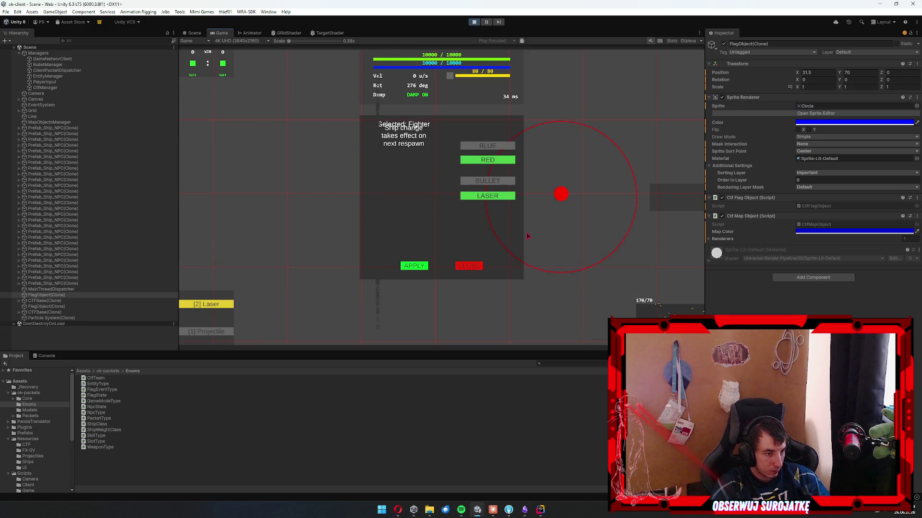
pyautogui.click(487, 147)
pyautogui.click(413, 266)
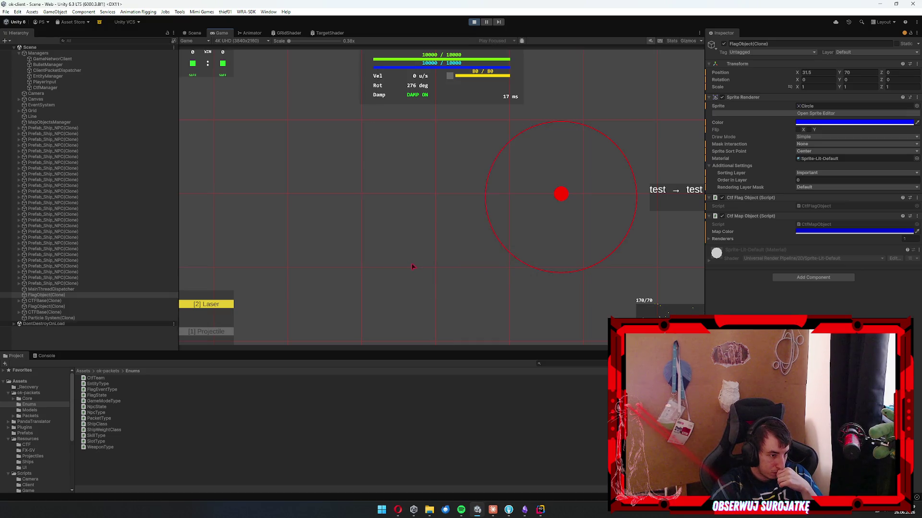
pyautogui.press('Escape')
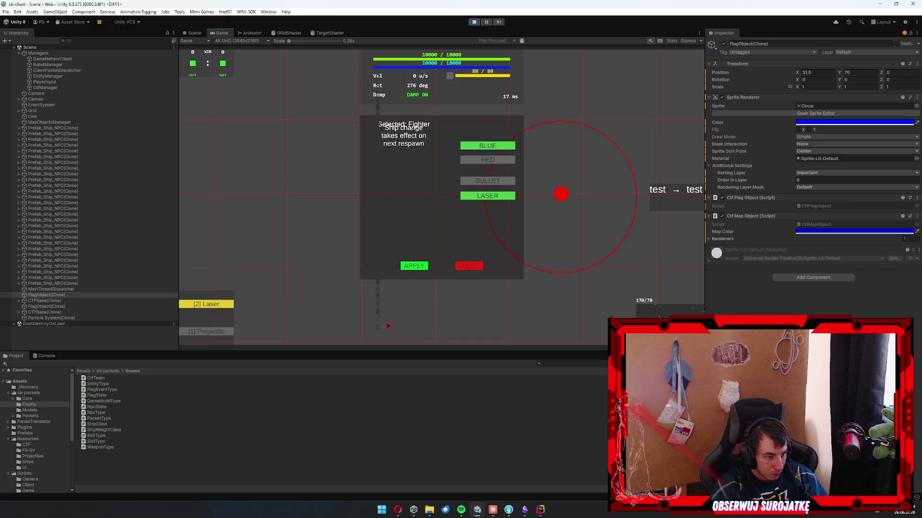
pyautogui.press('Escape')
pyautogui.press('Escape')
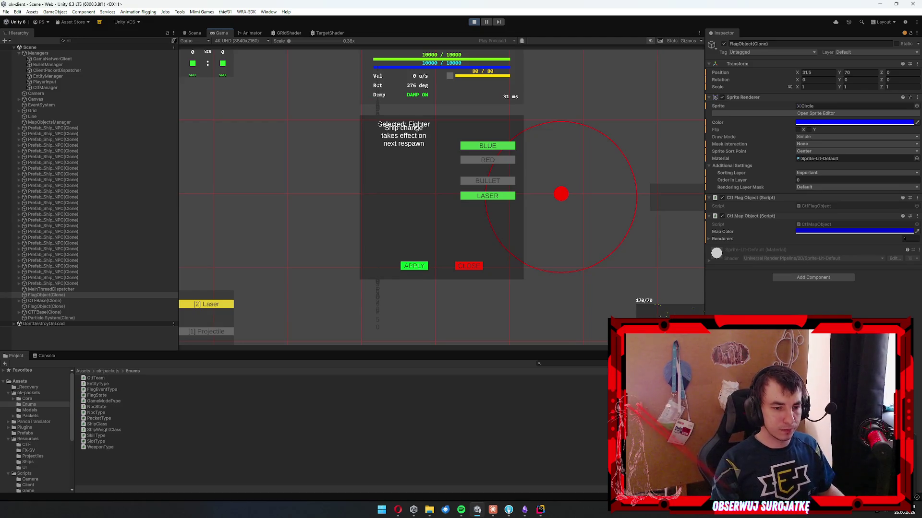
# Test-fire the laser several times, then enlarge the Game view and stop Play mode.
pyautogui.click(308, 241)
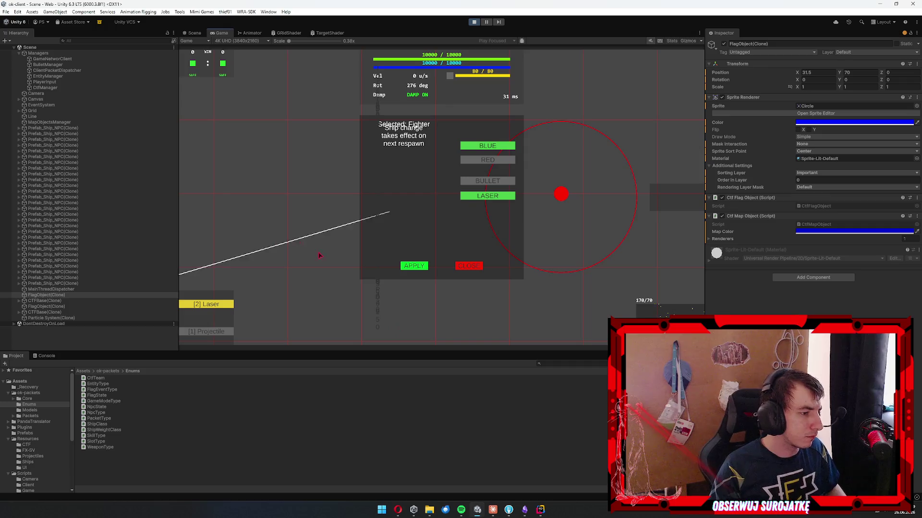
pyautogui.click(528, 179)
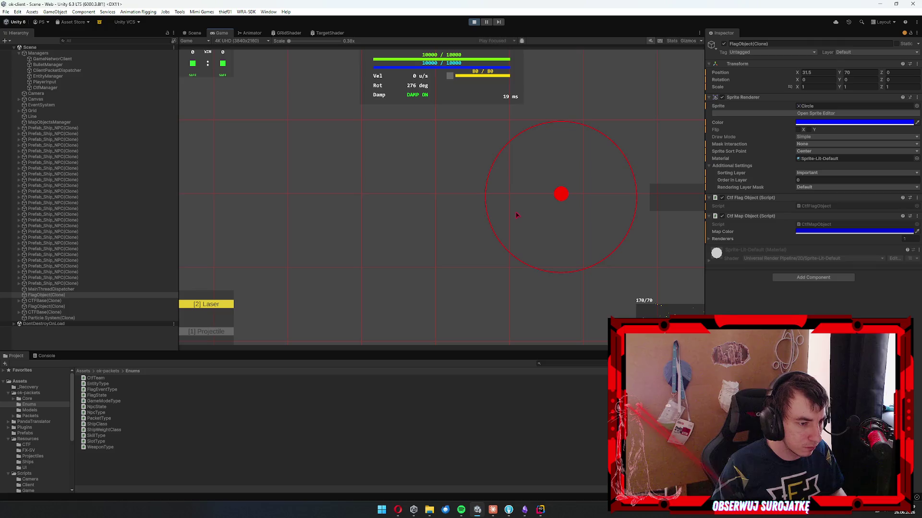
pyautogui.click(370, 197)
pyautogui.click(253, 222)
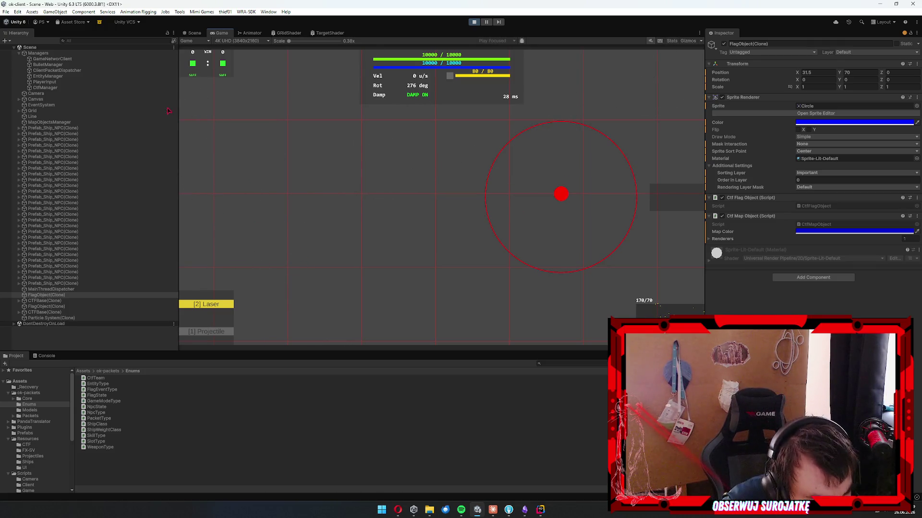
pyautogui.doubleClick(220, 33)
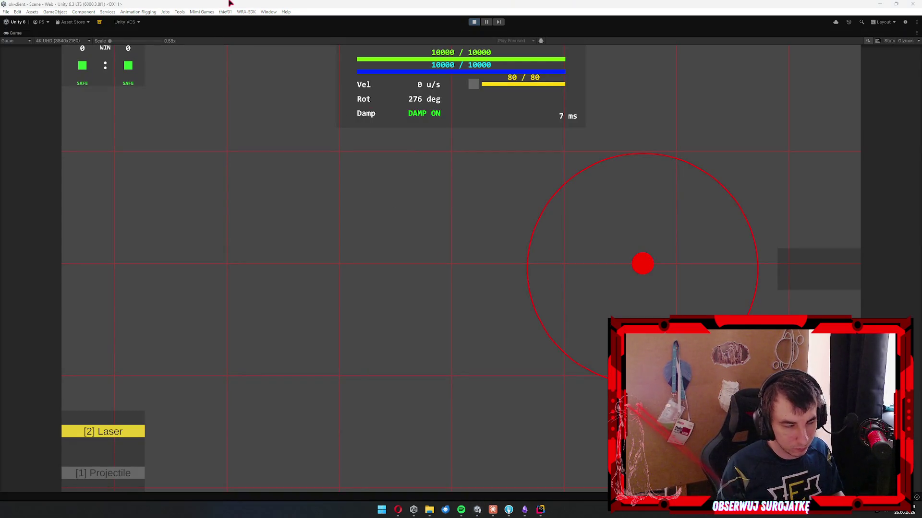
pyautogui.click(474, 22)
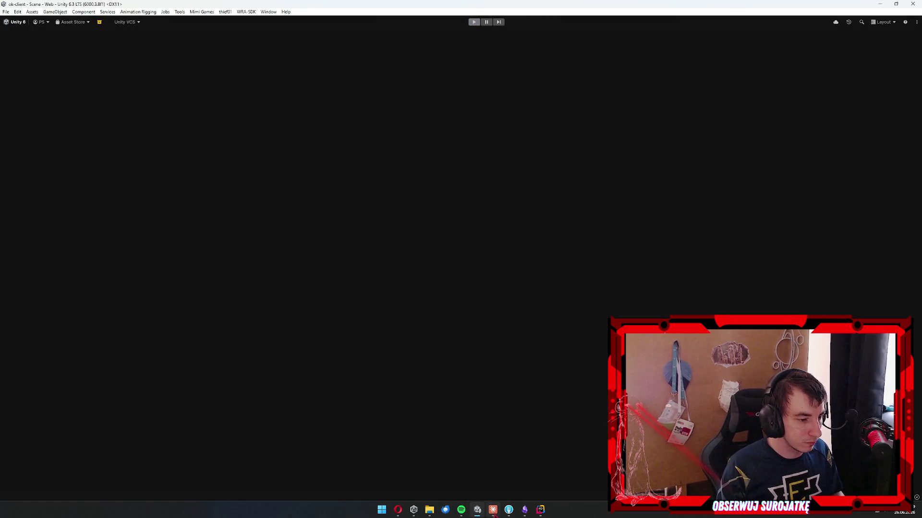
pyautogui.hotkey('alt', 'Tab')
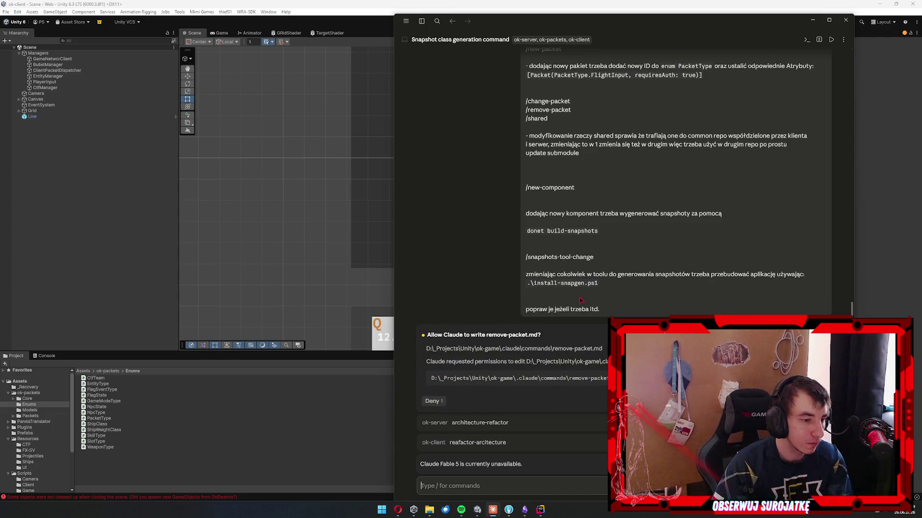
# Allow Claude to write remove-packet.md, shared.md, new-component.md and snapshots-tool-change.md into .claude/commands.
pyautogui.click(816, 401)
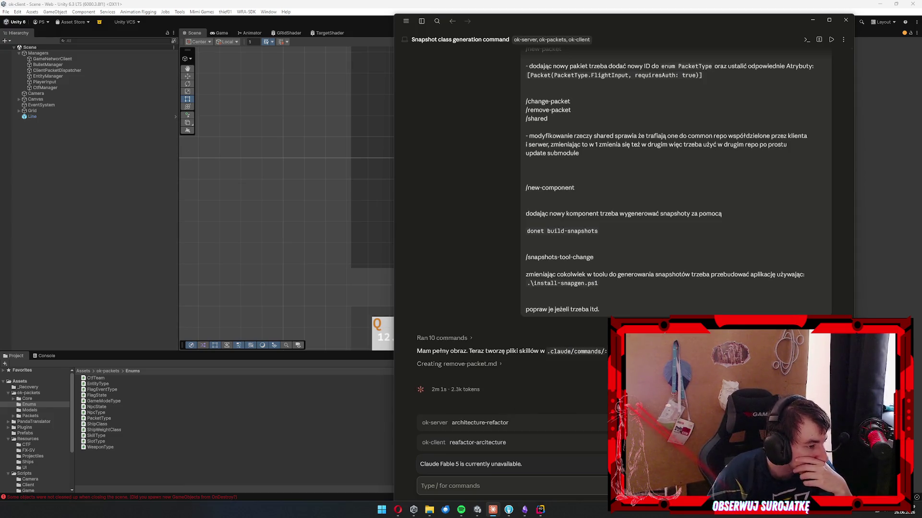
pyautogui.scroll(3, 623, 229)
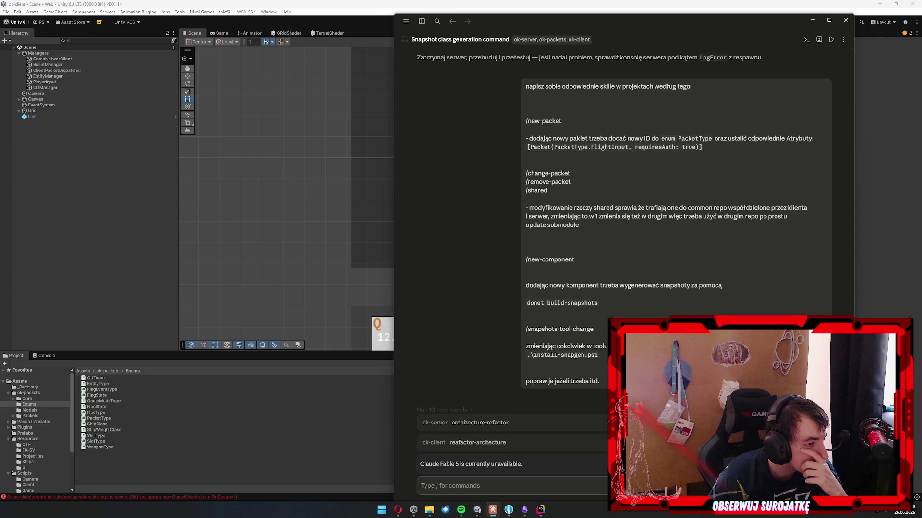
pyautogui.scroll(-3, 623, 230)
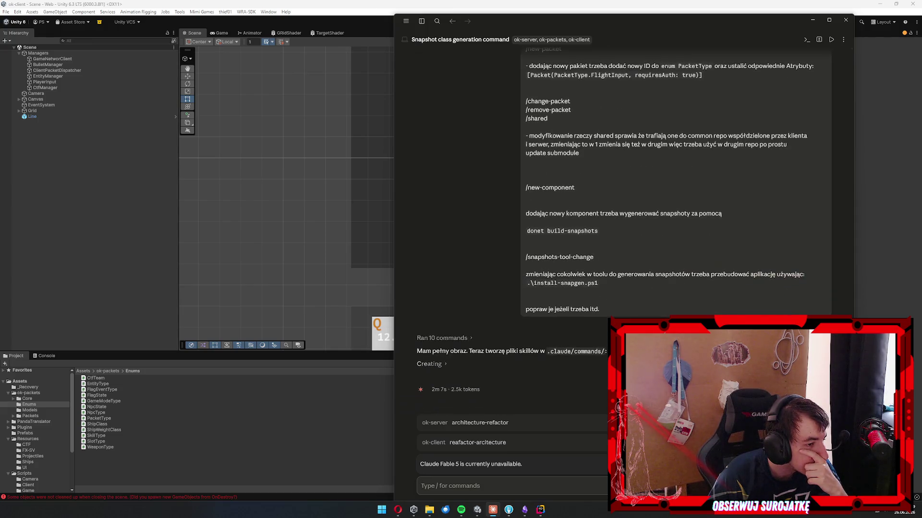
pyautogui.scroll(3, 623, 230)
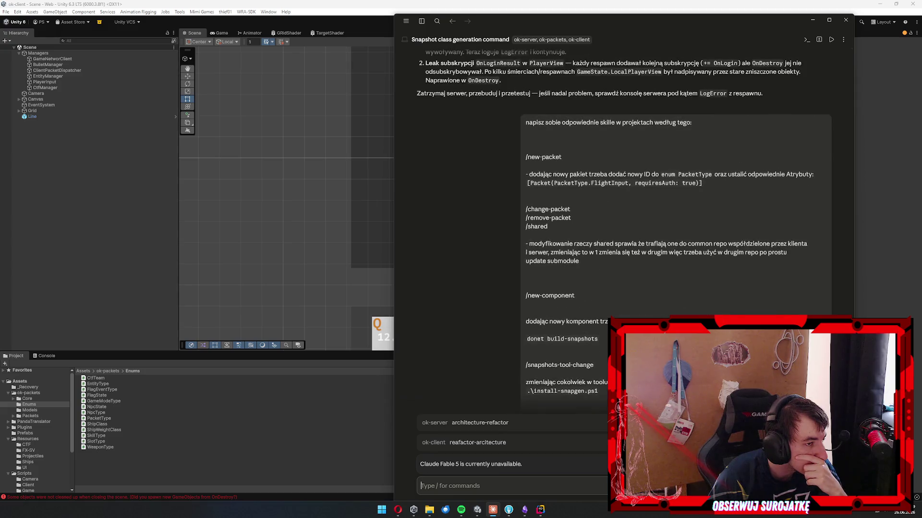
pyautogui.scroll(-3, 623, 230)
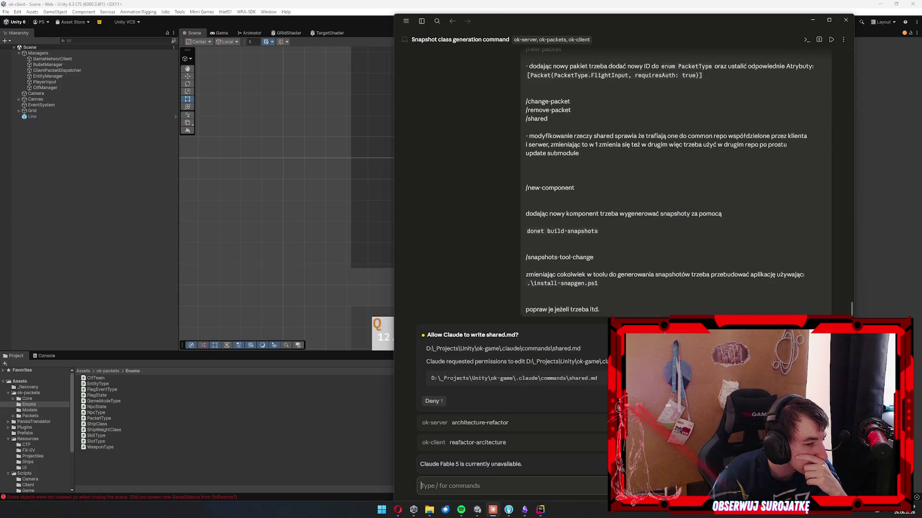
pyautogui.press('Return')
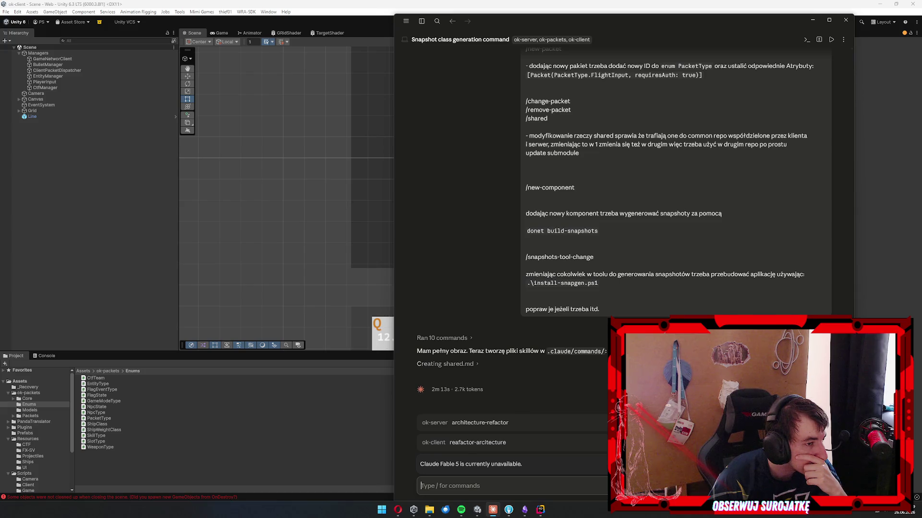
pyautogui.scroll(2, 624, 230)
pyautogui.scroll(-2, 615, 229)
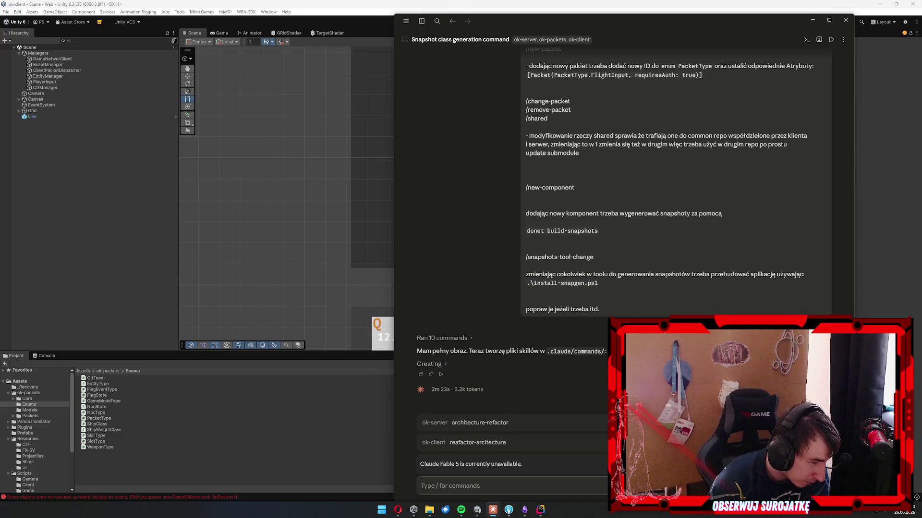
pyautogui.press('Return')
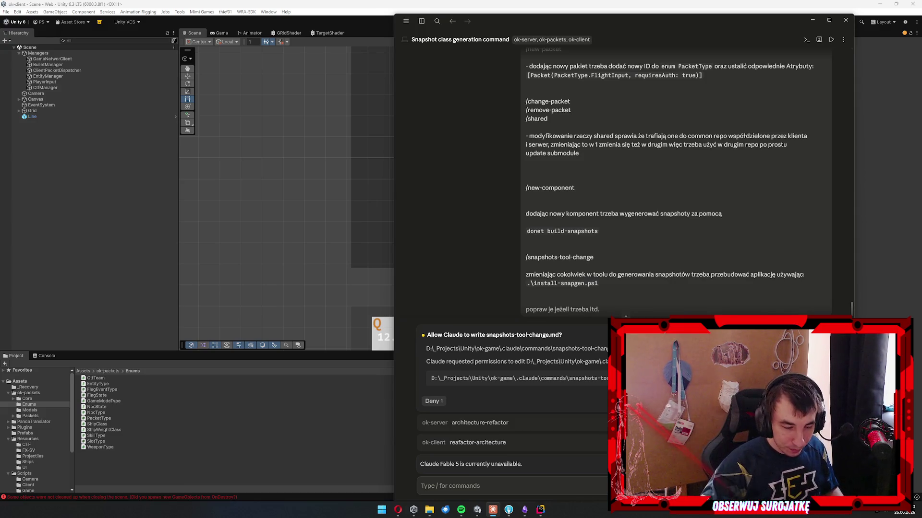
pyautogui.press('Return')
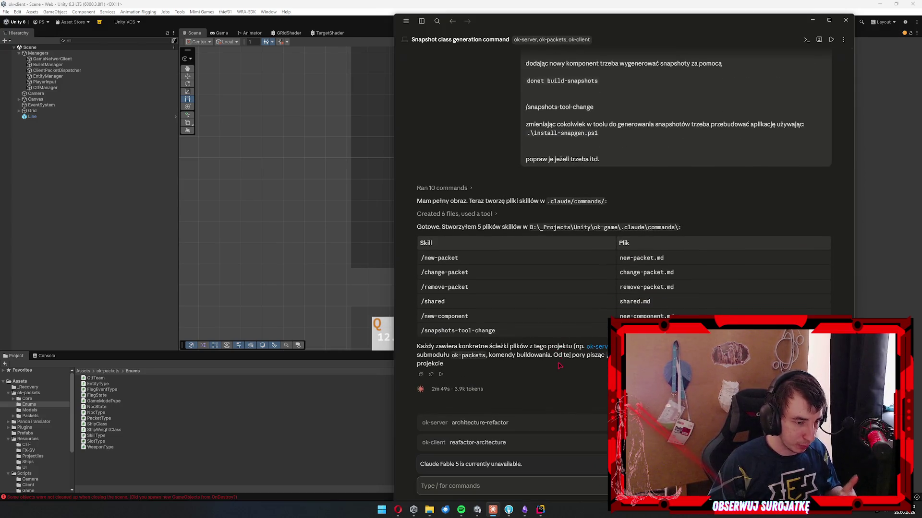
# Send Claude the message 'dalej nie działa respawn'.
pyautogui.write('da')
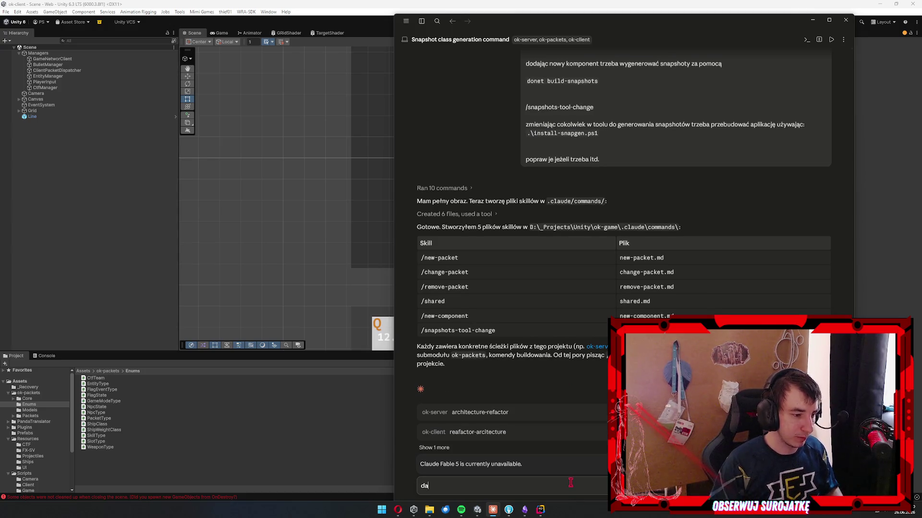
pyautogui.write('lej nie działa respawn')
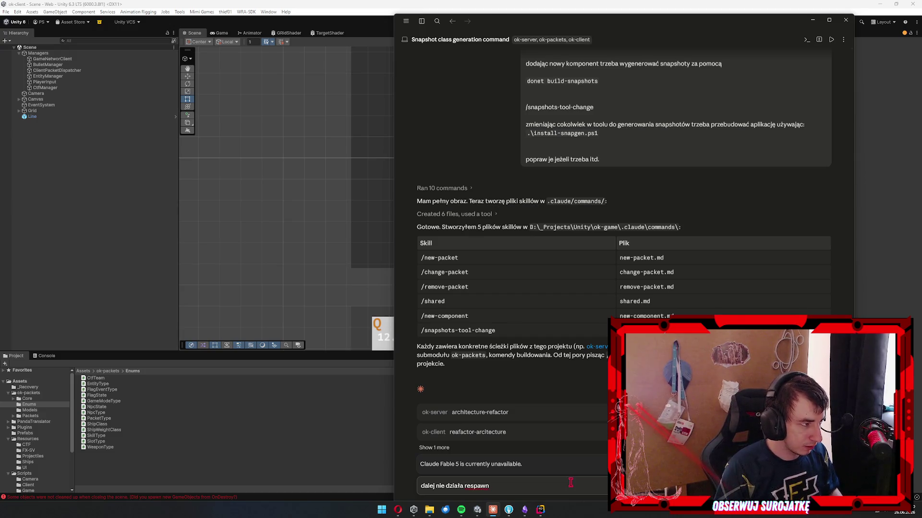
pyautogui.hotkey('alt', 'Tab')
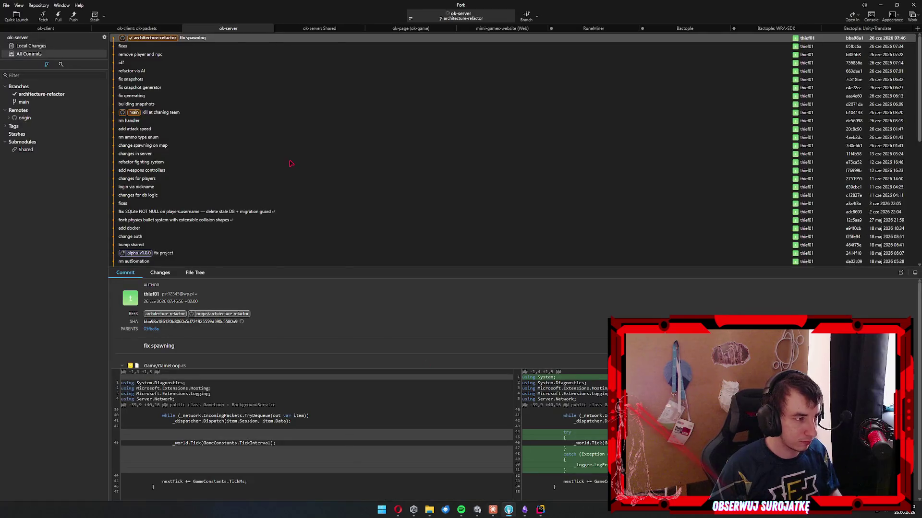
# Open ok-client's commit history and show PlayerView.cs from the fix spawning commit in File Explorer.
pyautogui.click(60, 46)
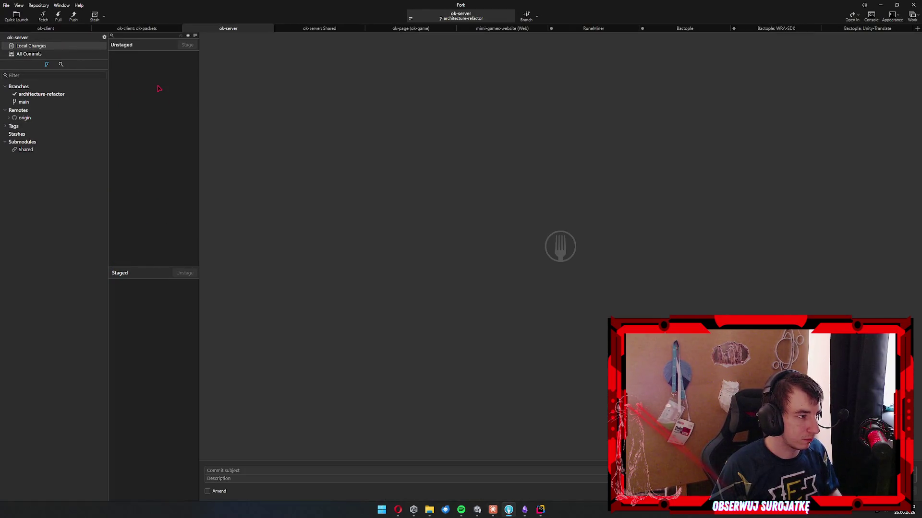
pyautogui.click(68, 28)
pyautogui.hotkey('ctrl', '1')
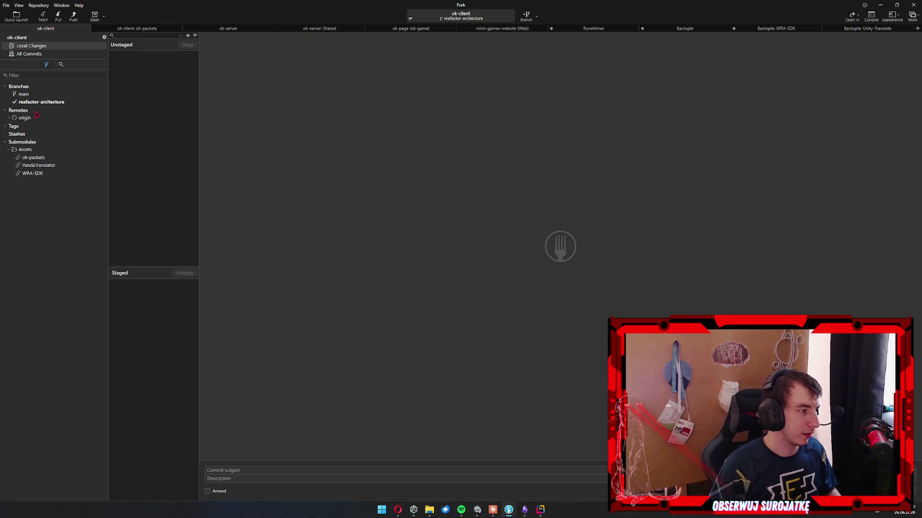
pyautogui.click(59, 53)
pyautogui.rightClick(178, 369)
pyautogui.click(199, 388)
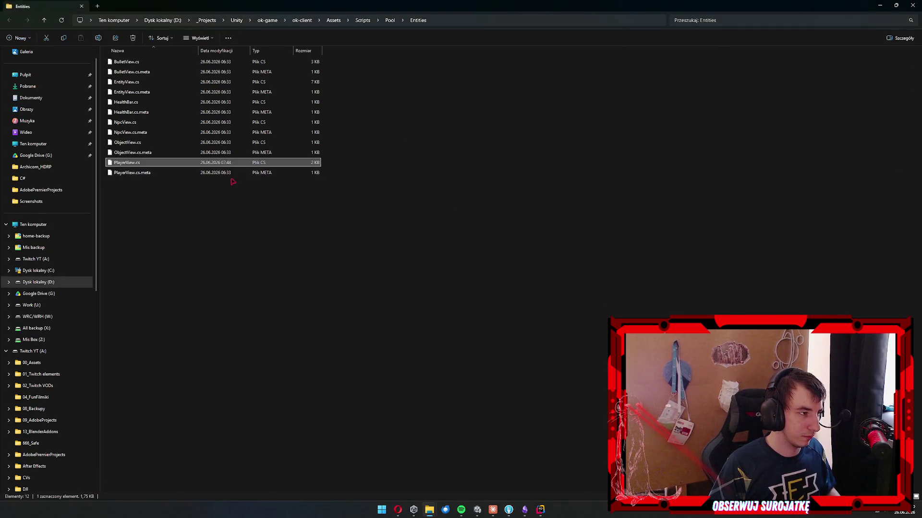
# Browse to ok-game's .claude/commands folder and check the six skill files, including shared.md.
pyautogui.click(273, 20)
pyautogui.doubleClick(175, 62)
pyautogui.doubleClick(176, 62)
pyautogui.click(182, 101)
pyautogui.press('F2')
pyautogui.press('Escape')
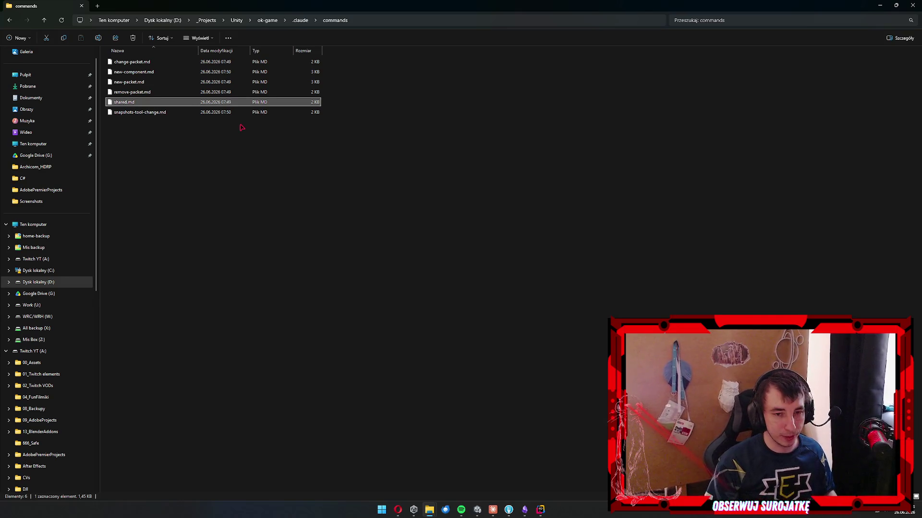
pyautogui.hotkey('alt', 'Tab')
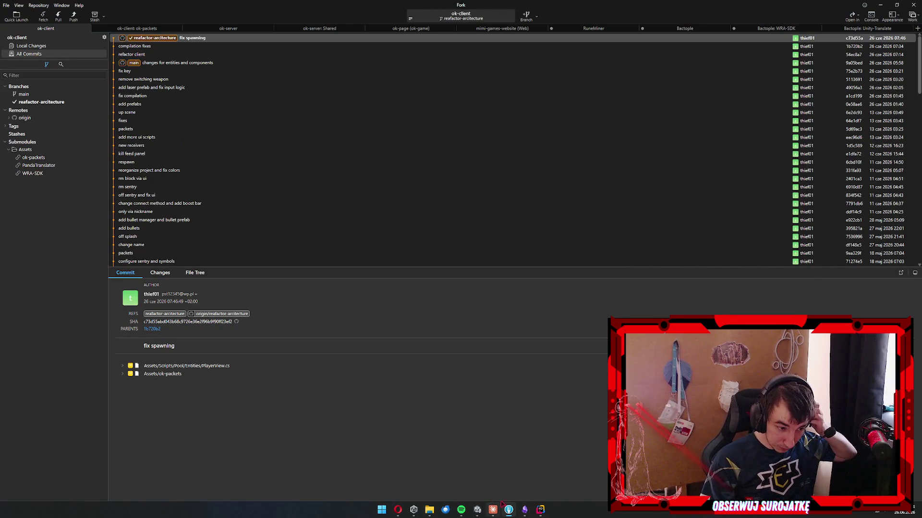
# Check Claude's progress tracing the death and respawn flow, then return to the Unity editor.
pyautogui.click(493, 509)
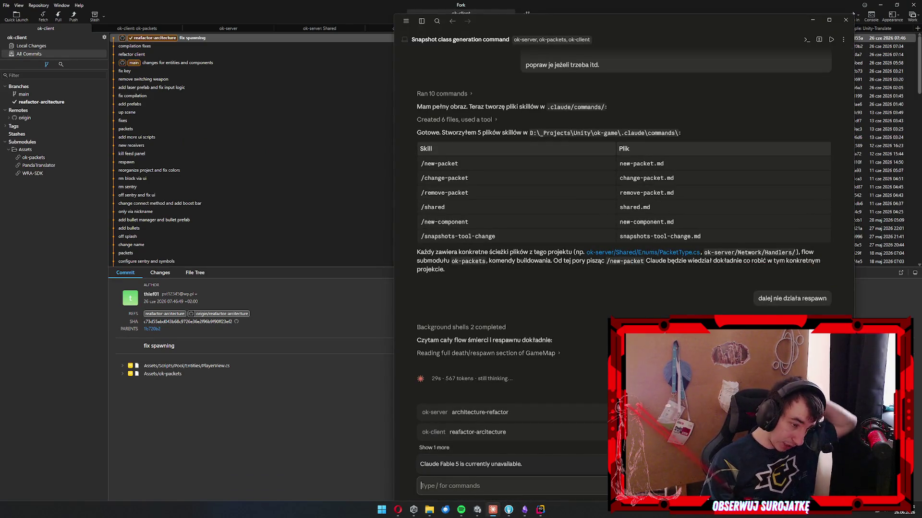
pyautogui.moveTo(564, 317)
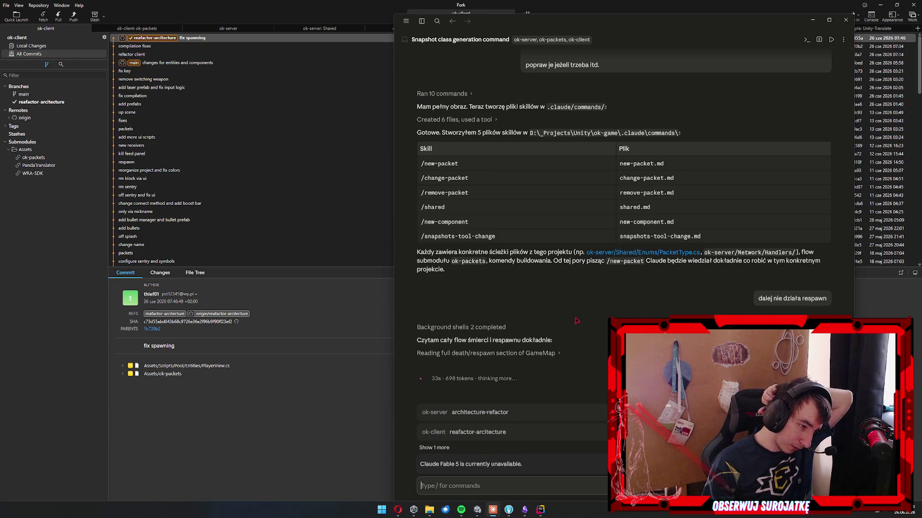
pyautogui.moveTo(543, 337)
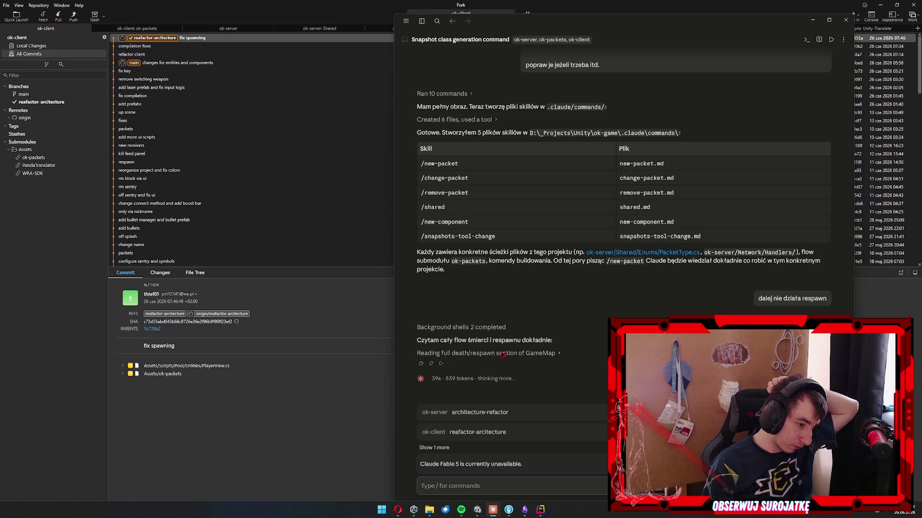
pyautogui.click(478, 510)
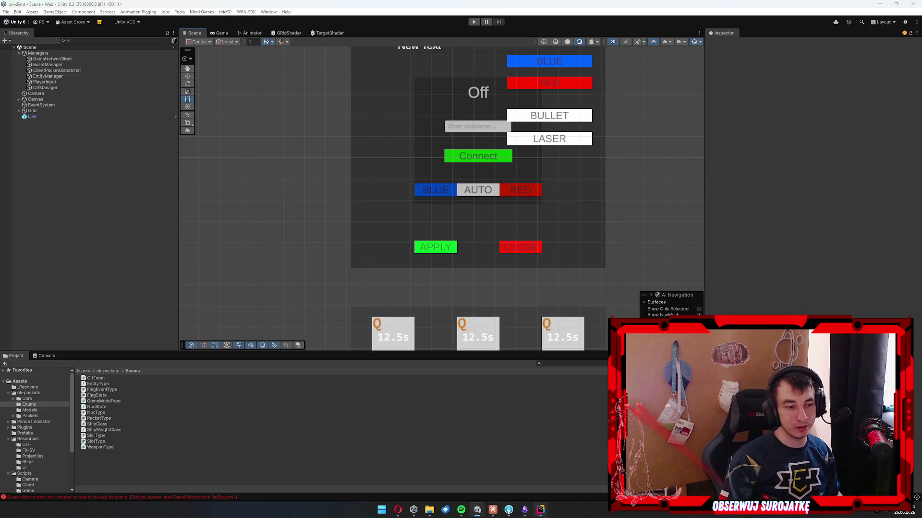
# Bring Rider's ok-client window forward, showing LoginPanel.cs beside ObjectView.cs.
pyautogui.moveTo(541, 509)
pyautogui.click(590, 468)
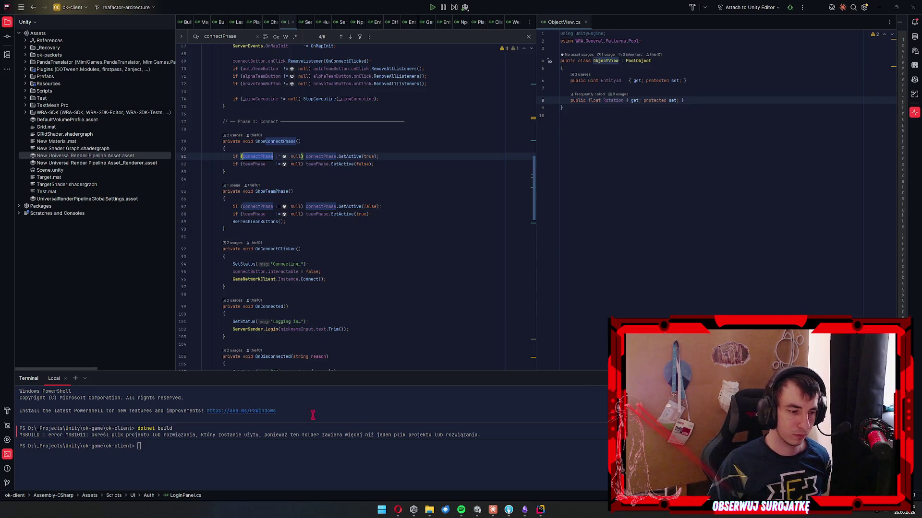
# Glance at Claude's respawn investigation, close the ObjectView.cs split, and switch to the ok-server window.
pyautogui.click(493, 509)
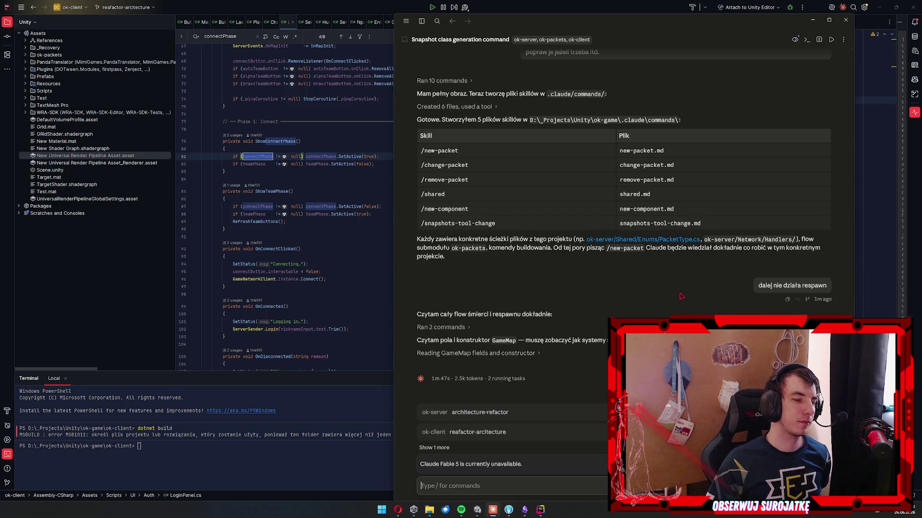
pyautogui.press('Escape')
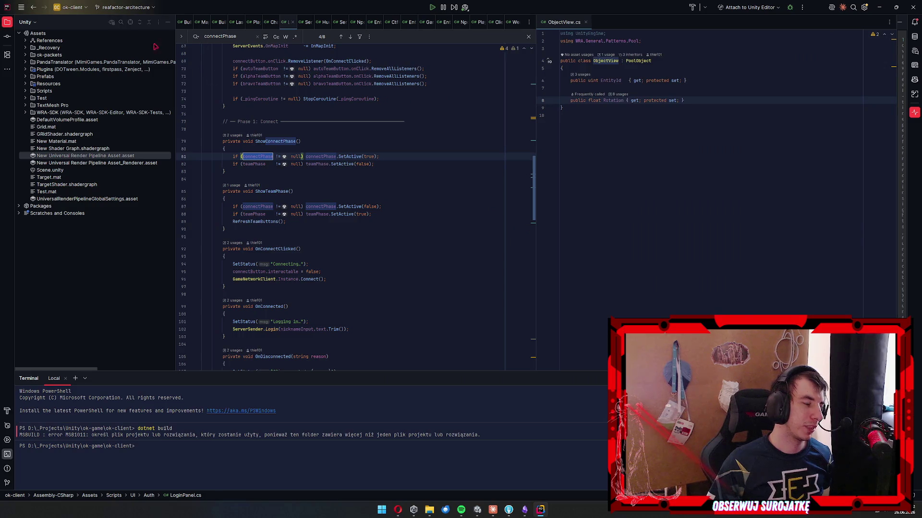
pyautogui.click(586, 22)
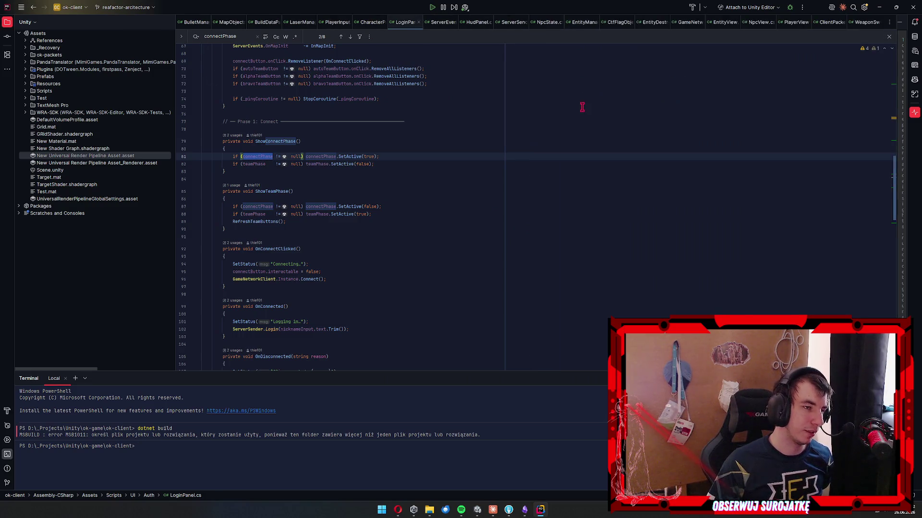
pyautogui.click(540, 510)
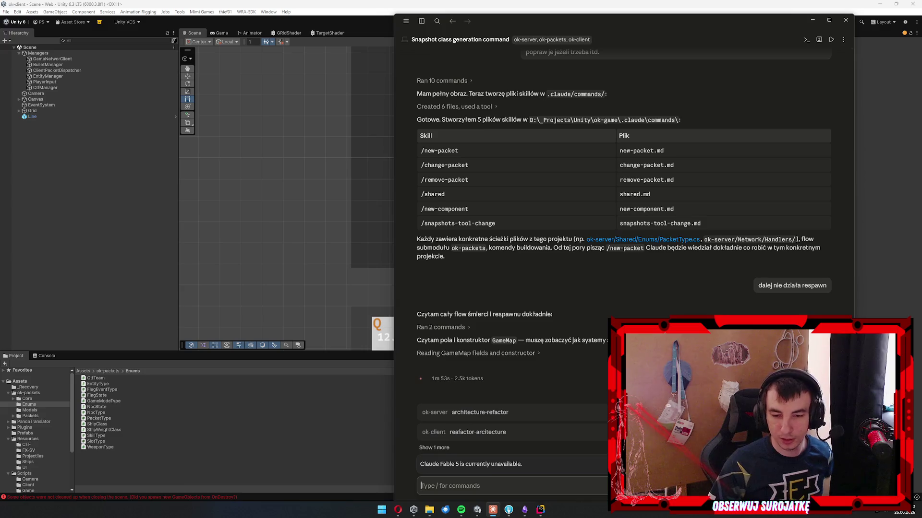
pyautogui.click(540, 509)
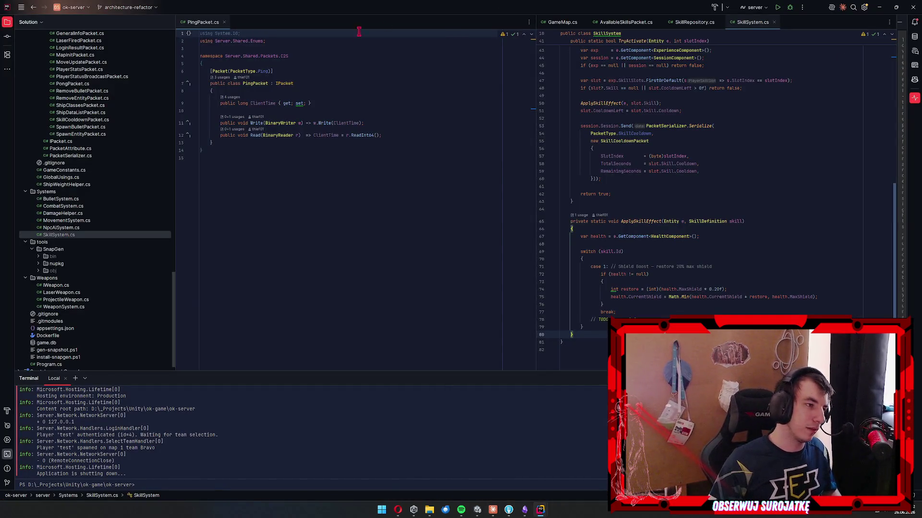
# Open CtfGameMode.cs from the server's Game/Ctf folder.
pyautogui.press('Down')
pyautogui.press('Down')
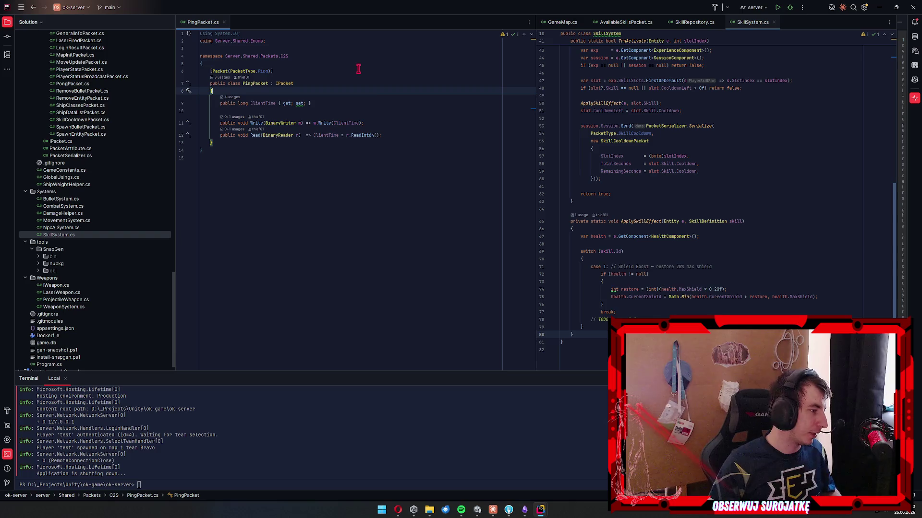
pyautogui.scroll(10, 97, 245)
pyautogui.scroll(10, 120, 219)
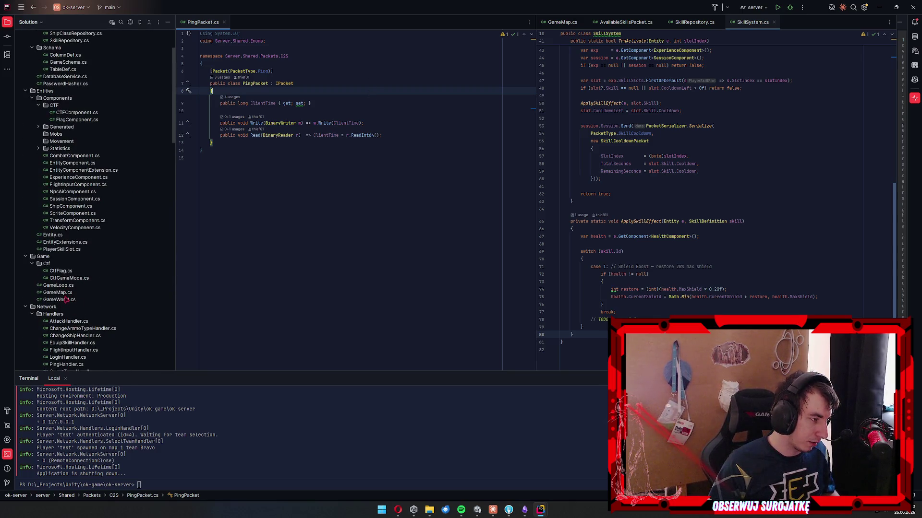
pyautogui.doubleClick(72, 278)
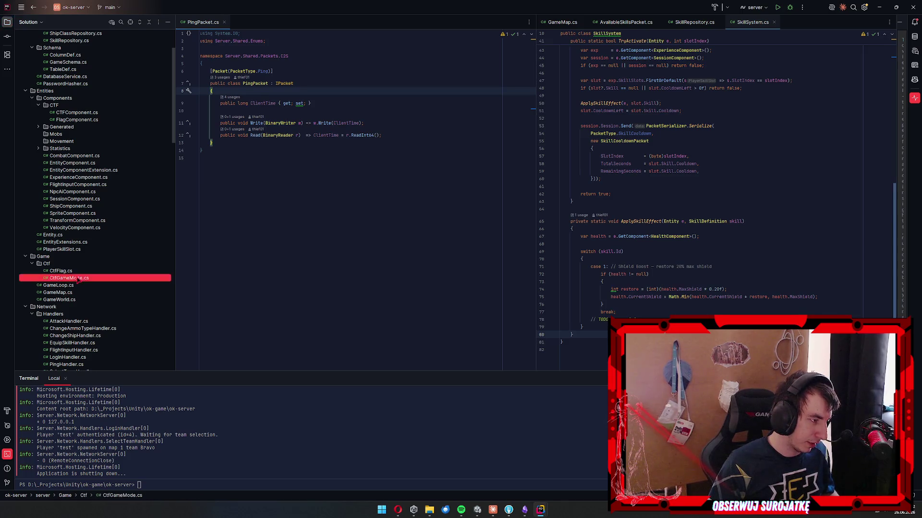
# Review CtfGameMode.cs: ToPacket's CtfStatePacket, OnEntityKilled, TickFlag's FlagState switch and TryPickup.
pyautogui.scroll(-10, 408, 187)
pyautogui.scroll(-20, 418, 182)
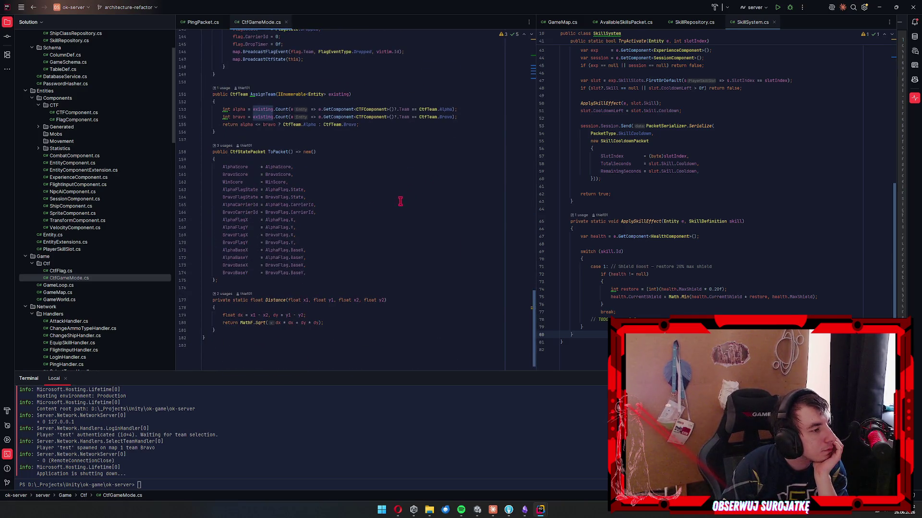
pyautogui.doubleClick(252, 153)
pyautogui.scroll(4, 370, 220)
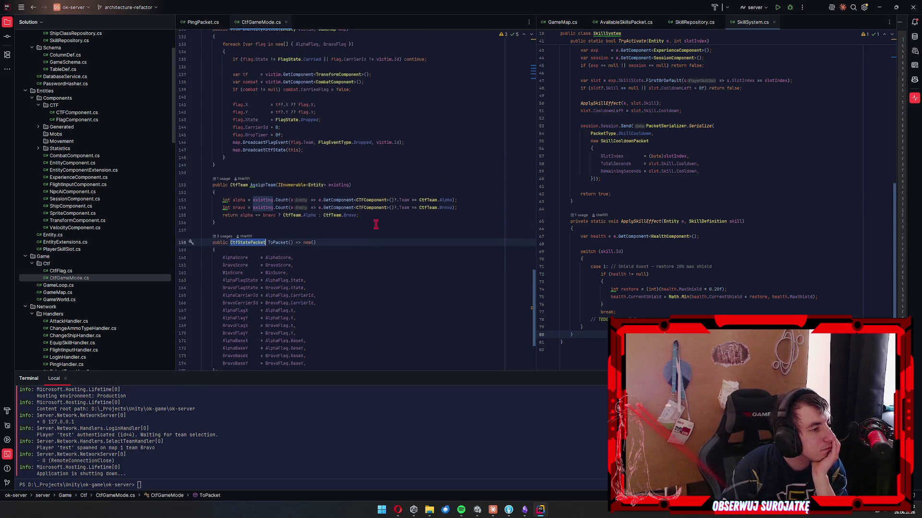
pyautogui.scroll(20, 387, 253)
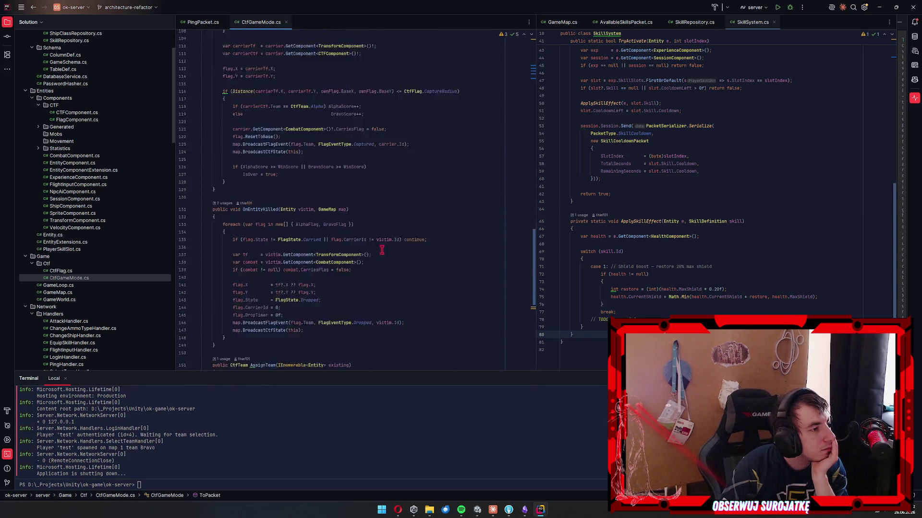
pyautogui.scroll(17, 384, 248)
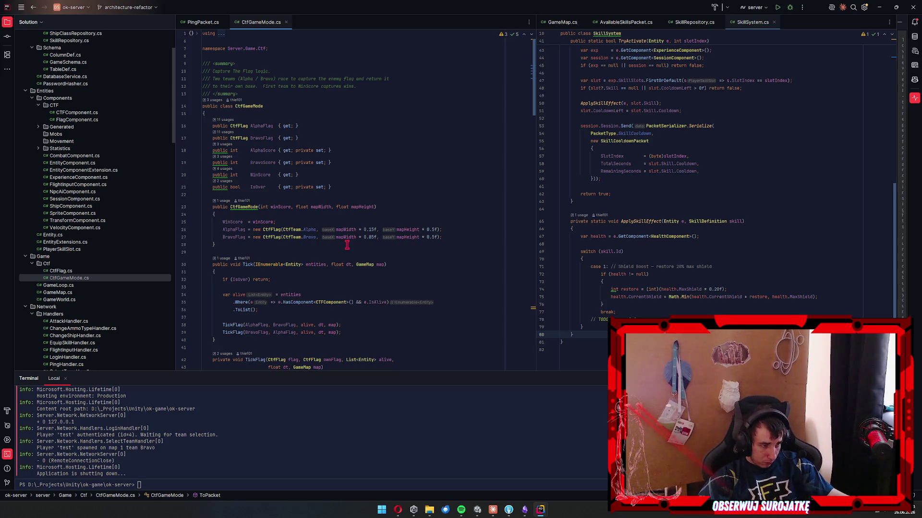
pyautogui.scroll(-5, 286, 203)
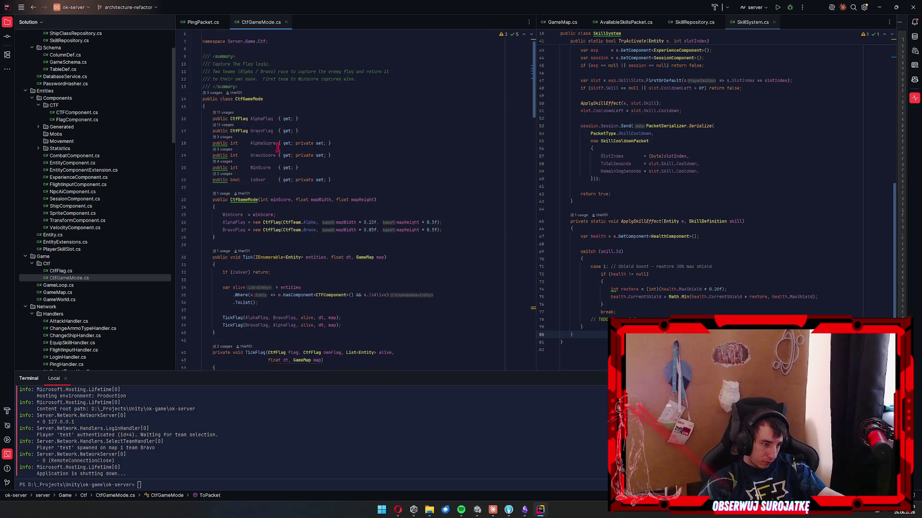
pyautogui.scroll(-4, 286, 202)
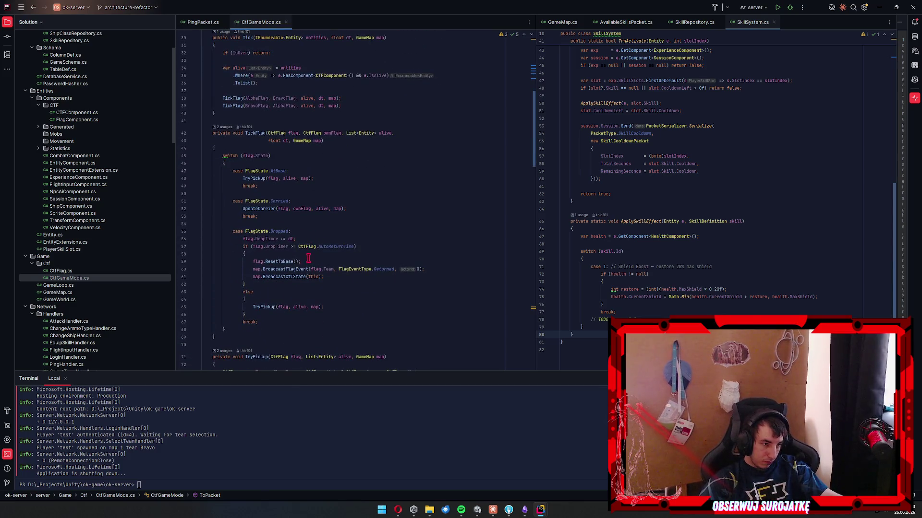
pyautogui.scroll(-3, 317, 276)
pyautogui.scroll(-2, 318, 269)
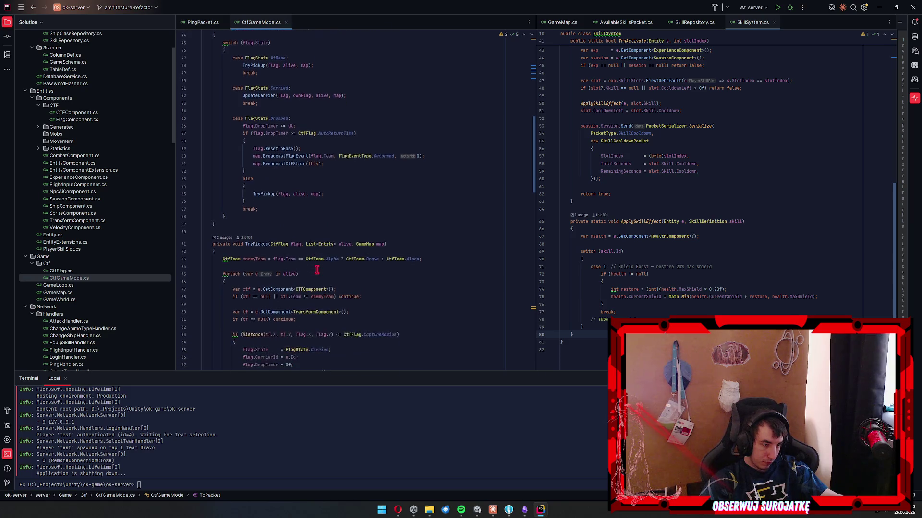